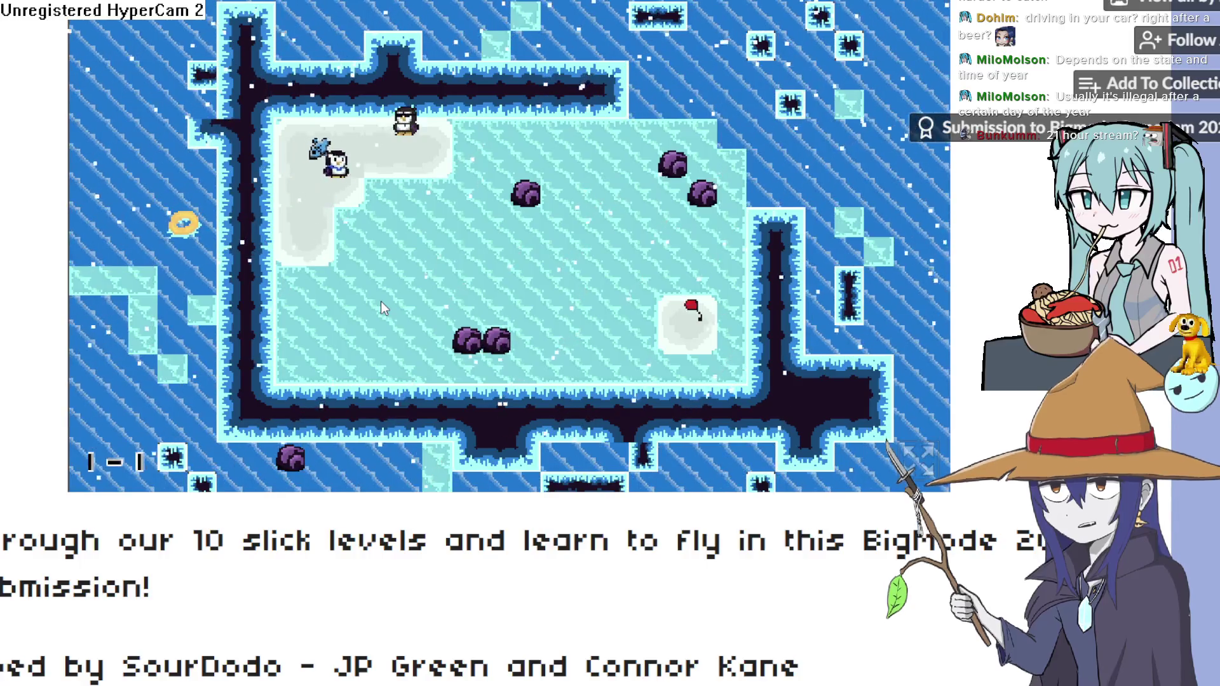
key(Up)
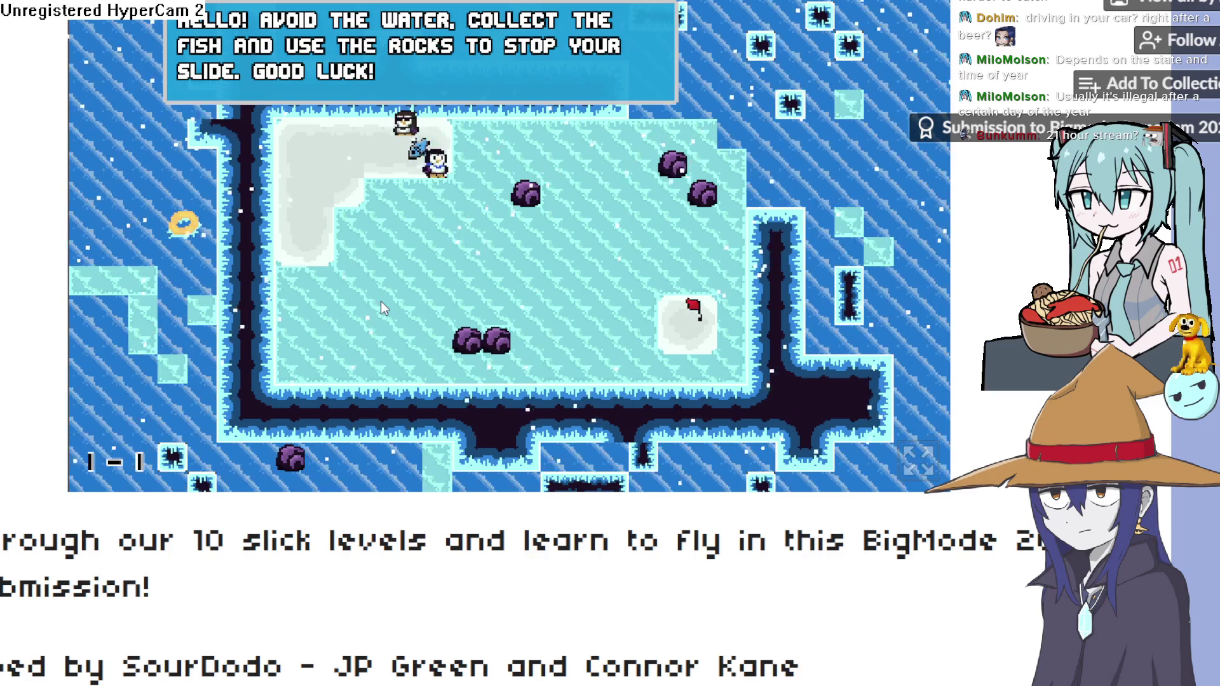
Clear level 1-1 by talking to the other penguin and sliding onto the flag
key(Left)
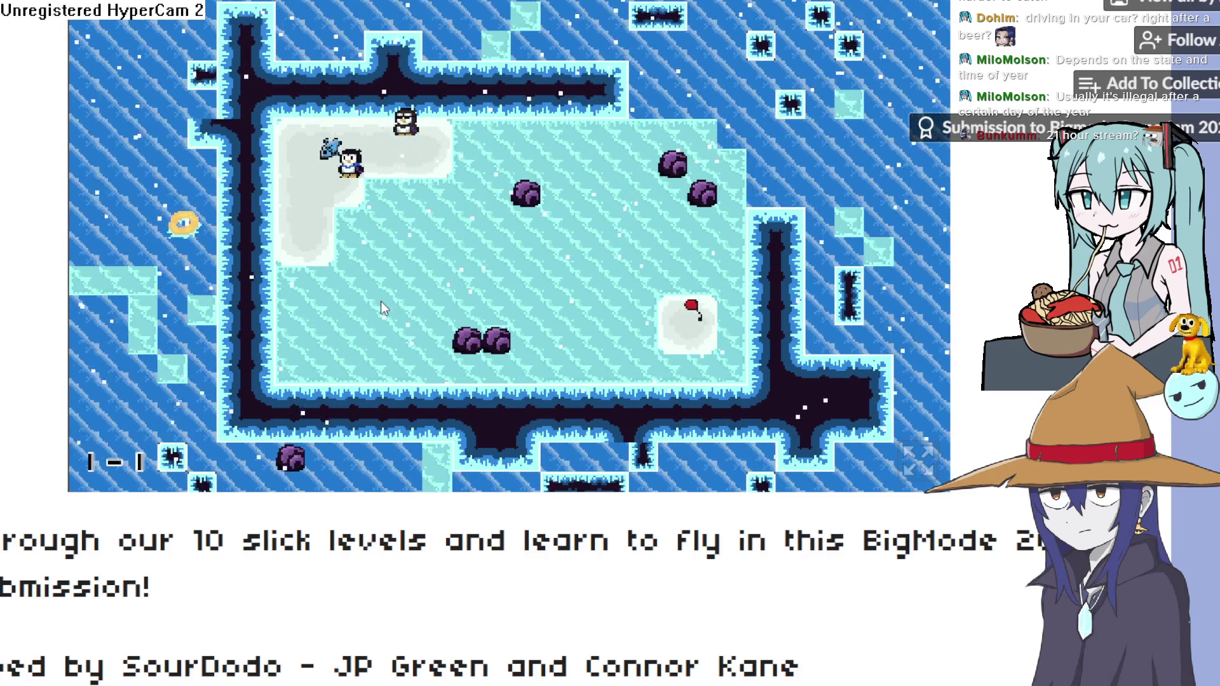
key(Down)
key(Right)
key(Down)
key(Right)
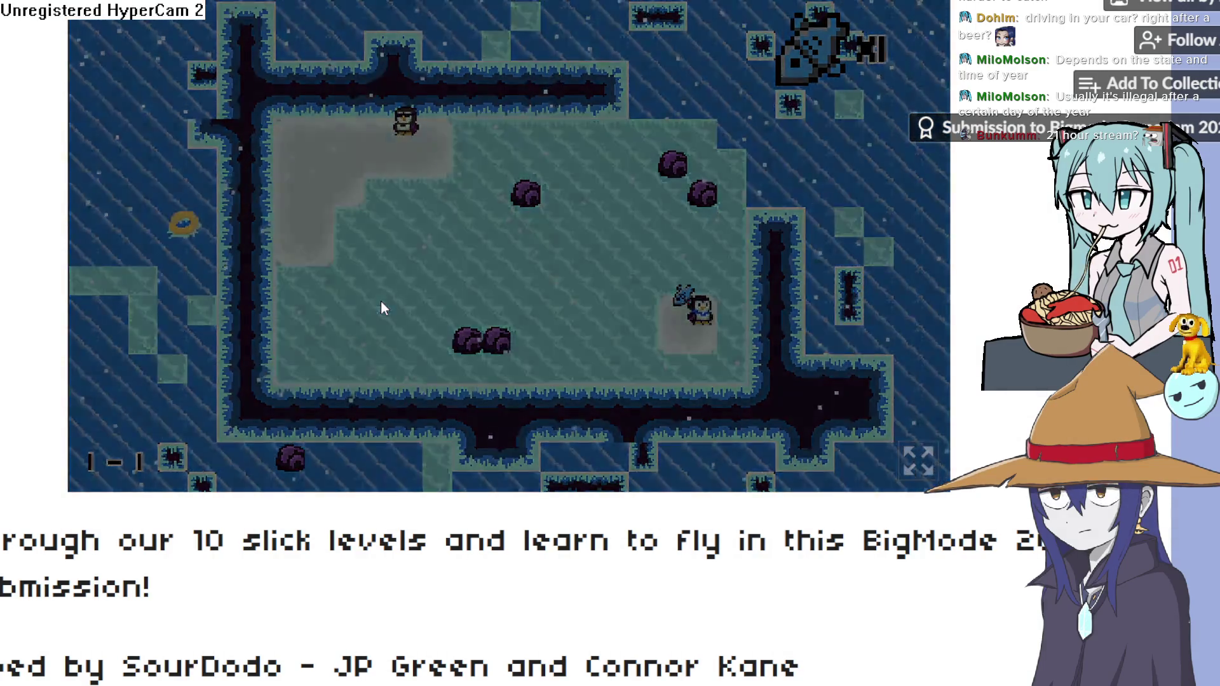
In level 1-2, move the penguin along the snow strip to the patch by the flag
key(Right)
key(Up)
key(Right)
key(Left)
key(Left)
key(Left)
key(Down)
key(Down)
key(Down)
key(Down)
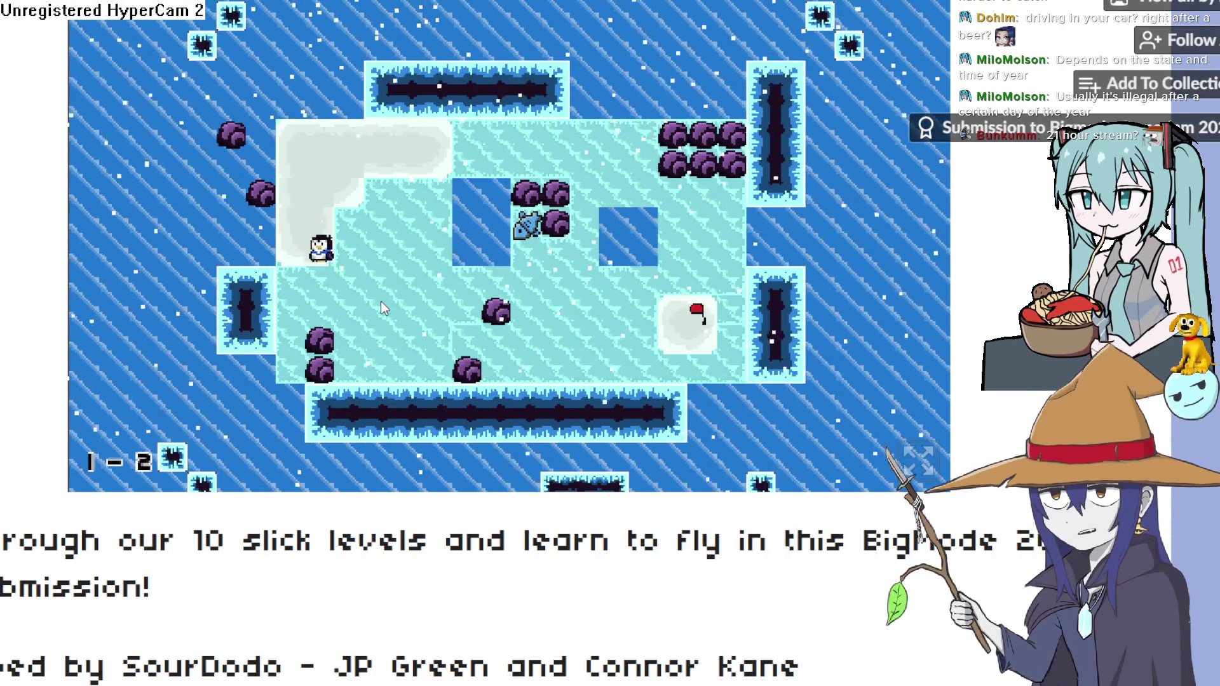
key(Right)
key(Down)
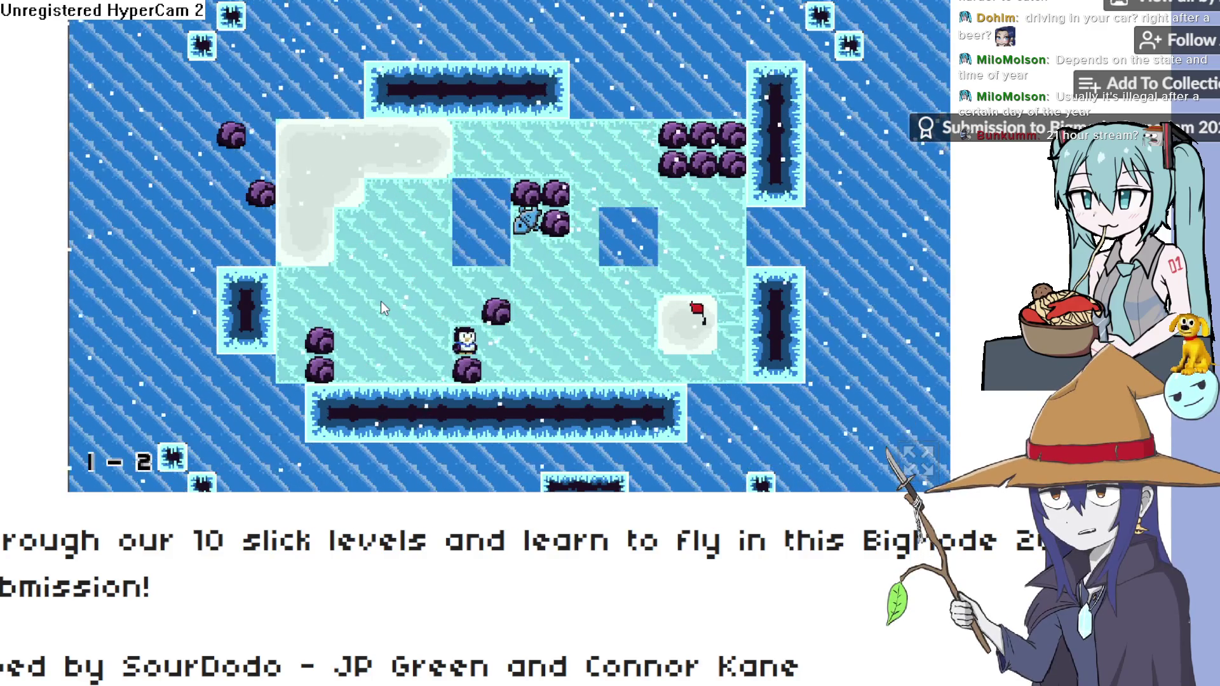
key(Right)
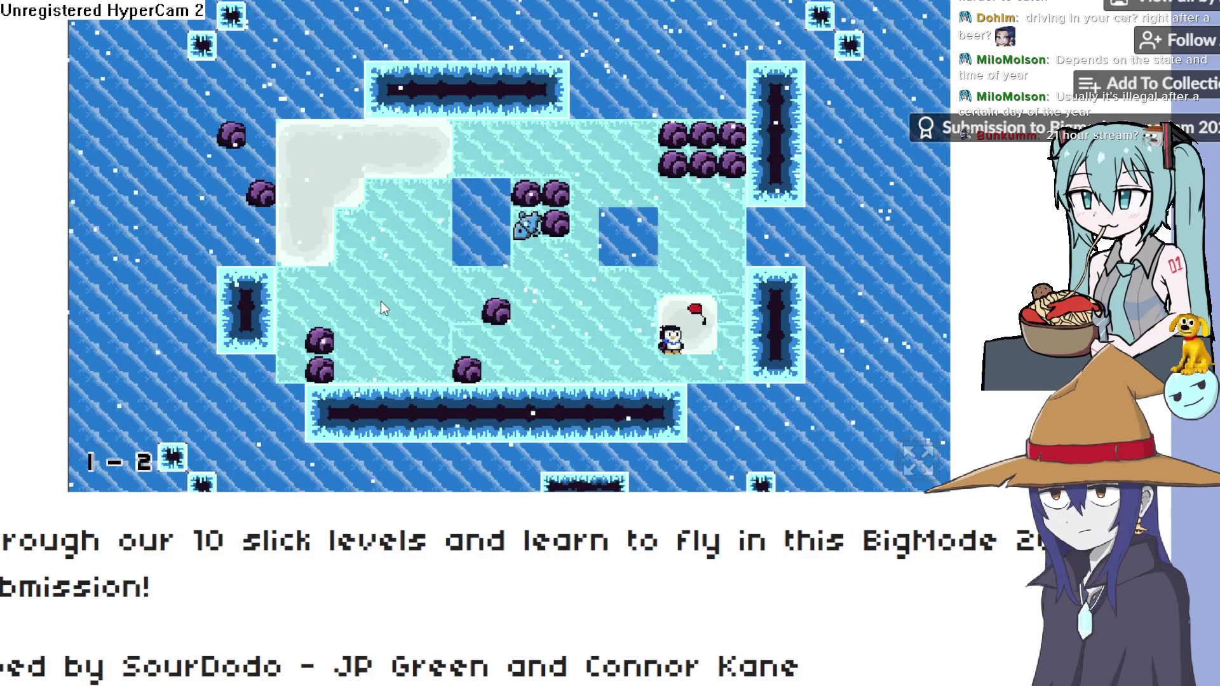
Slide around the boulder, collect the fish and finish level 1-2 on the flag
key(Down)
key(Left)
key(Up)
key(Right)
key(Up)
key(Left)
key(Up)
key(Down)
key(Left)
key(Right)
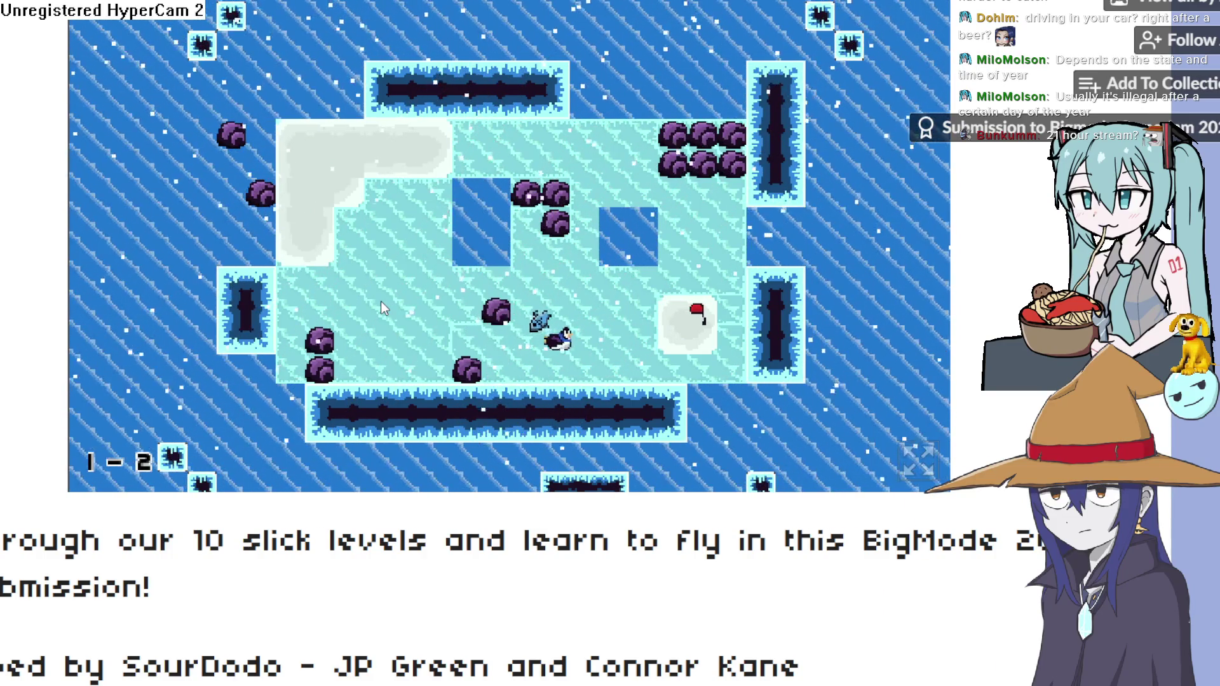
key(Up)
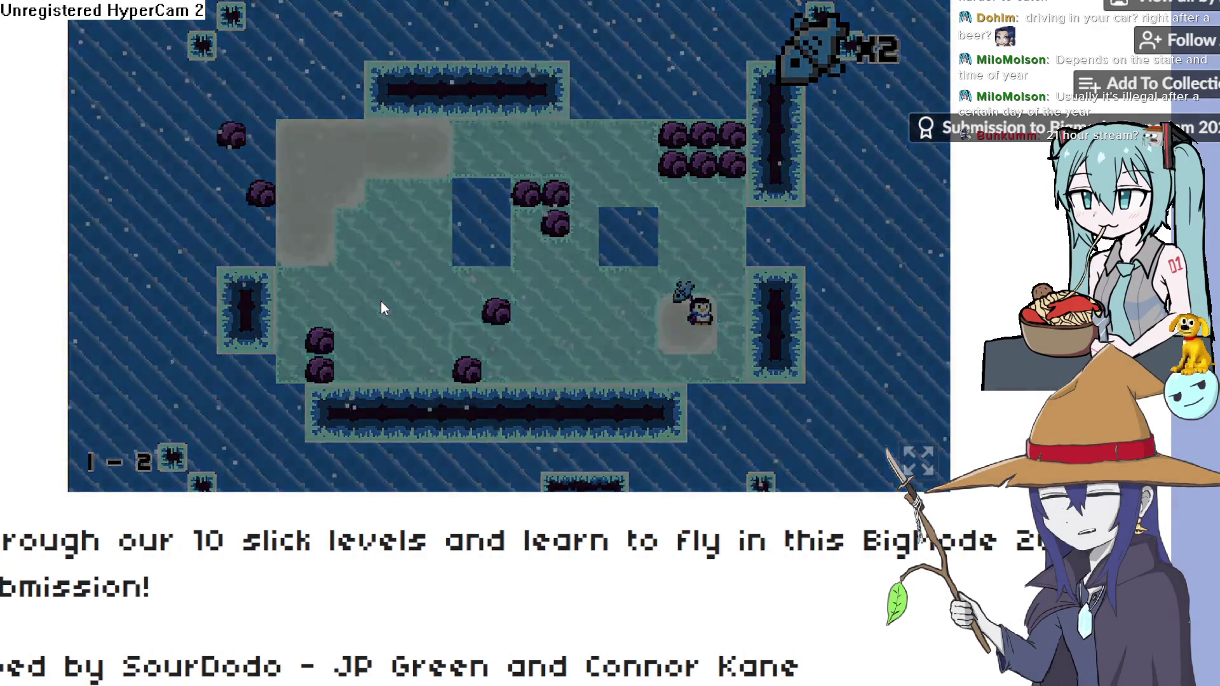
Start level 1-3, sliding the penguin up and across toward the boulders
key(Right)
key(Up)
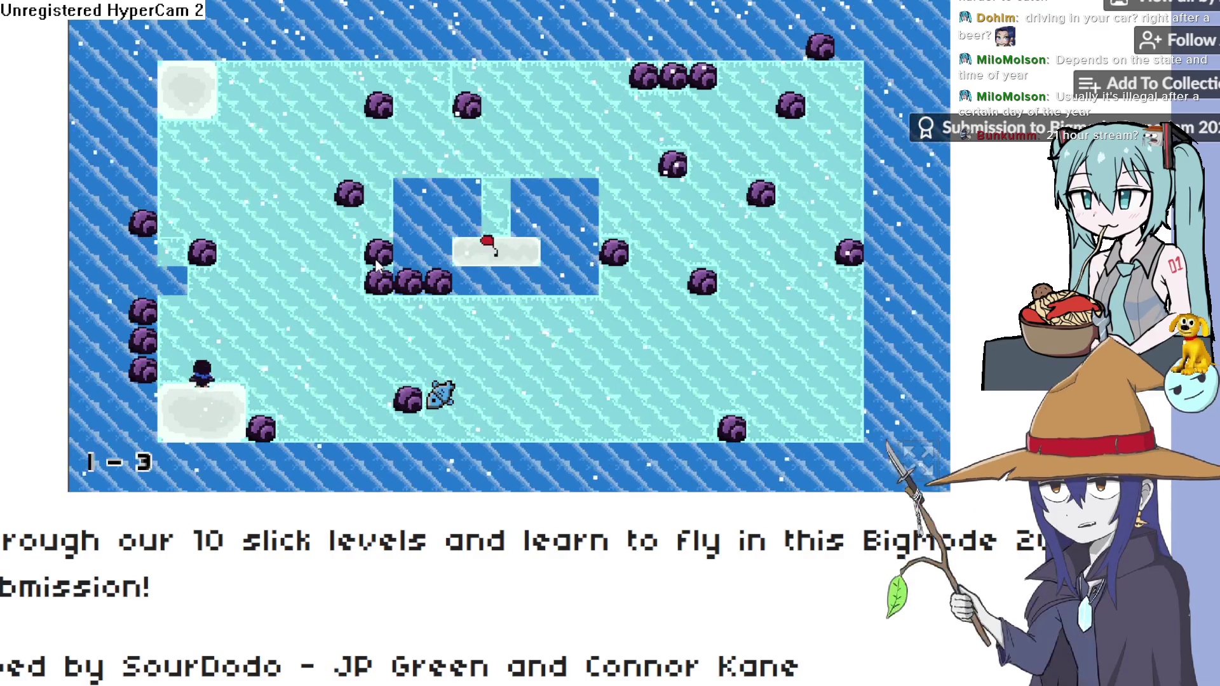
key(Right)
key(Up)
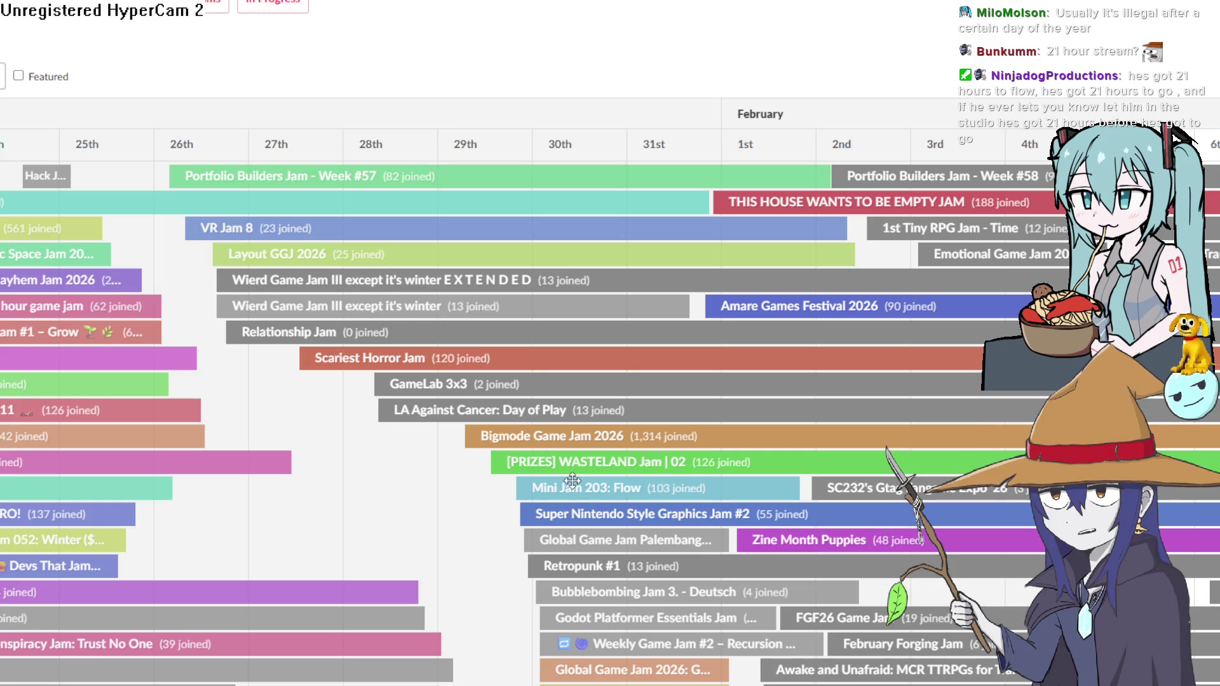
Open the Bigmode Game Jam 2026 page and filter its submissions to Linux games
click(552, 443)
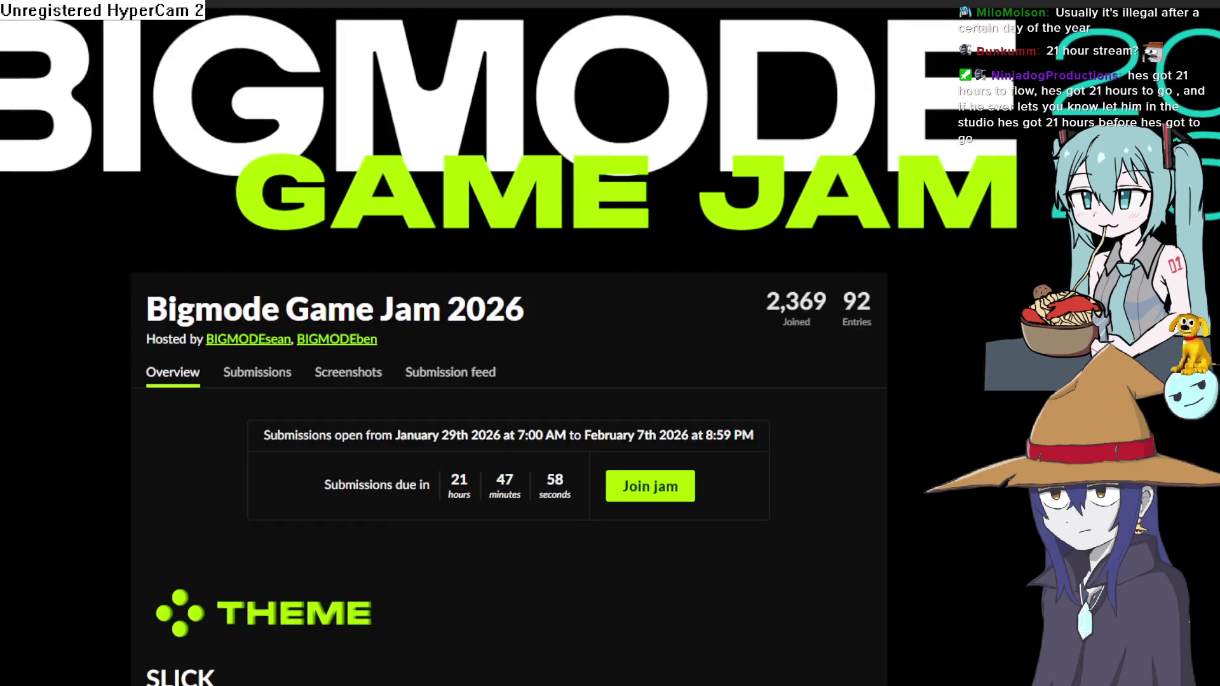
scroll(453, 419, down, 20)
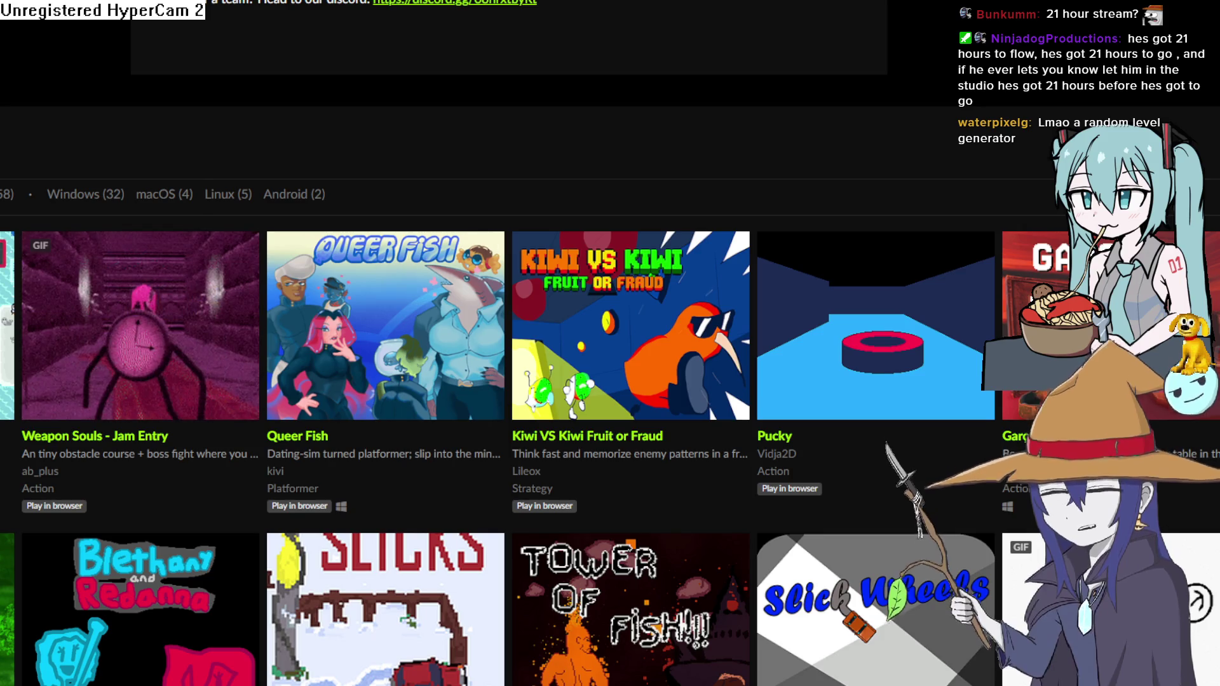
click(187, 197)
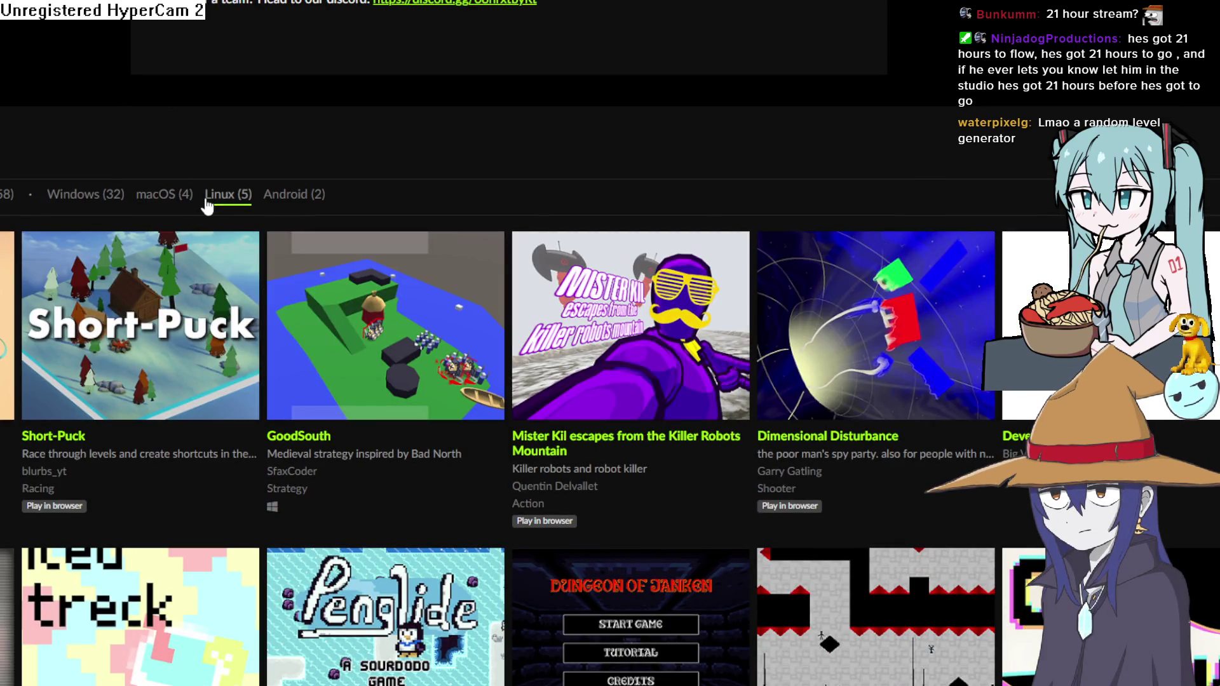
scroll(209, 205, up, 15)
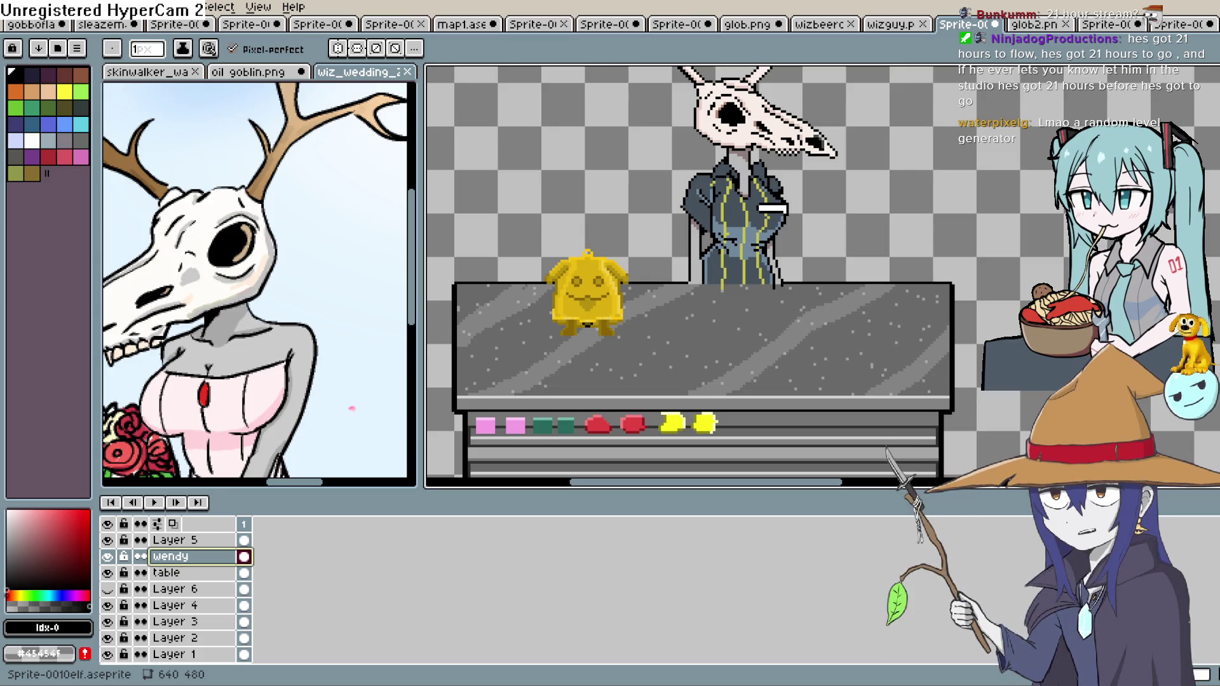
key(alt+Tab)
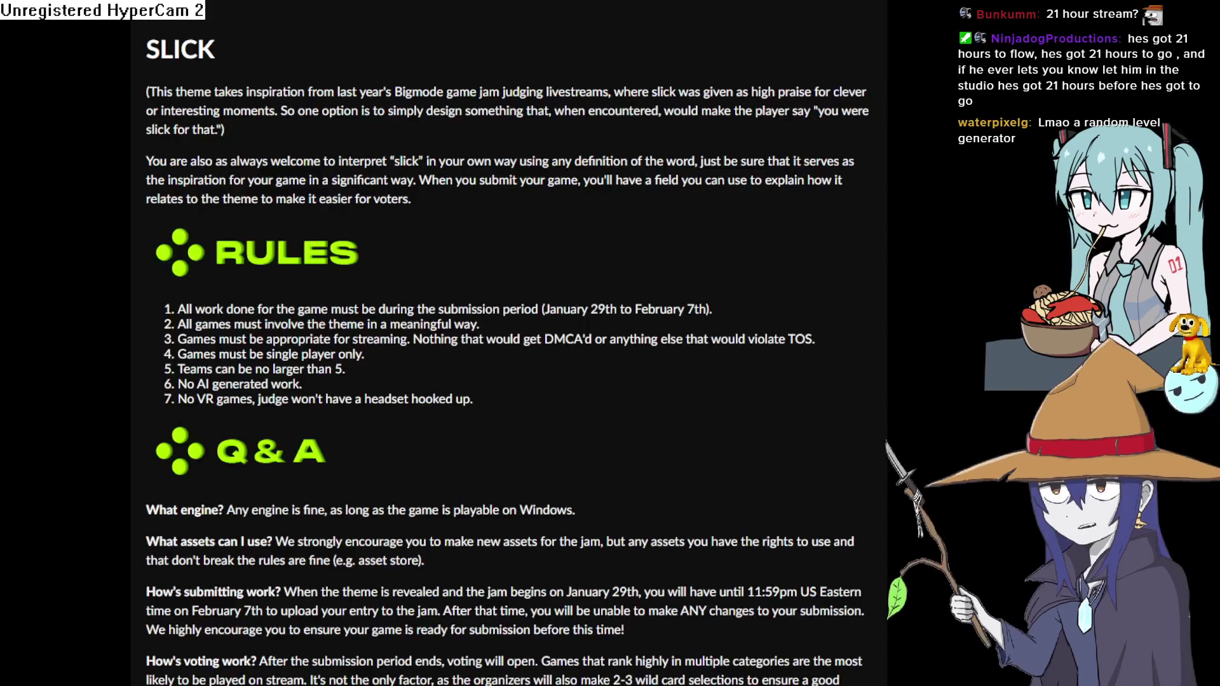
scroll(448, 488, up, 10)
drag(448, 488, 556, 496)
click(493, 480)
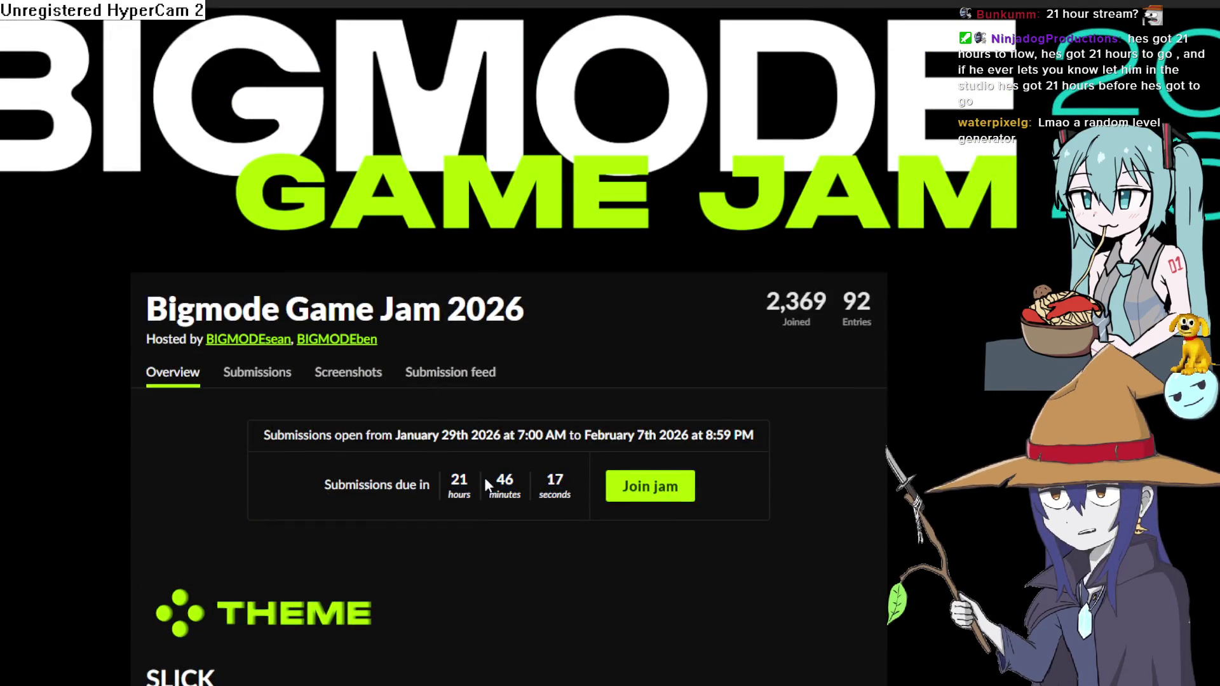
scroll(571, 445, down, 10)
scroll(668, 389, up, 3)
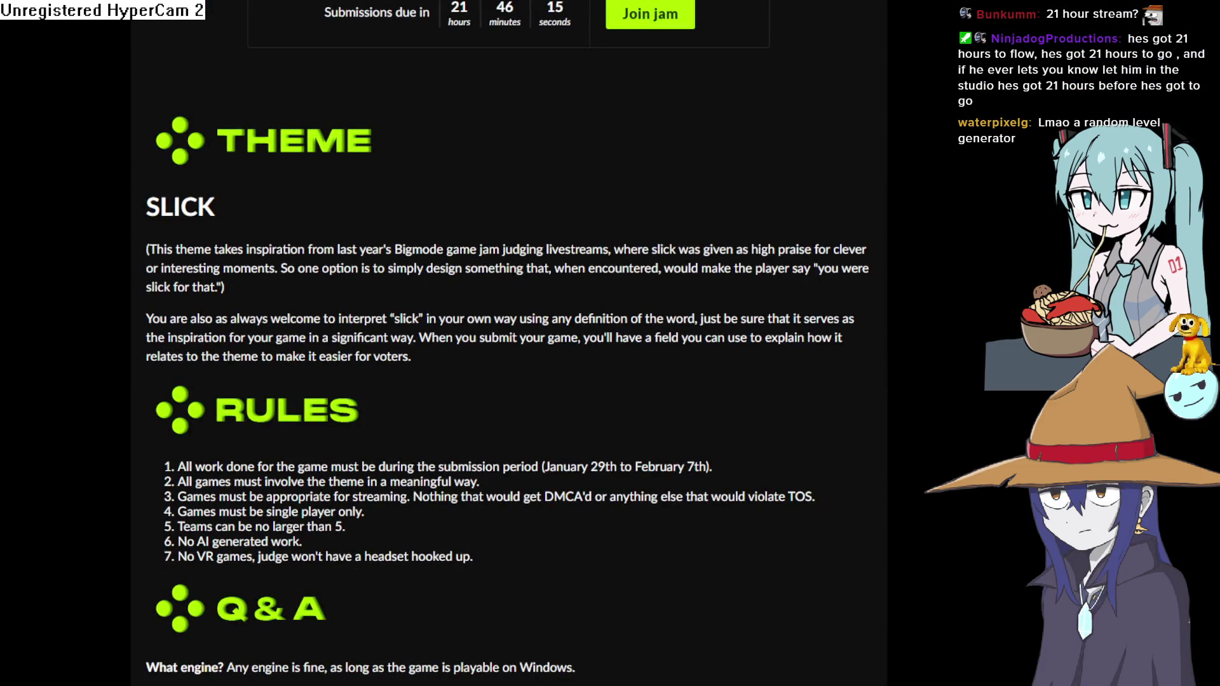
key(alt+Tab)
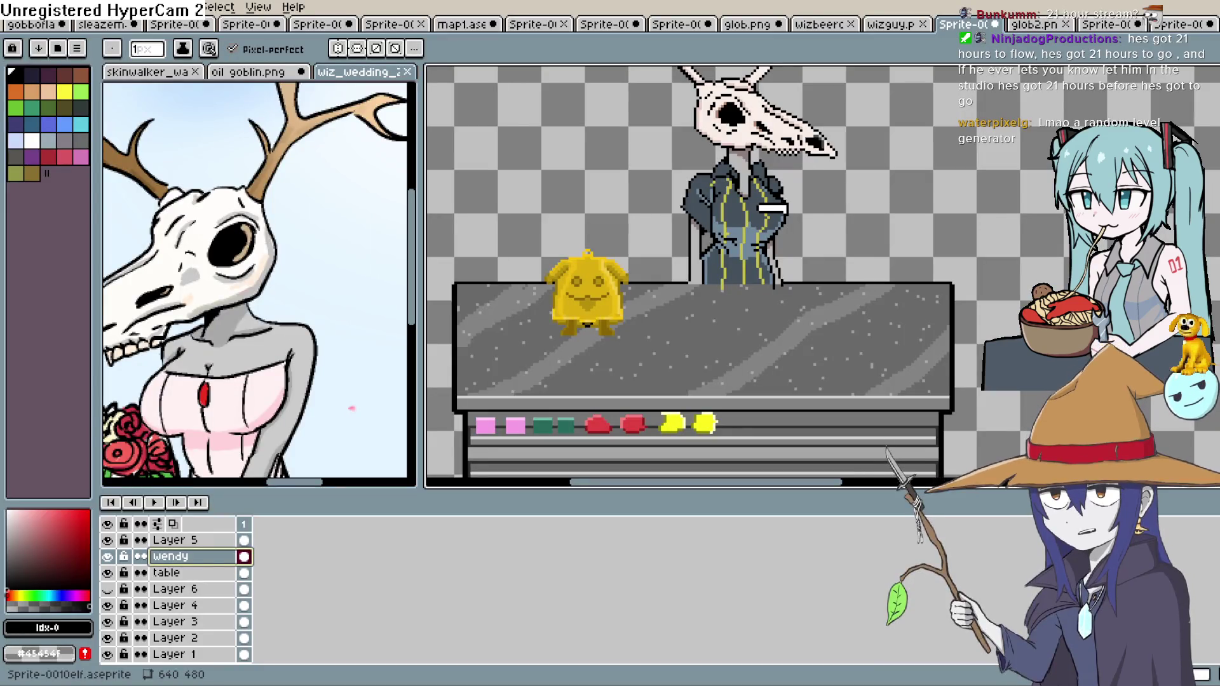
mouse_move(851, 236)
mouse_down()
mouse_move(860, 204)
mouse_move(838, 237)
mouse_up()
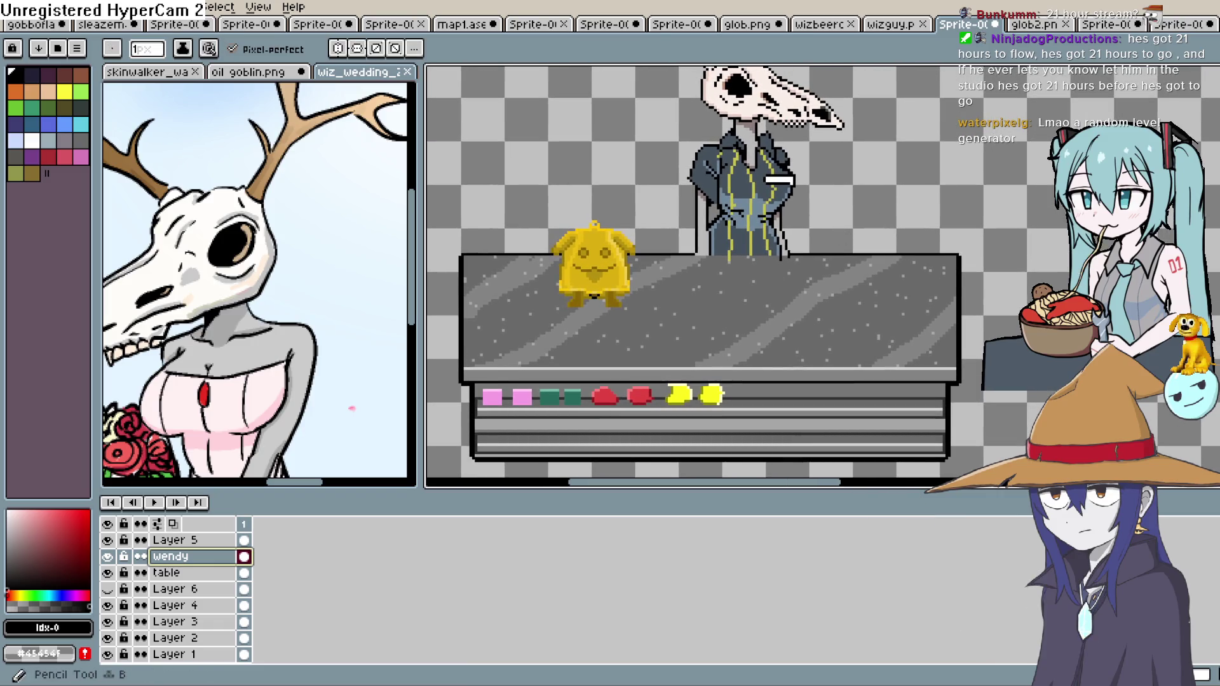
Sketch V-shaped leg lines under the dark figure and extend them downward
scroll(522, 357, down, 2)
scroll(523, 357, up, 4)
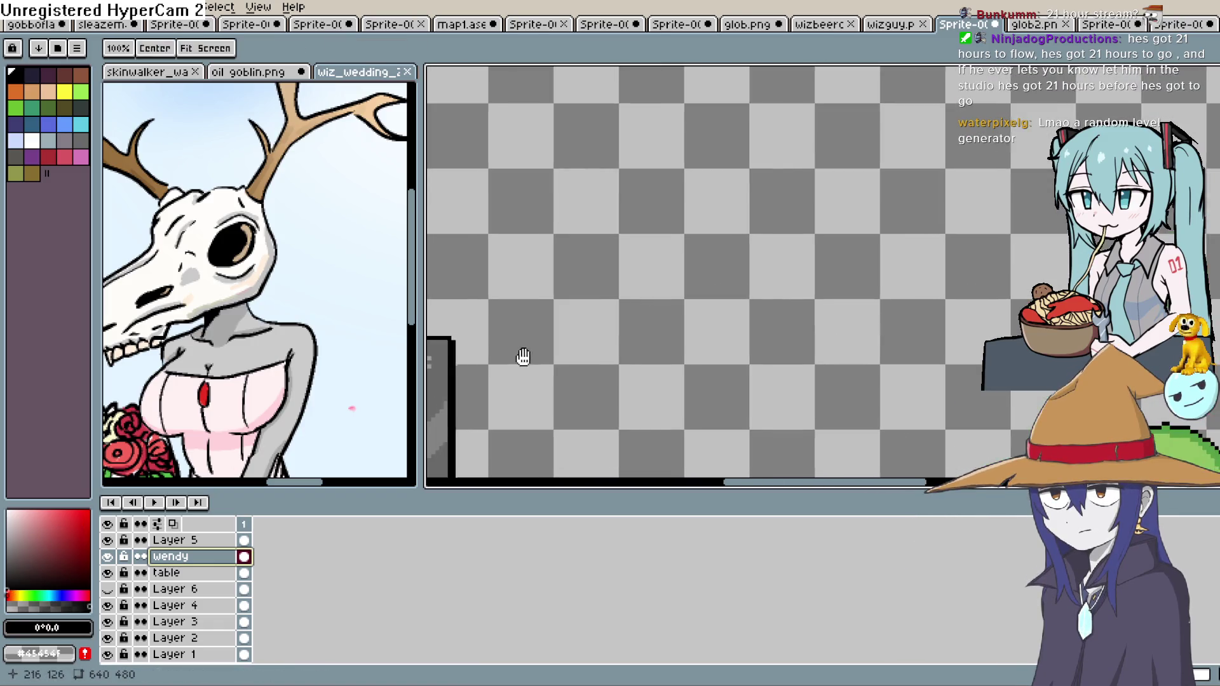
scroll(889, 319, down, 3)
scroll(848, 250, up, 3)
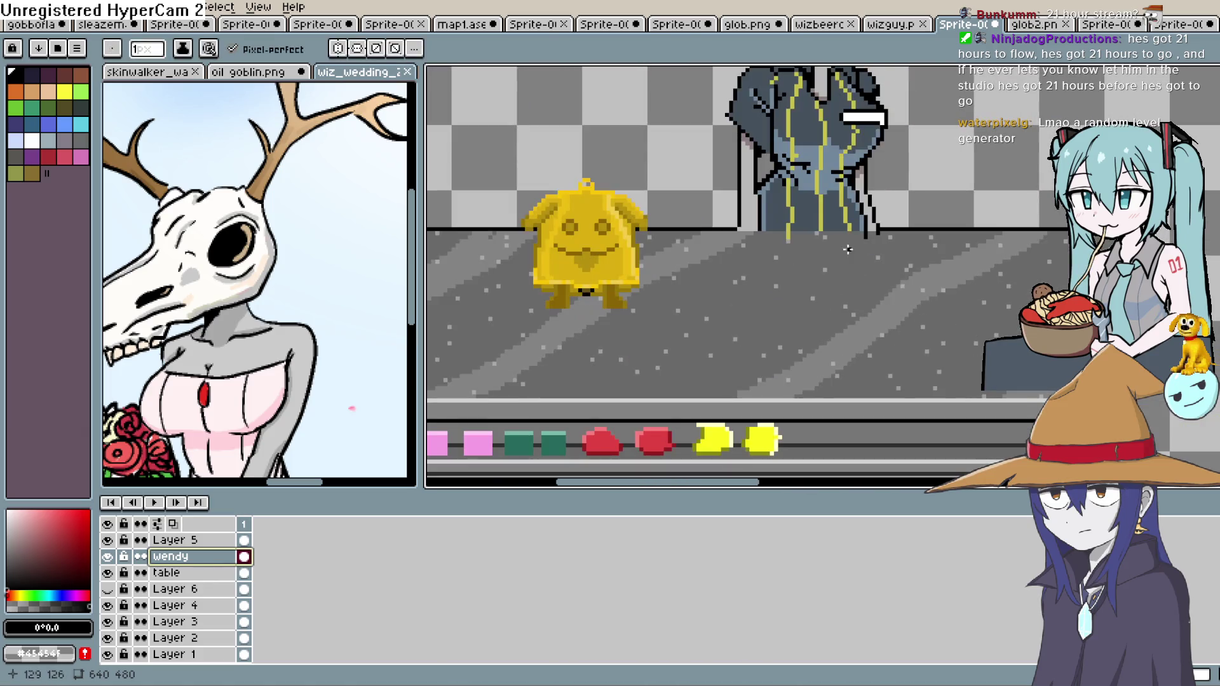
drag(836, 233, 791, 240)
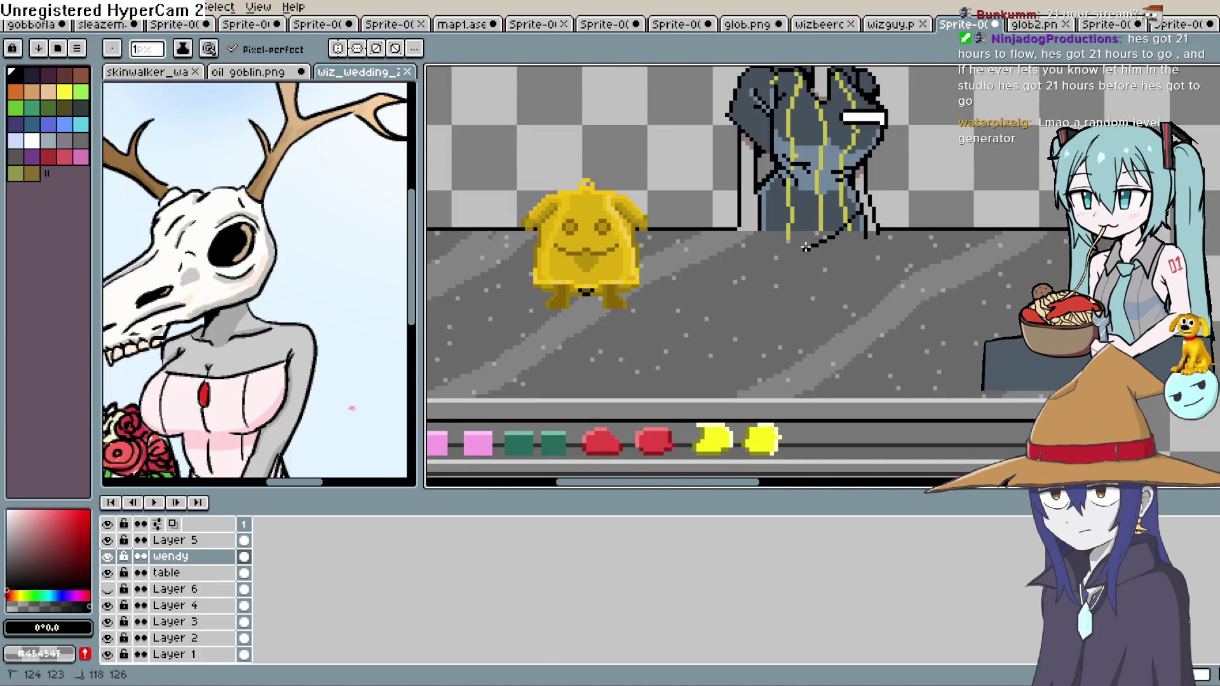
drag(863, 284, 853, 340)
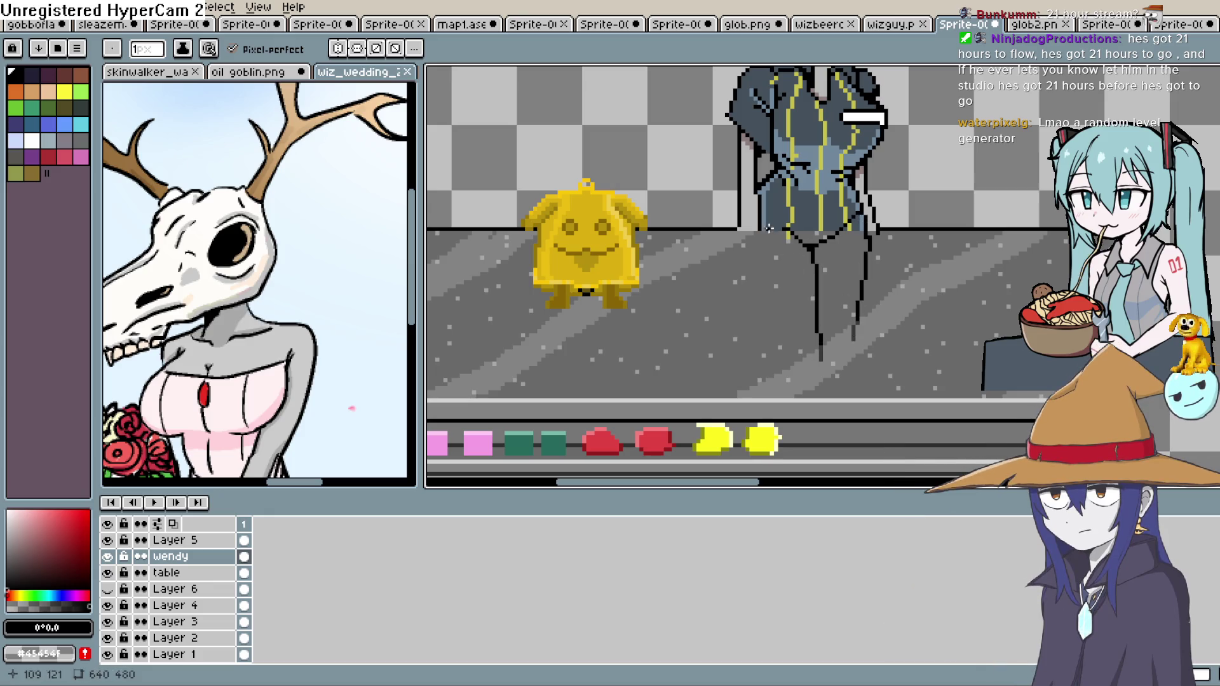
scroll(781, 280, down, 4)
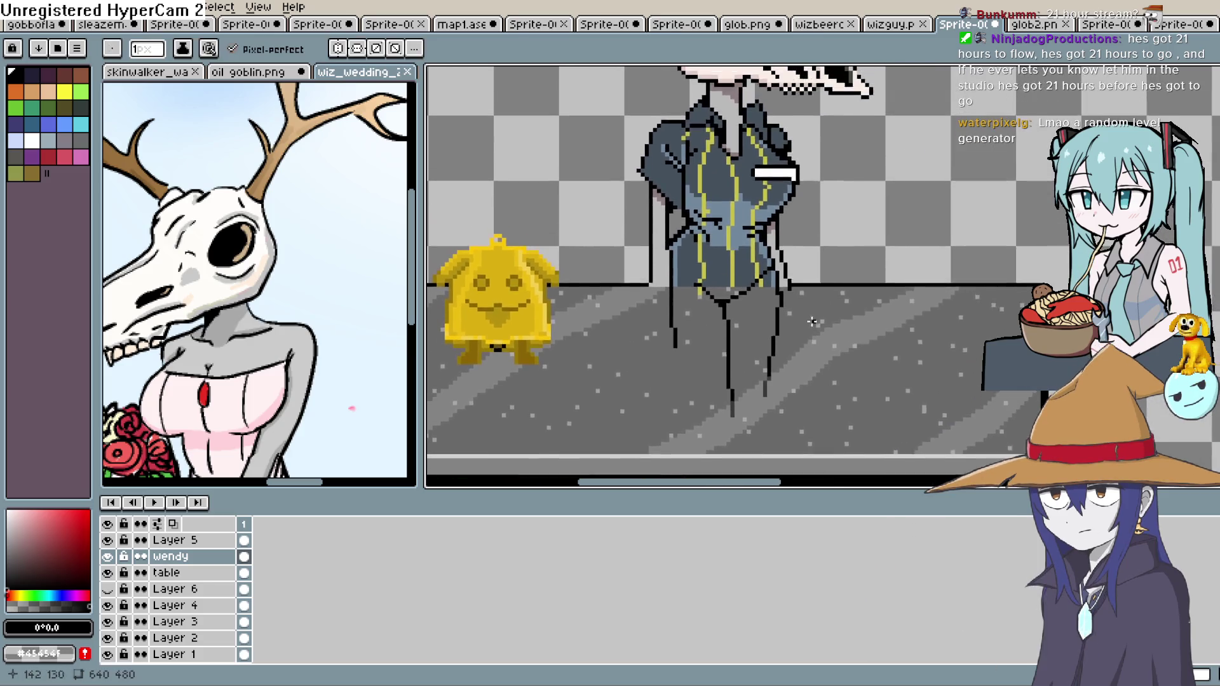
scroll(837, 288, up, 3)
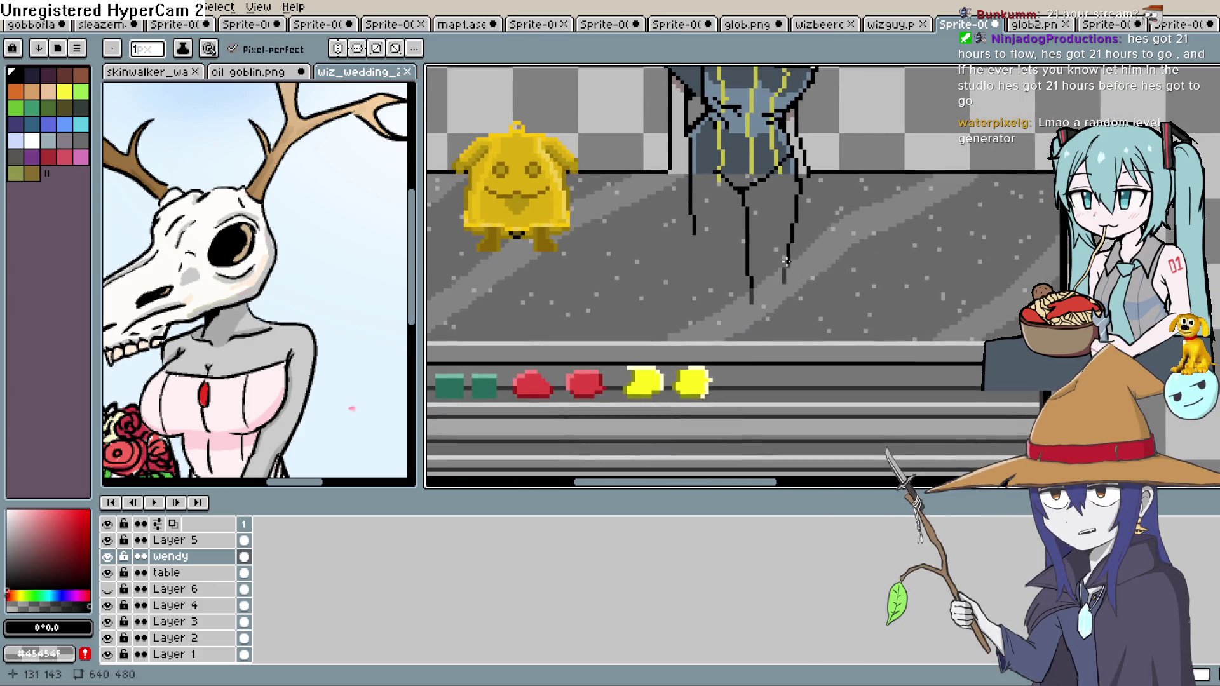
drag(752, 272, 748, 331)
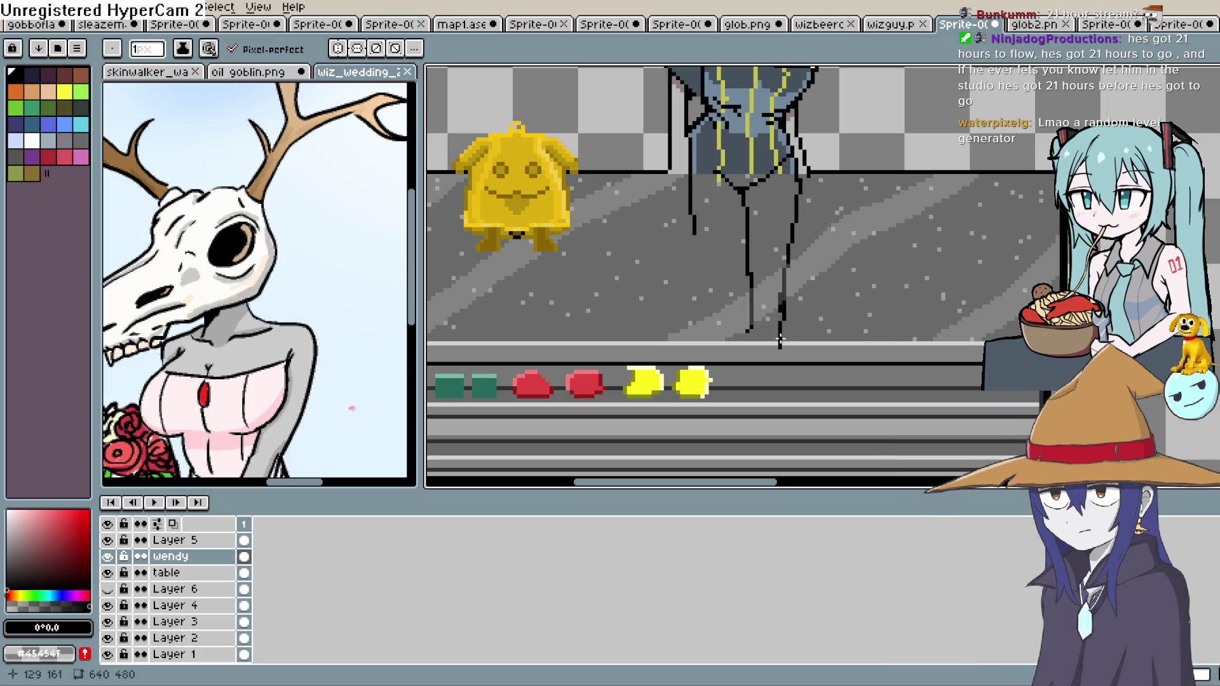
Lengthen the left leg and draw more leg lines toward the table front
click(698, 120)
drag(679, 164, 689, 245)
mouse_move(737, 205)
mouse_down()
mouse_move(699, 324)
mouse_move(662, 355)
mouse_up()
drag(751, 324, 758, 395)
drag(782, 308, 782, 367)
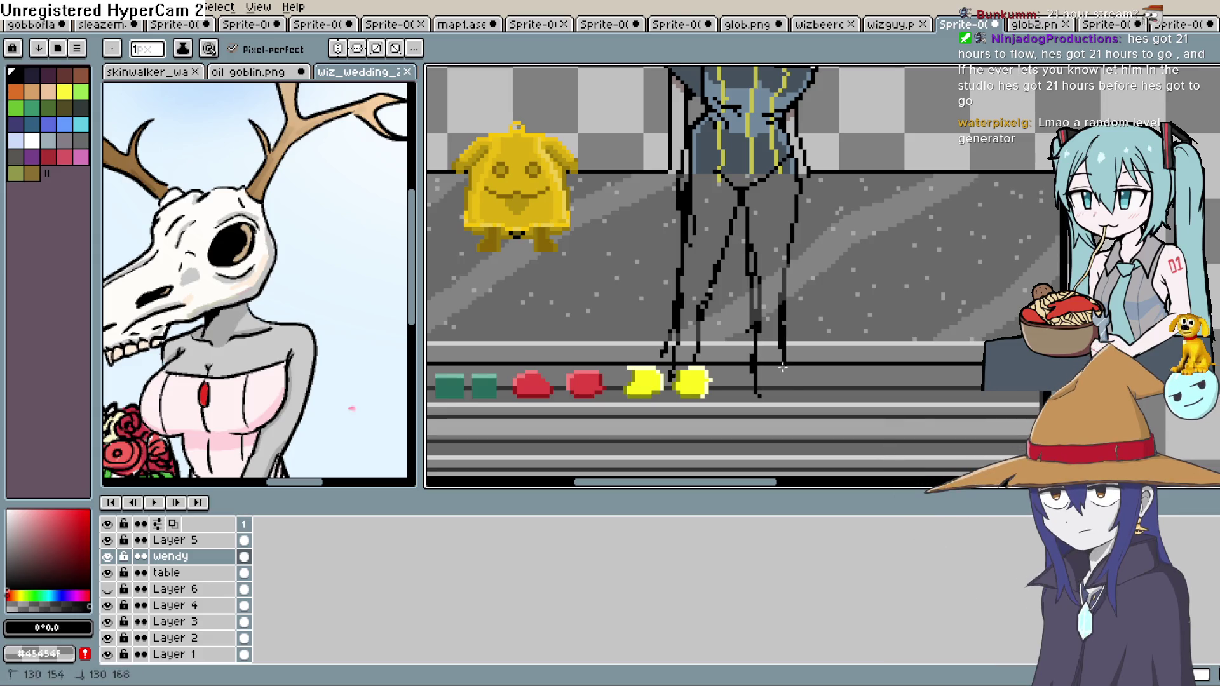
scroll(819, 381, down, 3)
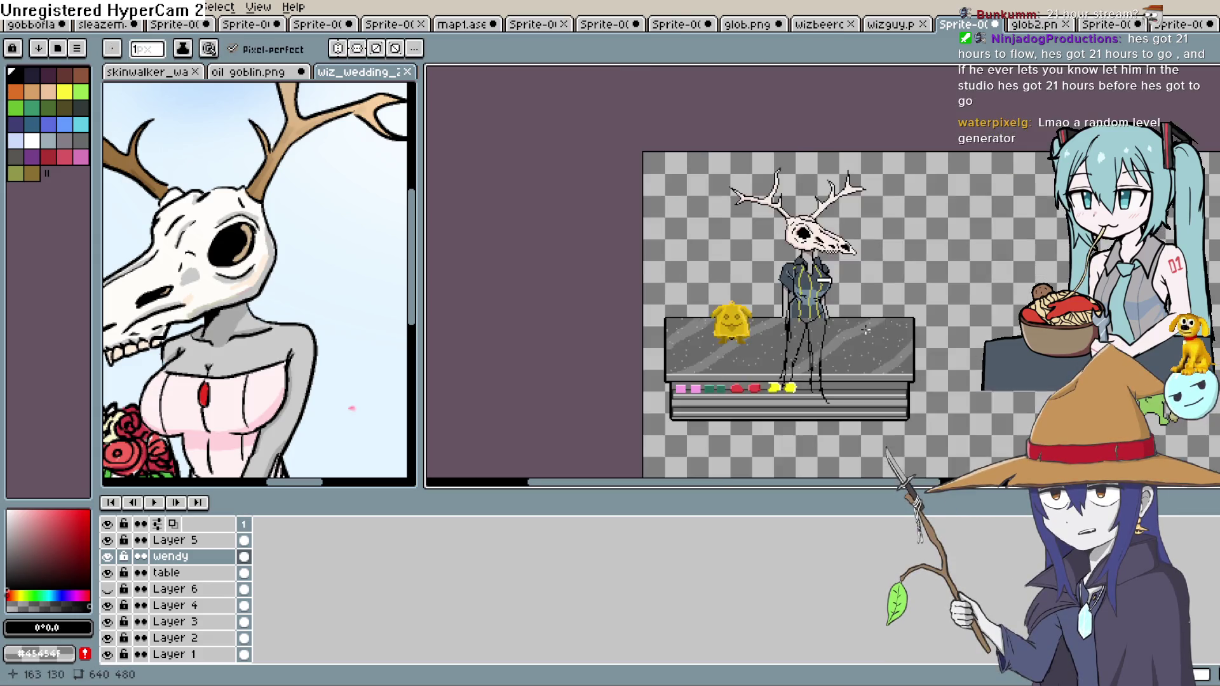
scroll(817, 285, up, 2)
drag(817, 284, 813, 263)
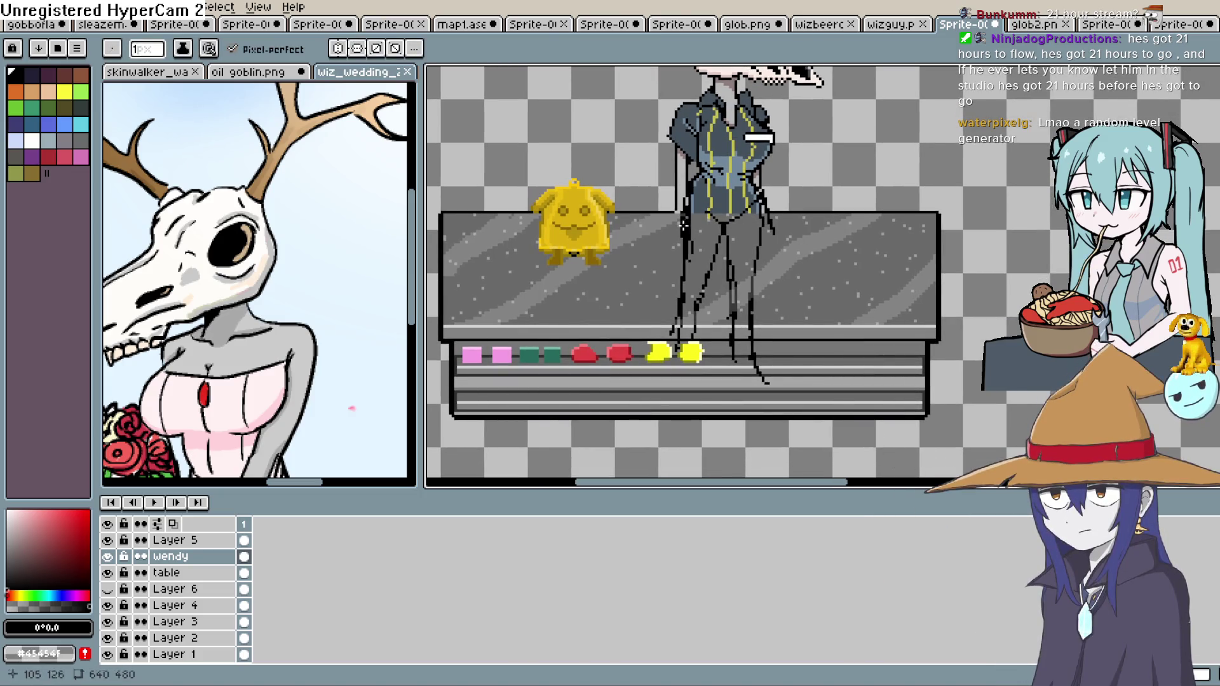
scroll(680, 219, down, 2)
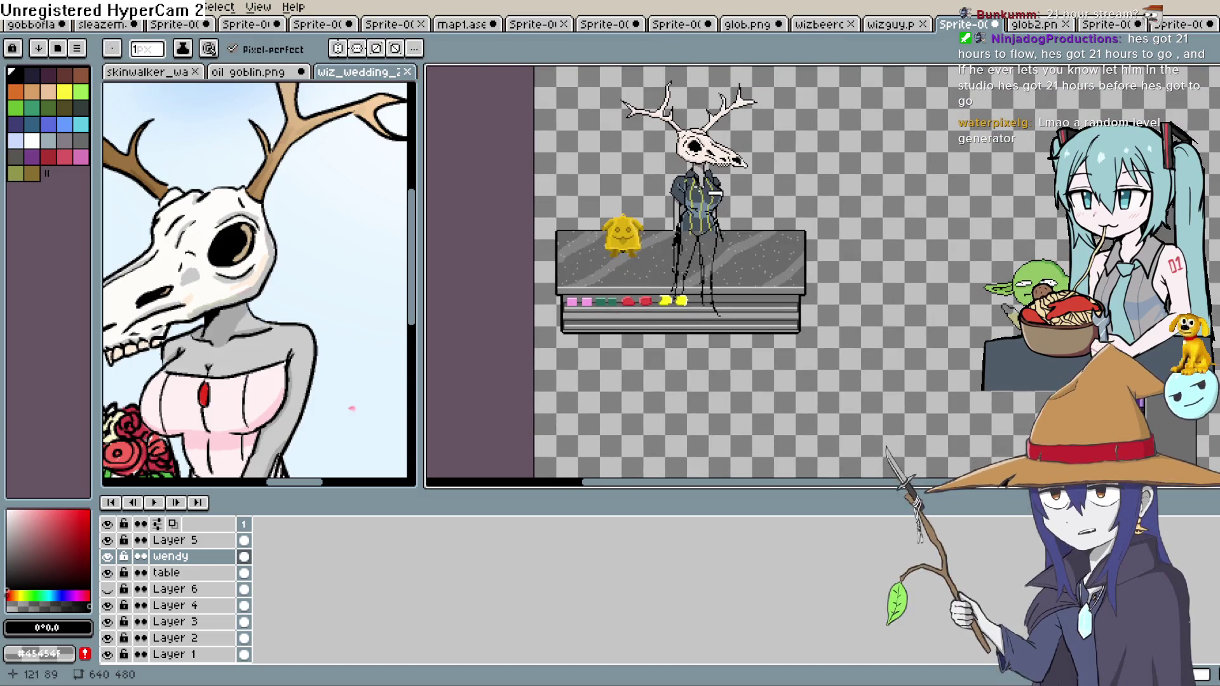
scroll(730, 188, down, 1)
scroll(740, 209, up, 2)
drag(744, 216, 744, 218)
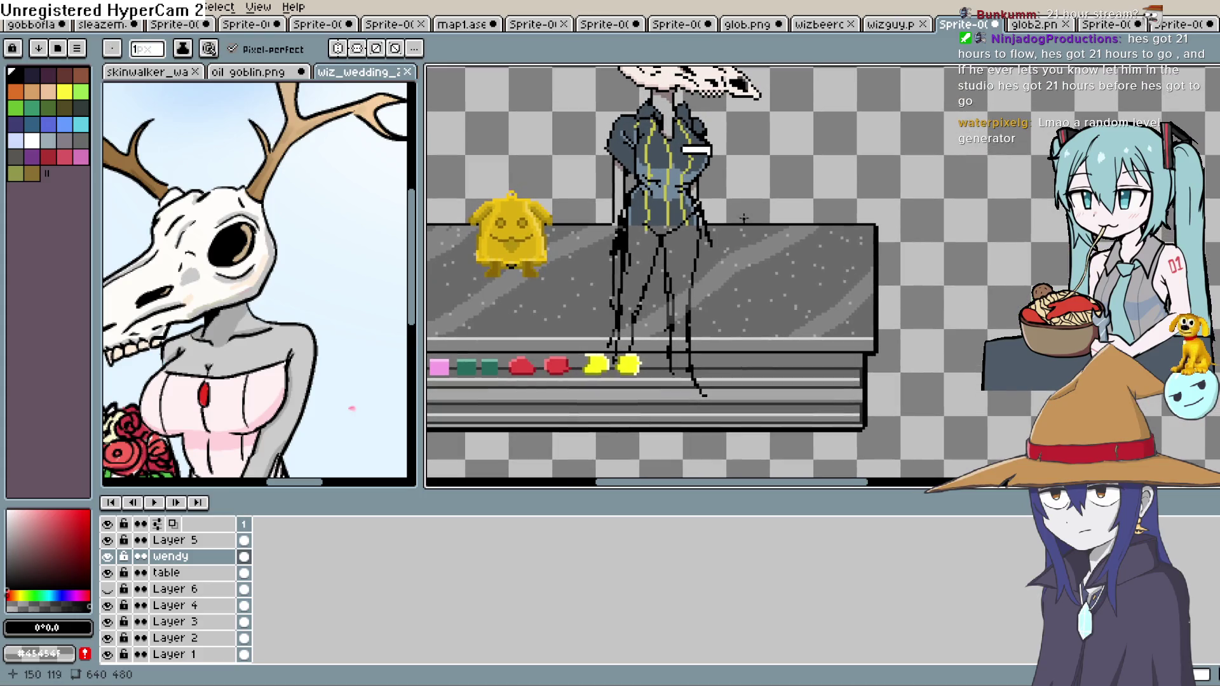
Undo two leg strokes and move the wendy layer beneath the table layer
key(v)
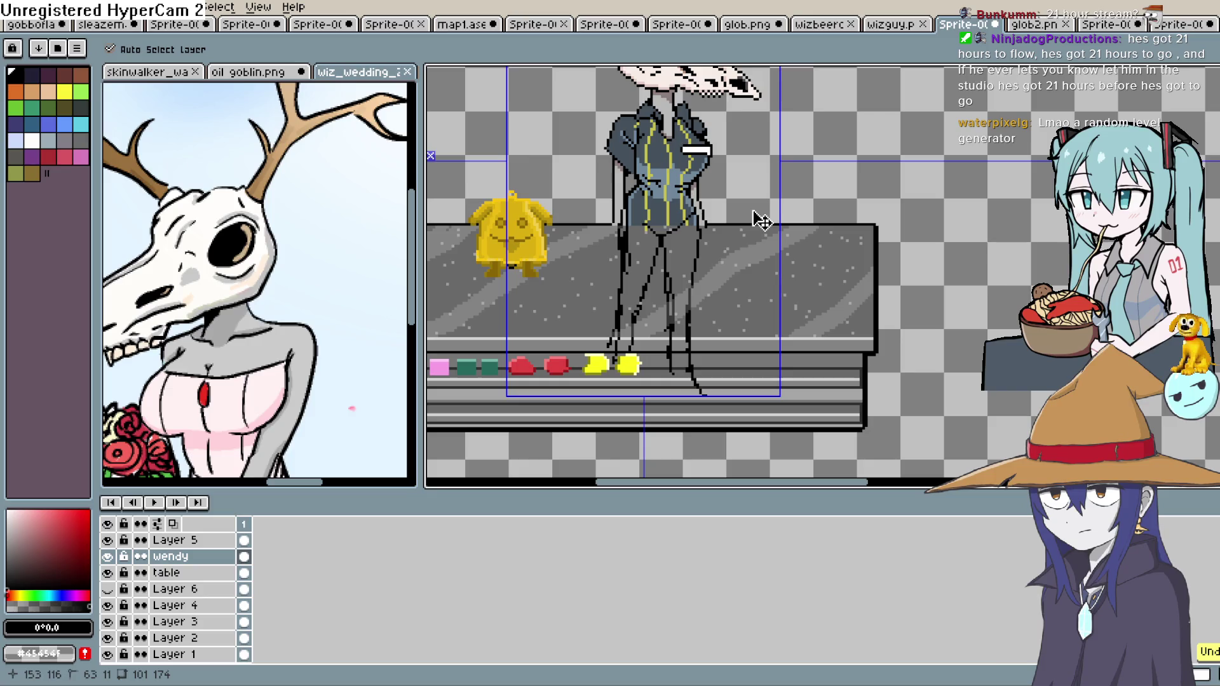
key(ctrl+z)
key(ctrl+z)
key(ctrl+z)
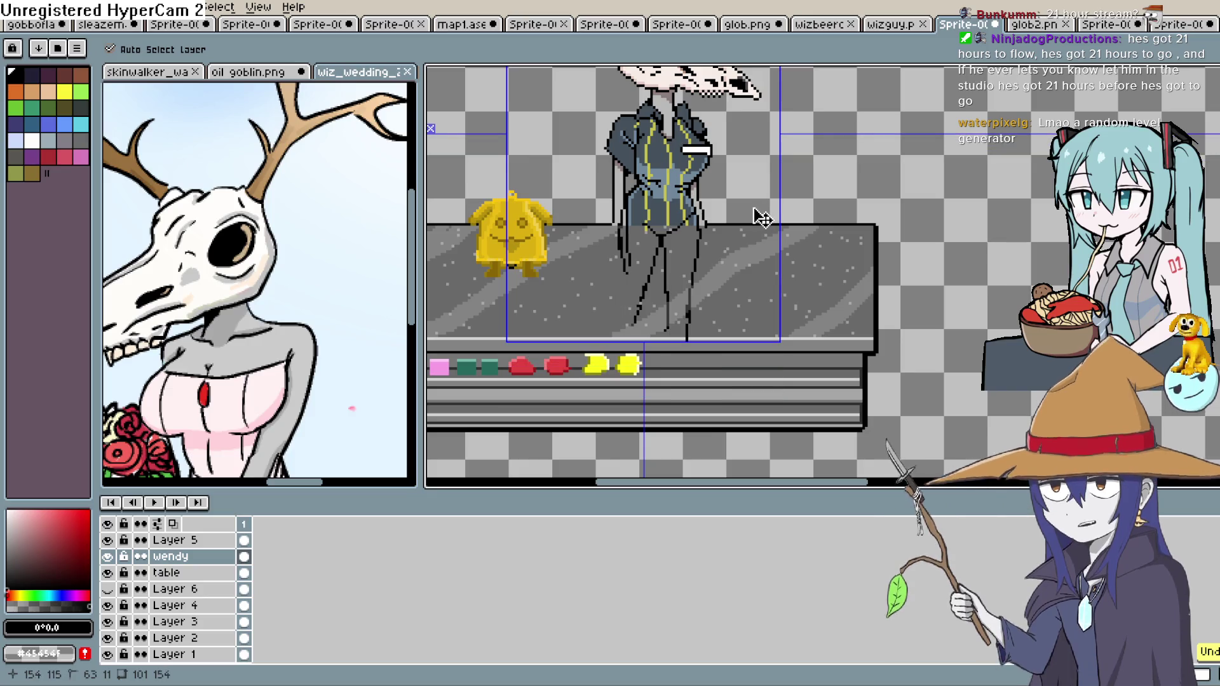
key(ctrl+z)
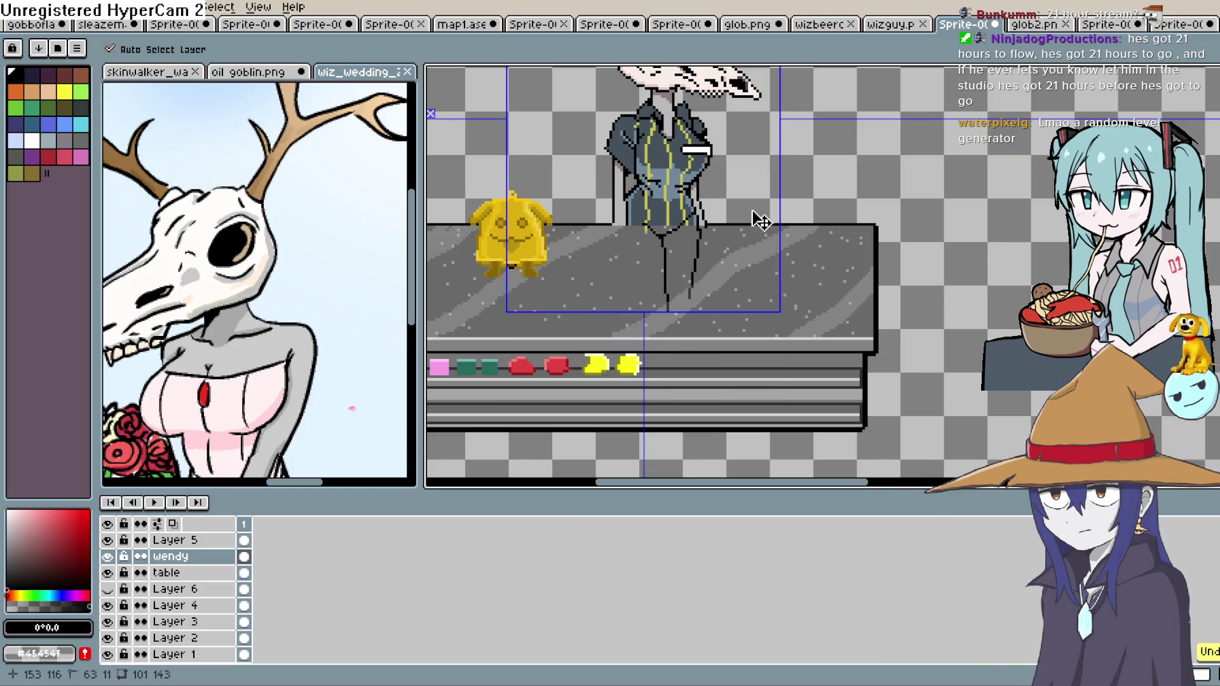
key(alt+Down)
key(b)
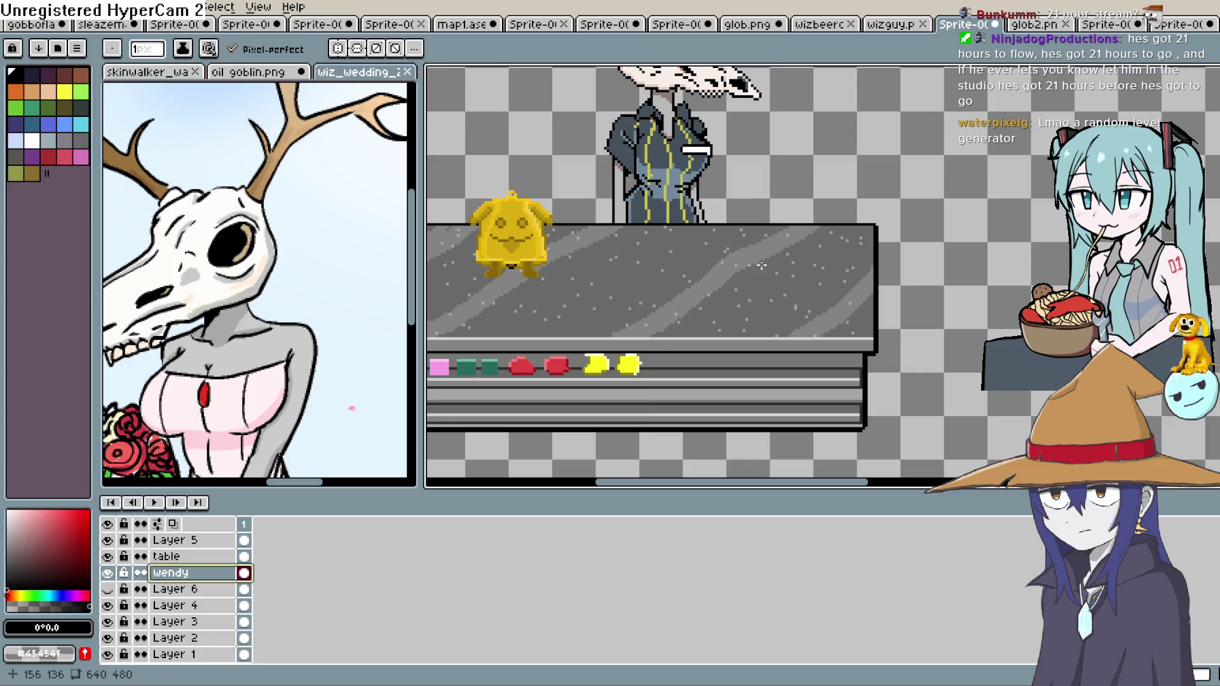
scroll(761, 265, up, 2)
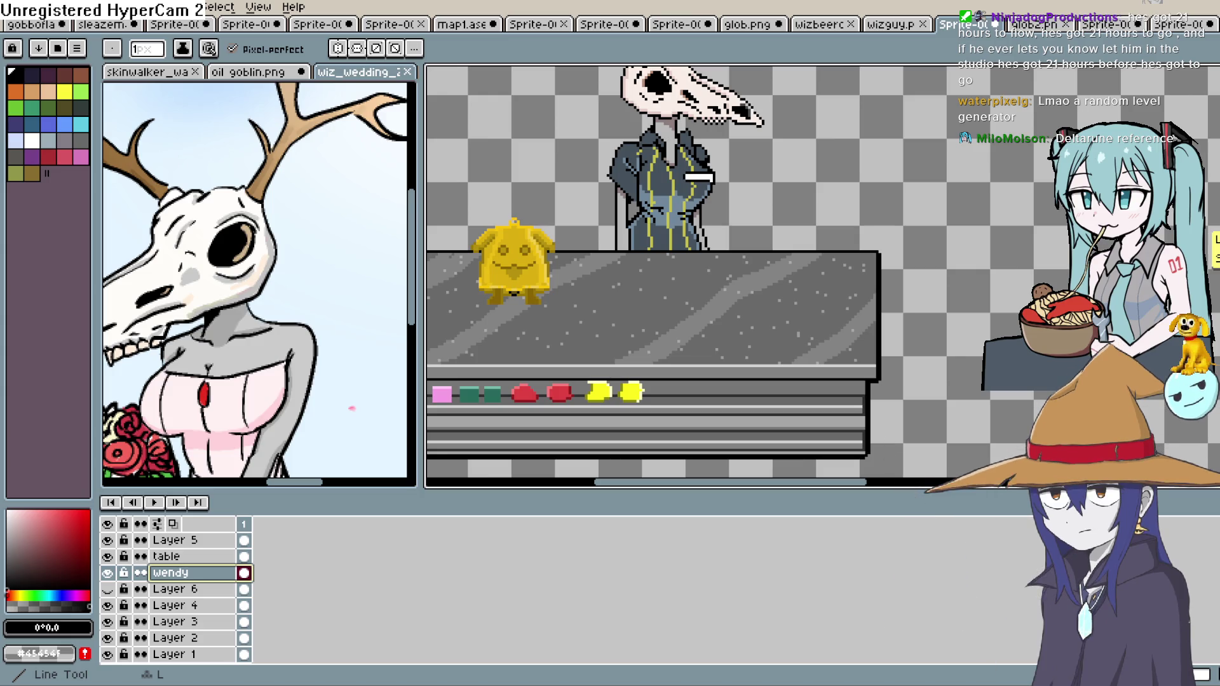
Add a new Layer 9 and move it to the top of the layer stack
click(107, 573)
click(107, 572)
key(shift+n)
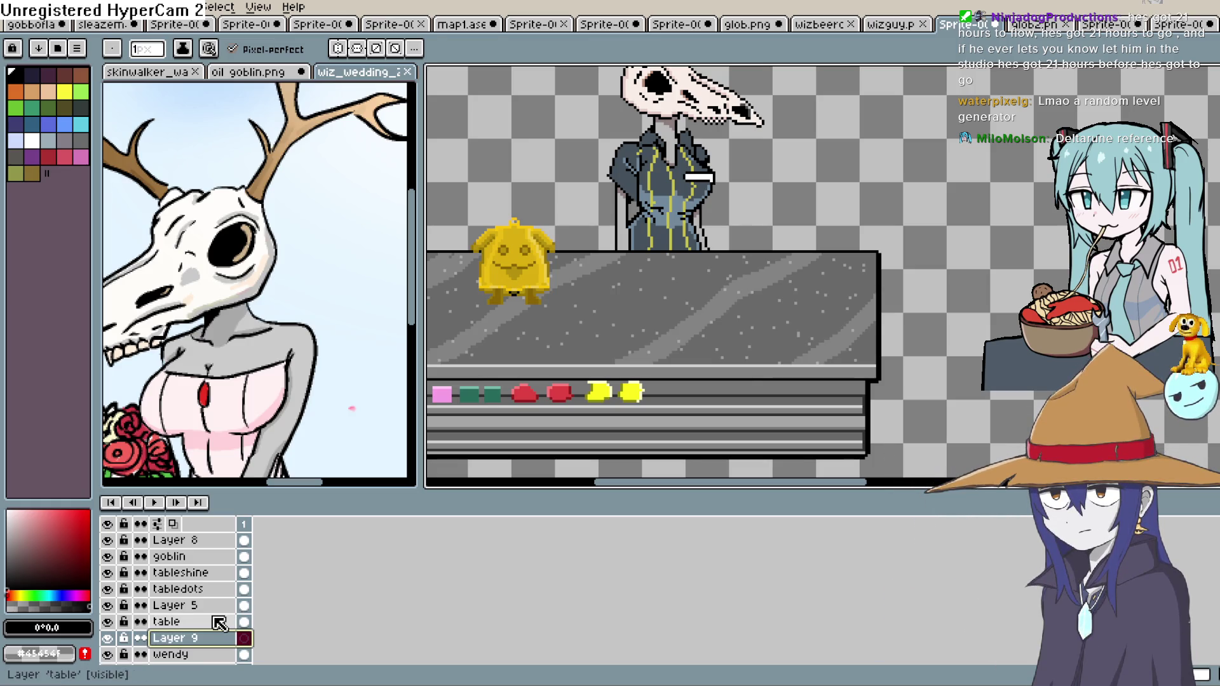
drag(197, 638, 206, 537)
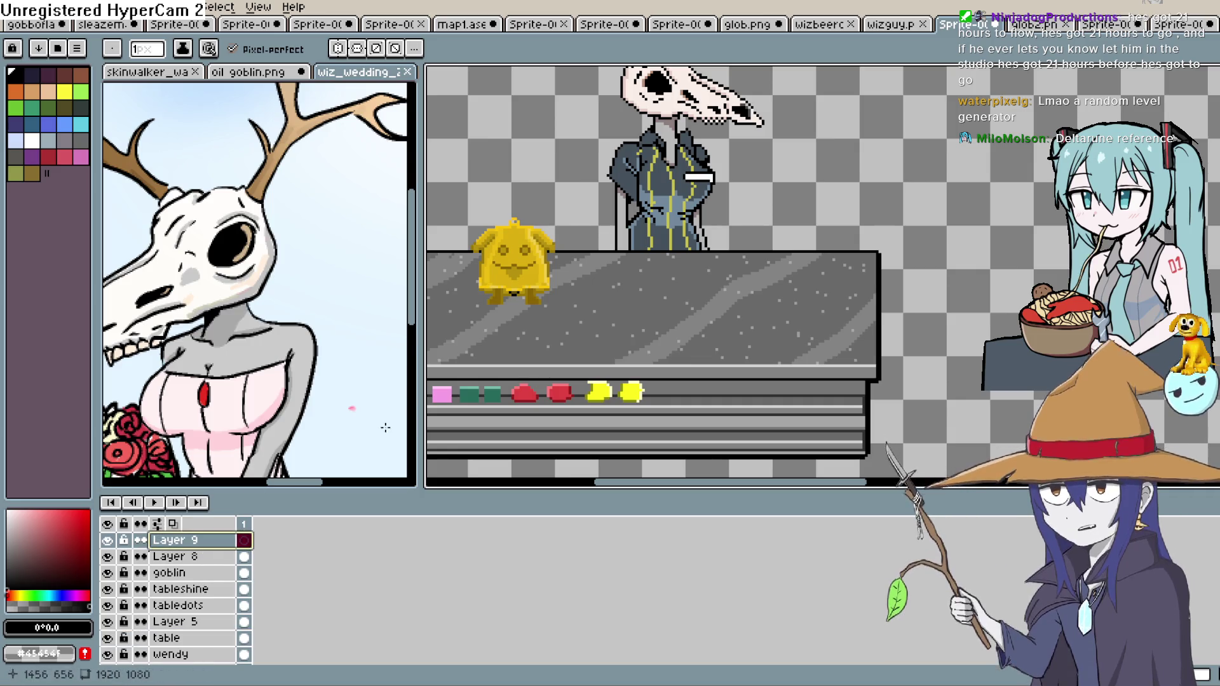
Sketch the figure's leg lines and curved hip outline below the robe
mouse_move(703, 253)
mouse_down()
mouse_move(701, 287)
mouse_move(707, 270)
mouse_up()
key(ctrl+z)
drag(615, 254, 610, 283)
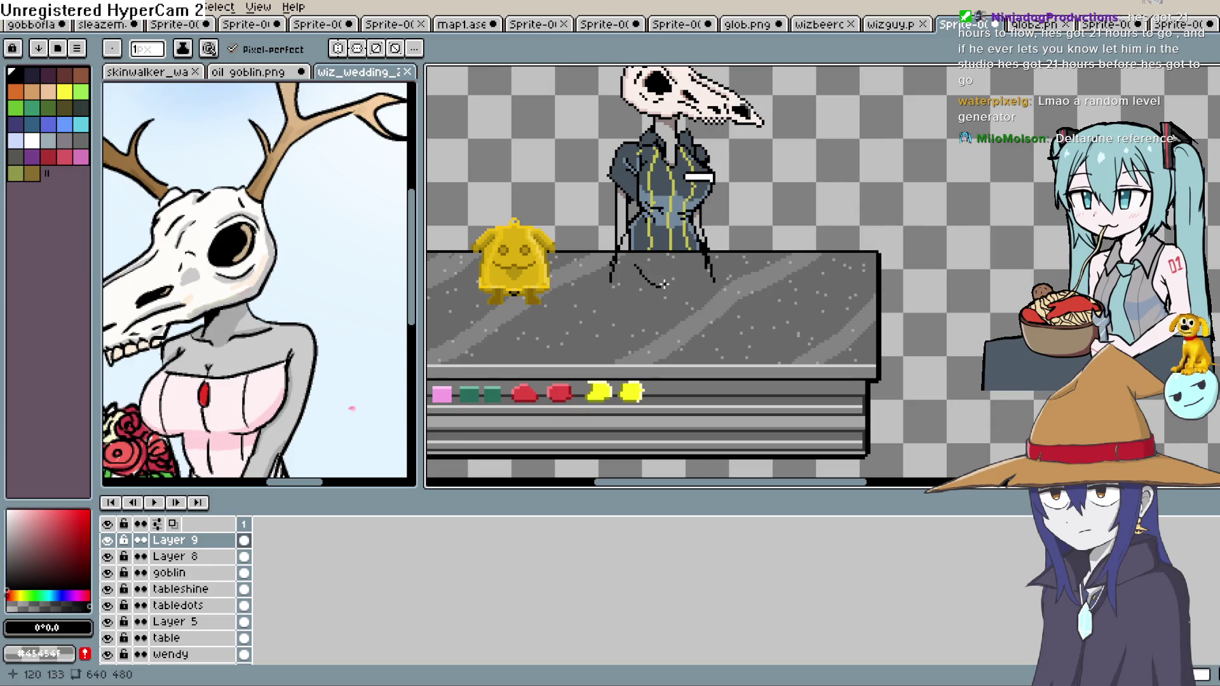
drag(663, 284, 692, 270)
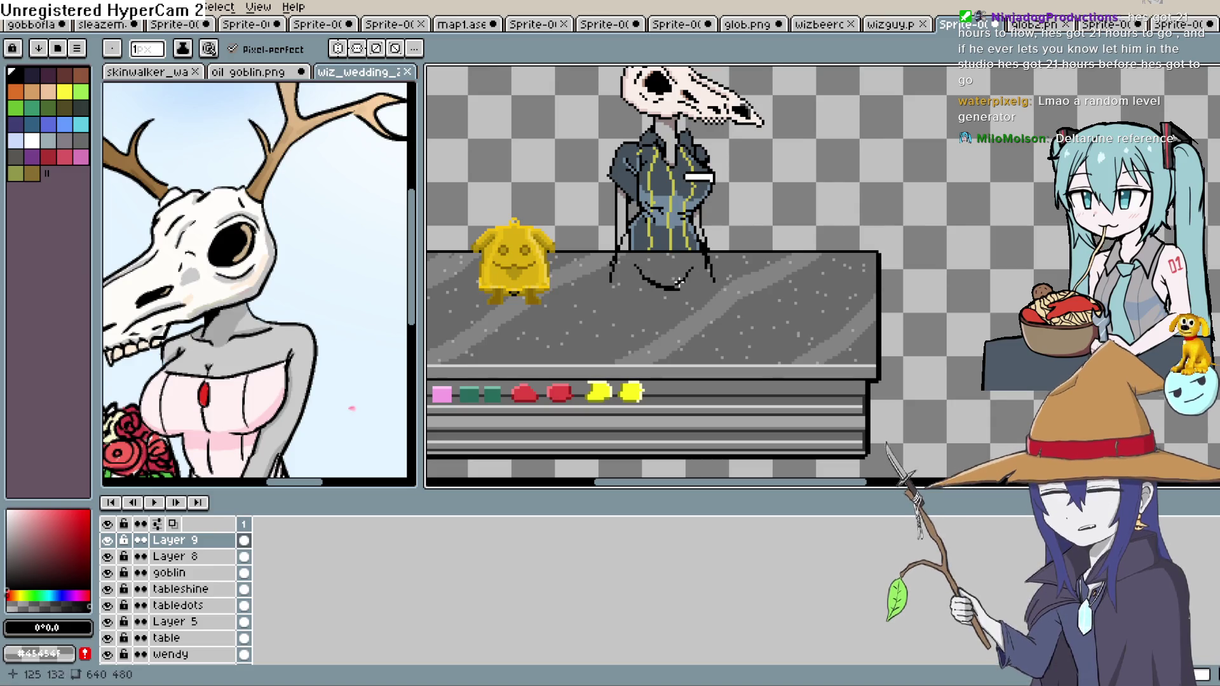
scroll(672, 287, down, 2)
scroll(670, 309, up, 2)
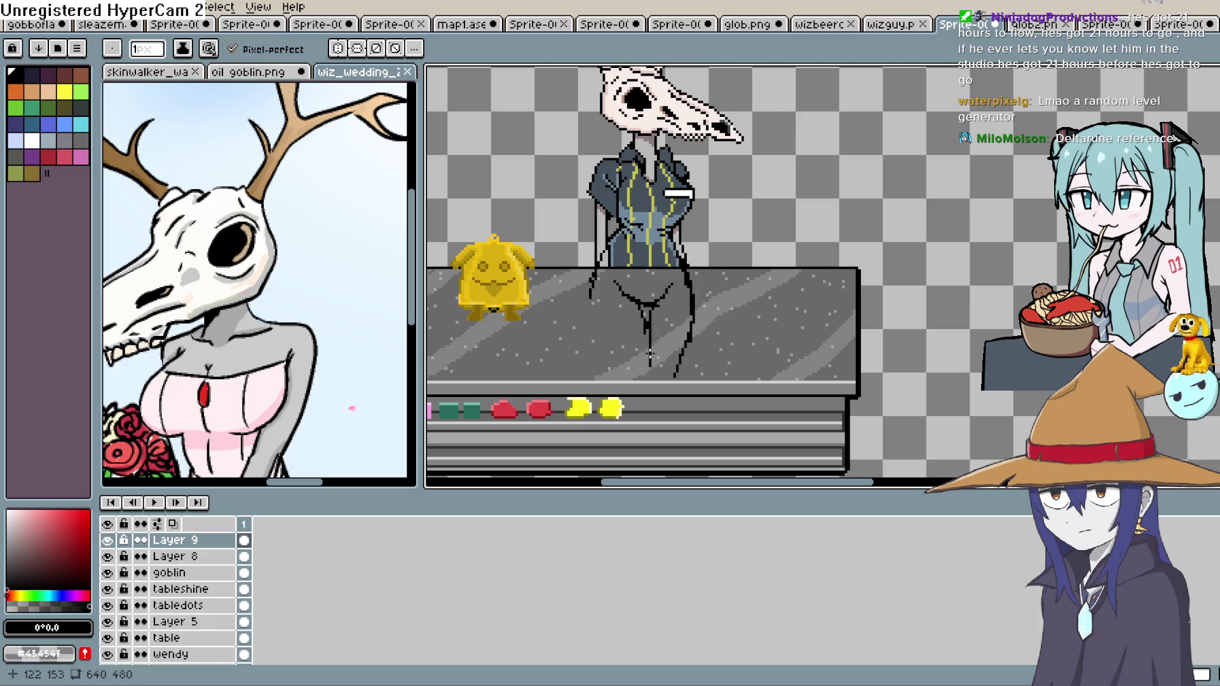
scroll(318, 305, down, 2)
drag(343, 254, 315, 352)
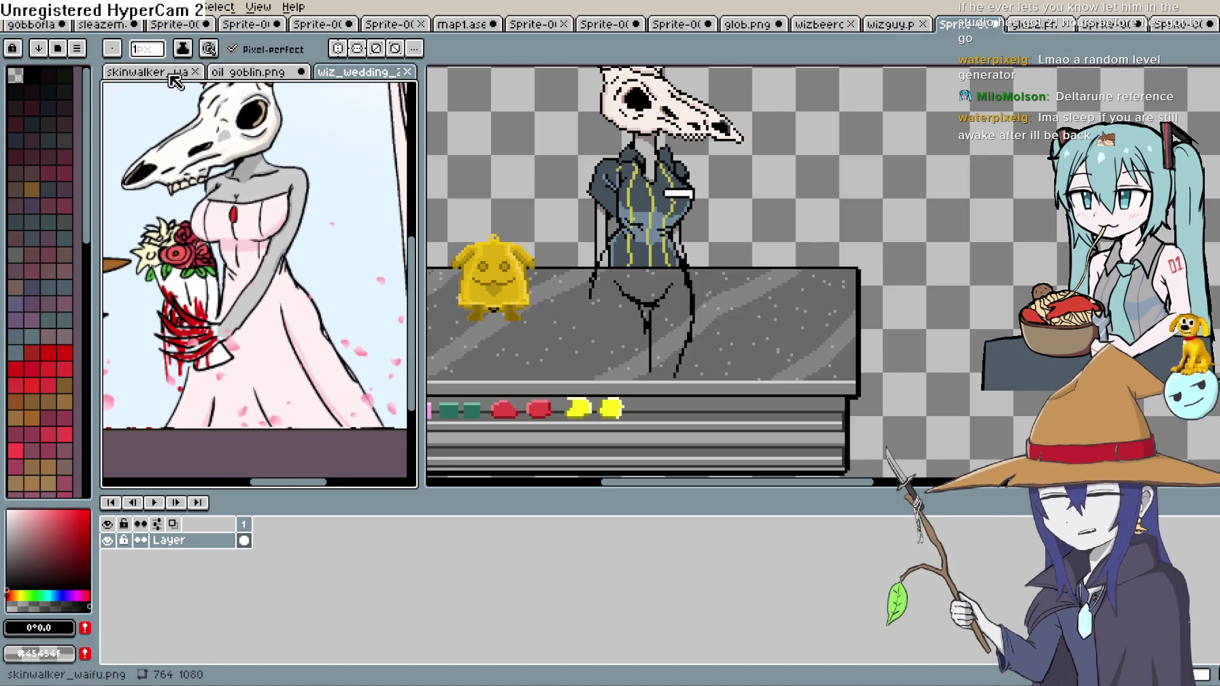
Show skinwalker_waifu.png in the reference editor and return to the main scene
click(147, 72)
scroll(648, 261, up, 2)
click(649, 261)
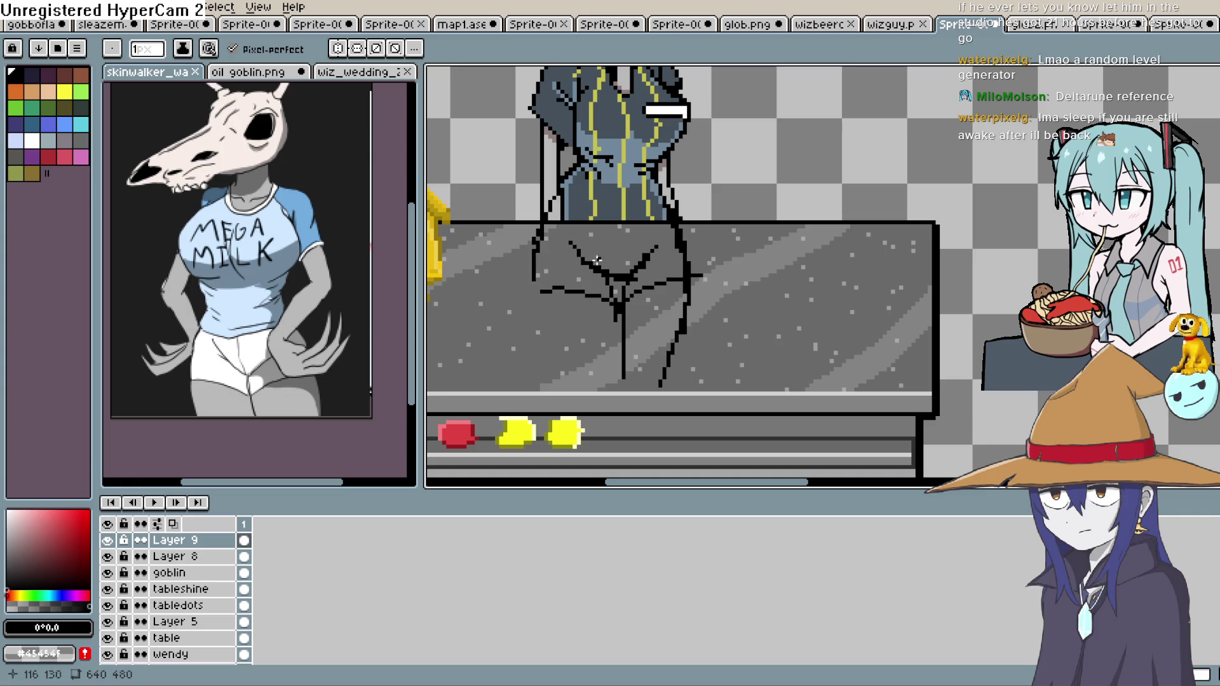
Bring the table and figure into view and extend the legs past the table edge
scroll(608, 242, down, 2)
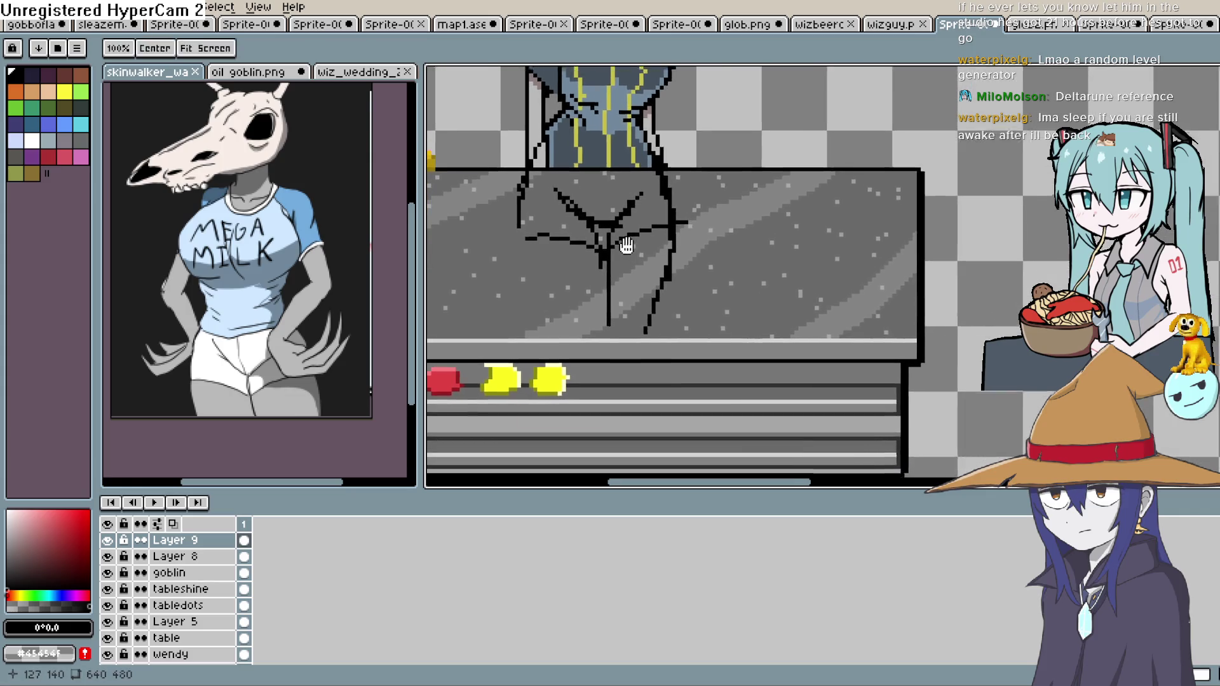
scroll(545, 264, up, 1)
scroll(718, 310, down, 4)
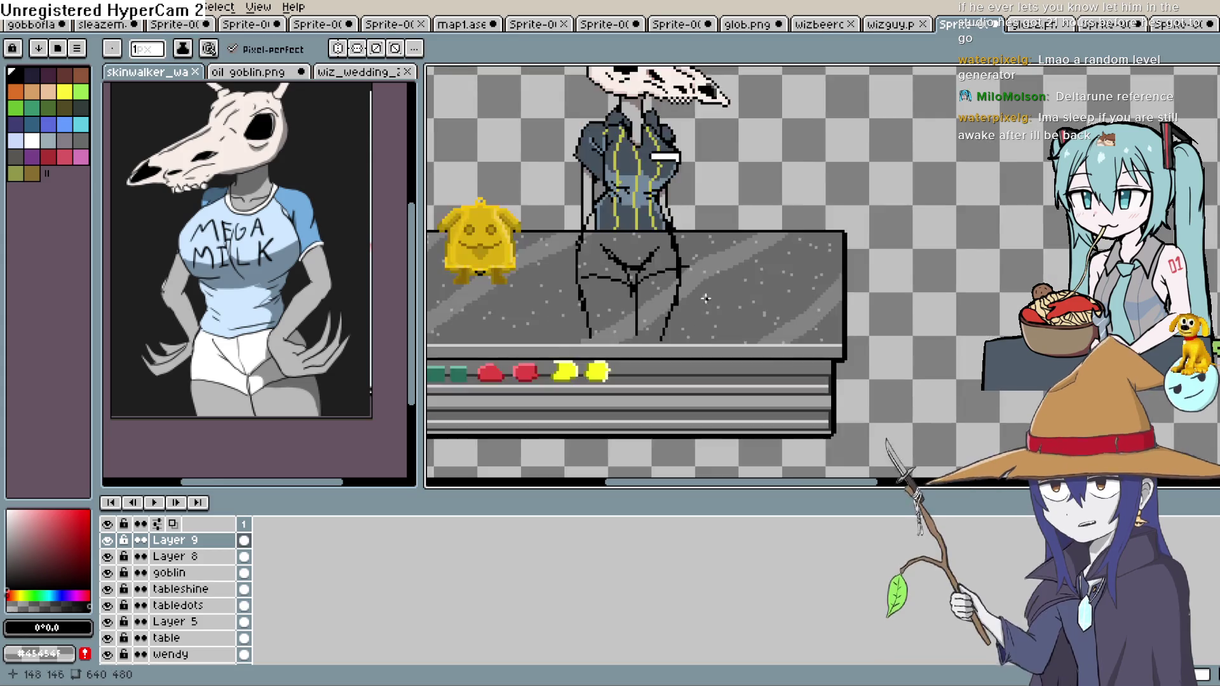
scroll(723, 310, up, 2)
mouse_move(670, 342)
mouse_down()
mouse_move(665, 298)
mouse_move(632, 333)
mouse_up()
drag(655, 338, 655, 305)
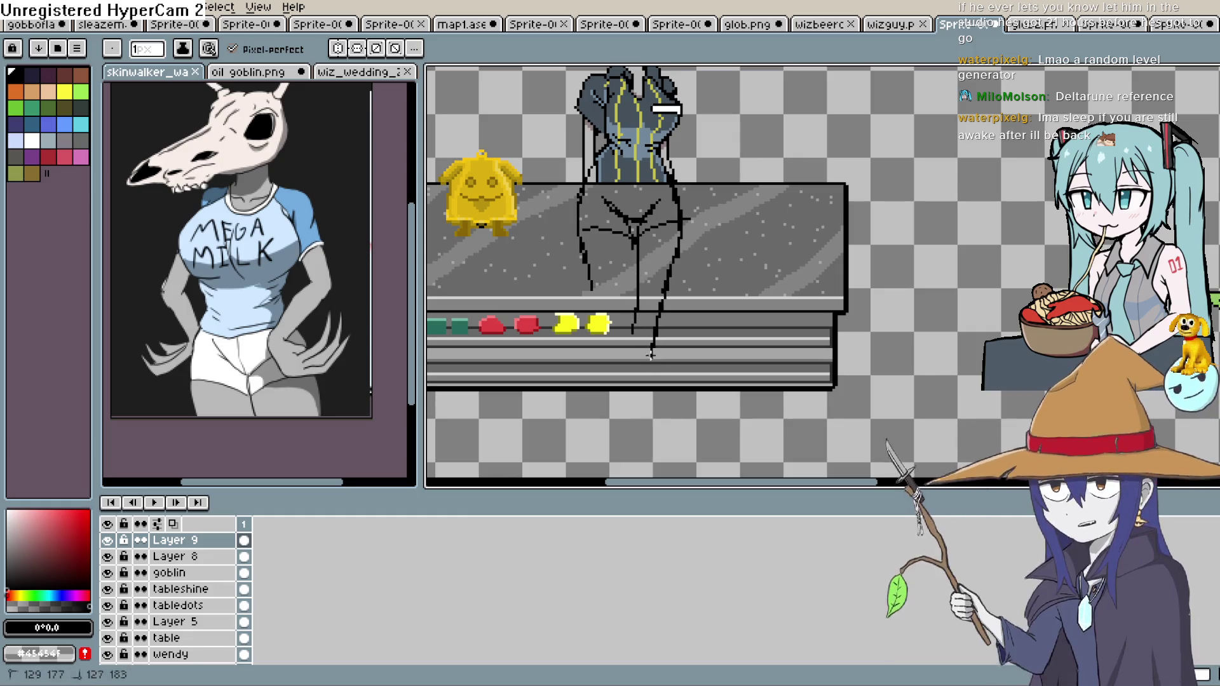
Extend the left leg lines below the table edge, undoing a stray diagonal stroke
drag(635, 320, 626, 359)
drag(585, 261, 600, 325)
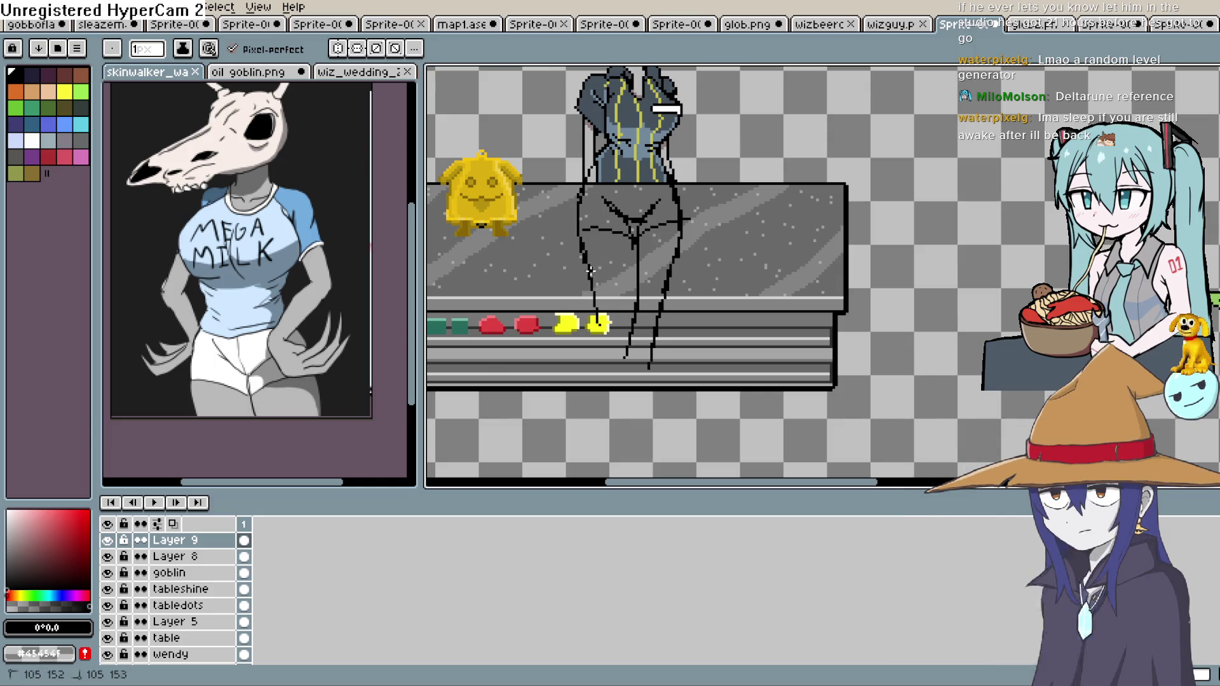
key(space)
drag(626, 310, 634, 218)
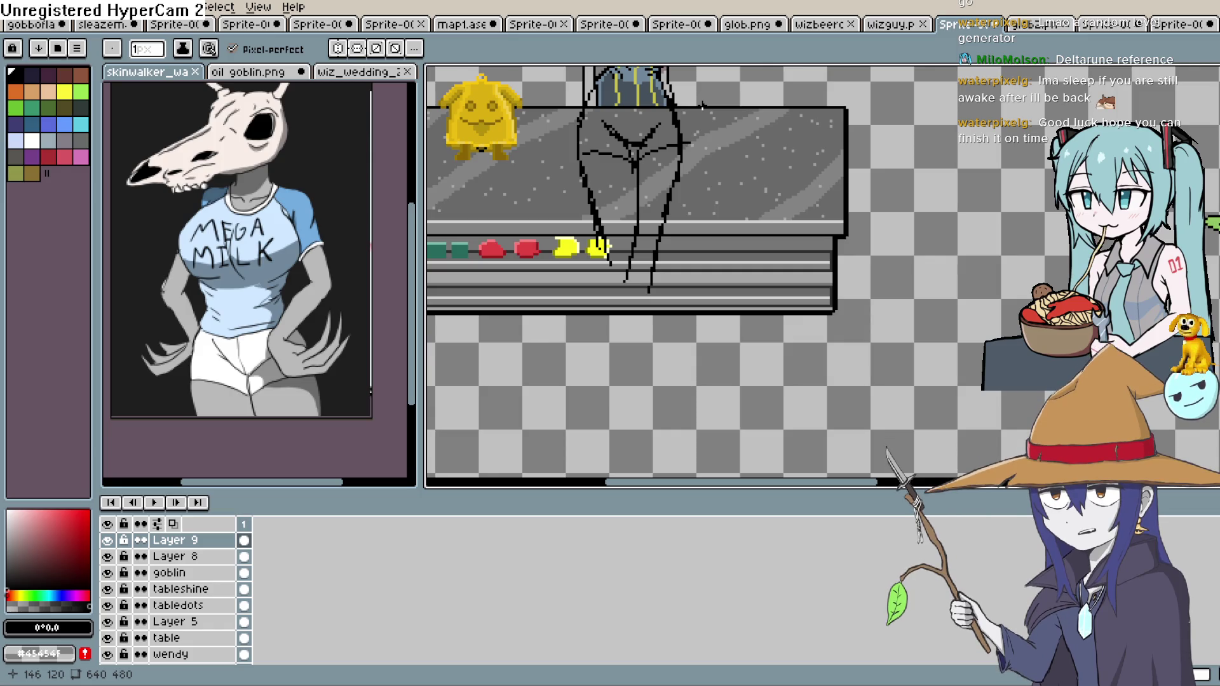
drag(702, 107, 694, 73)
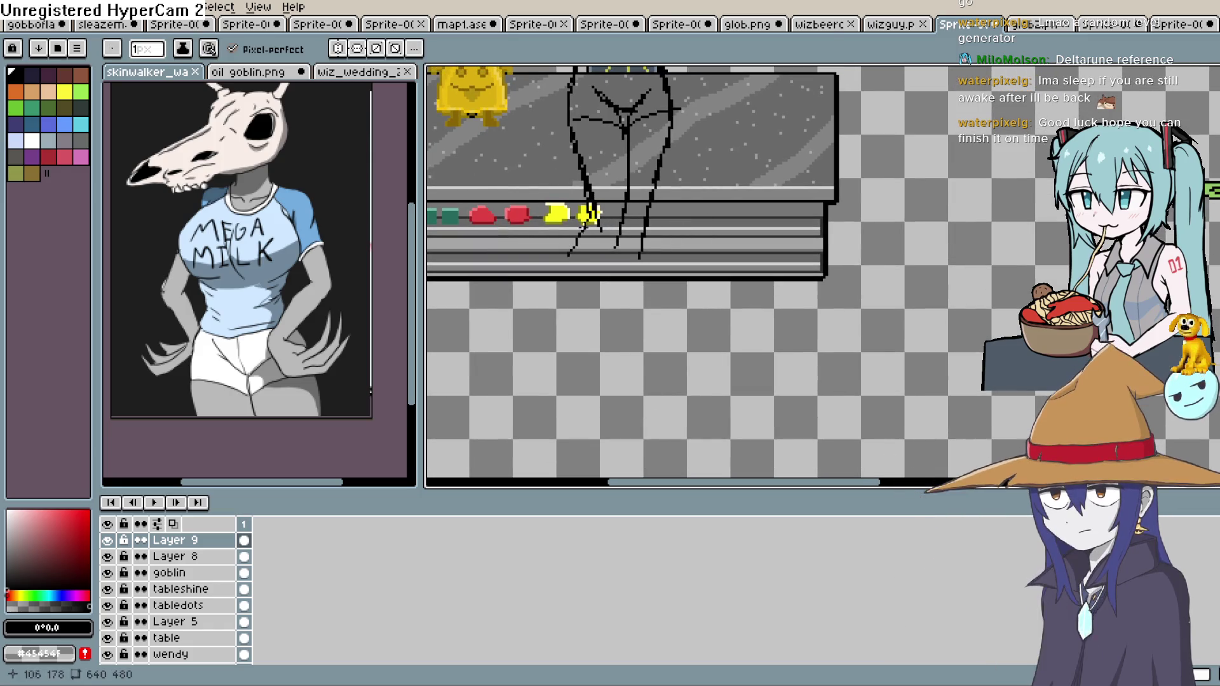
drag(602, 241, 578, 289)
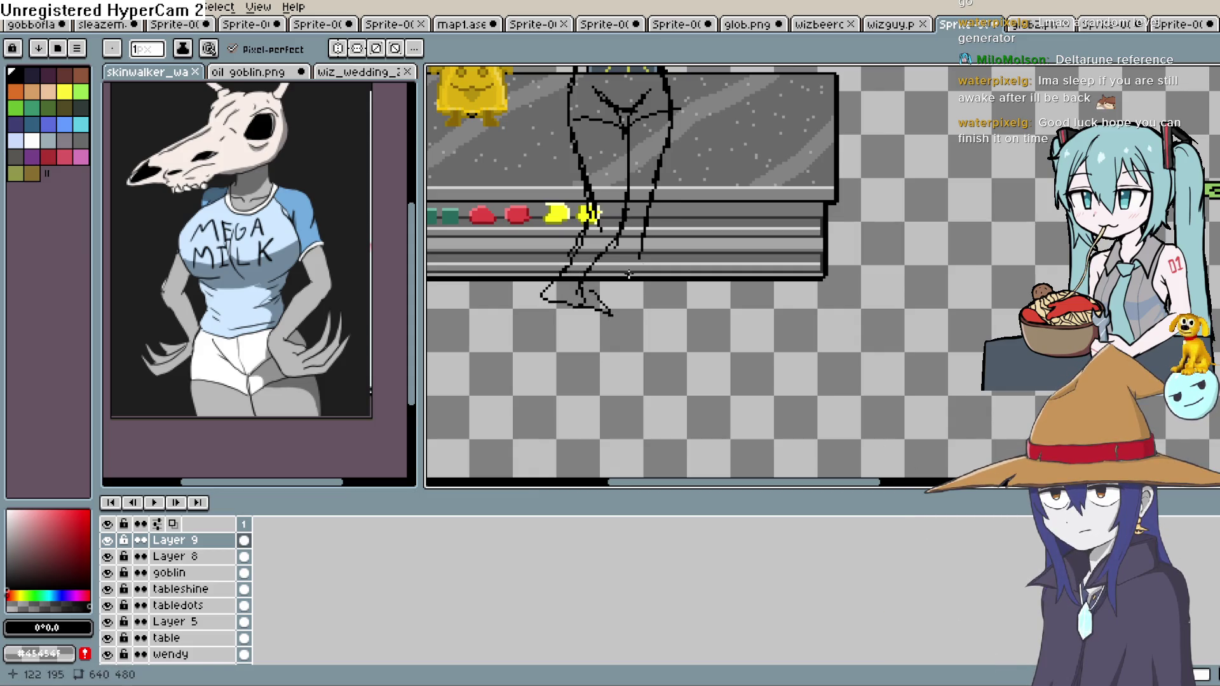
key(ctrl+z)
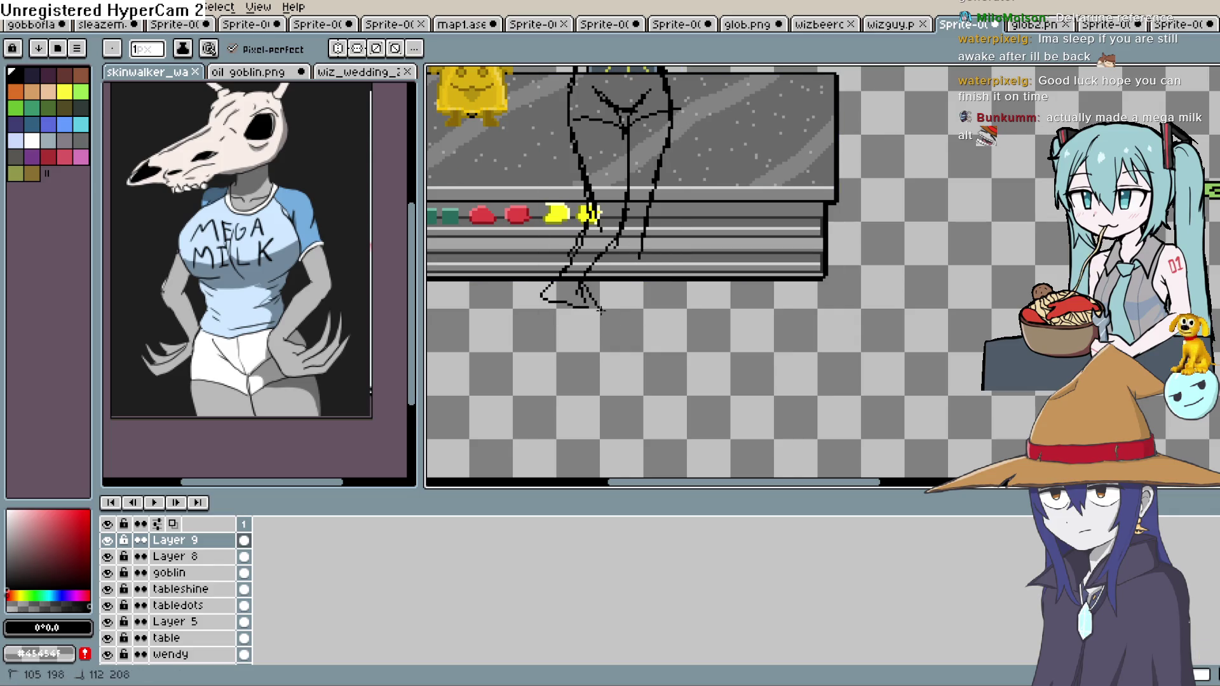
scroll(659, 261, down, 3)
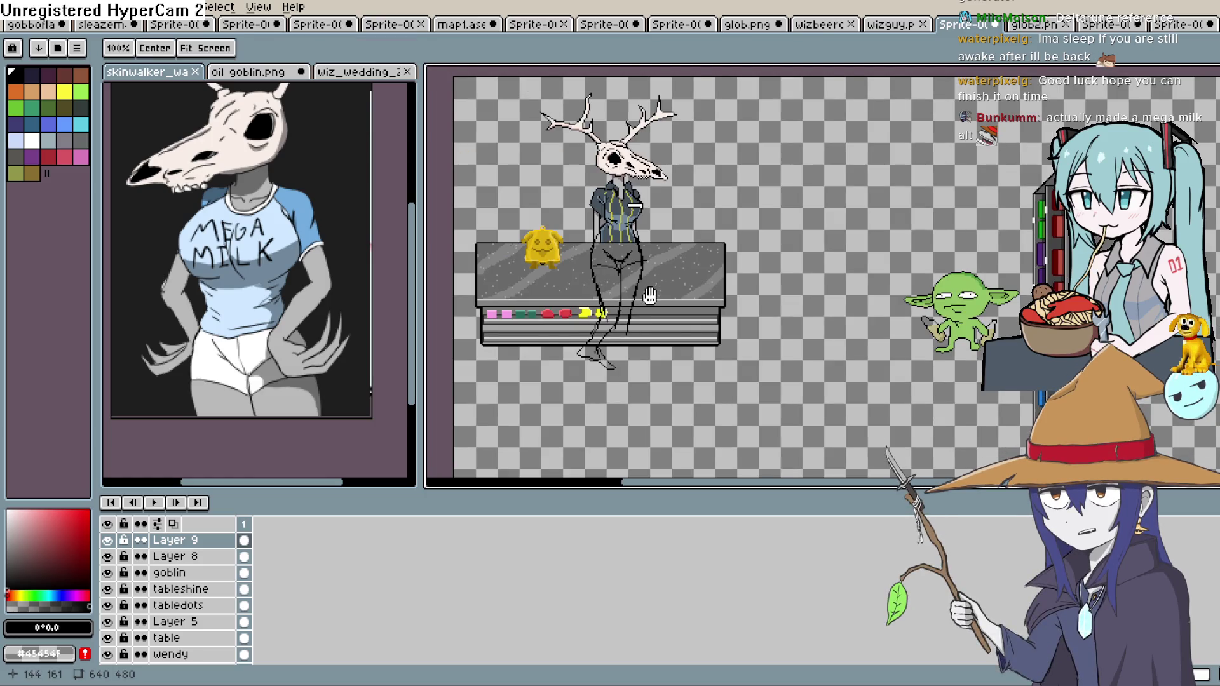
Add a small stroke to the leg sketch and recentre the scene in view
scroll(647, 301, up, 2)
scroll(642, 270, up, 1)
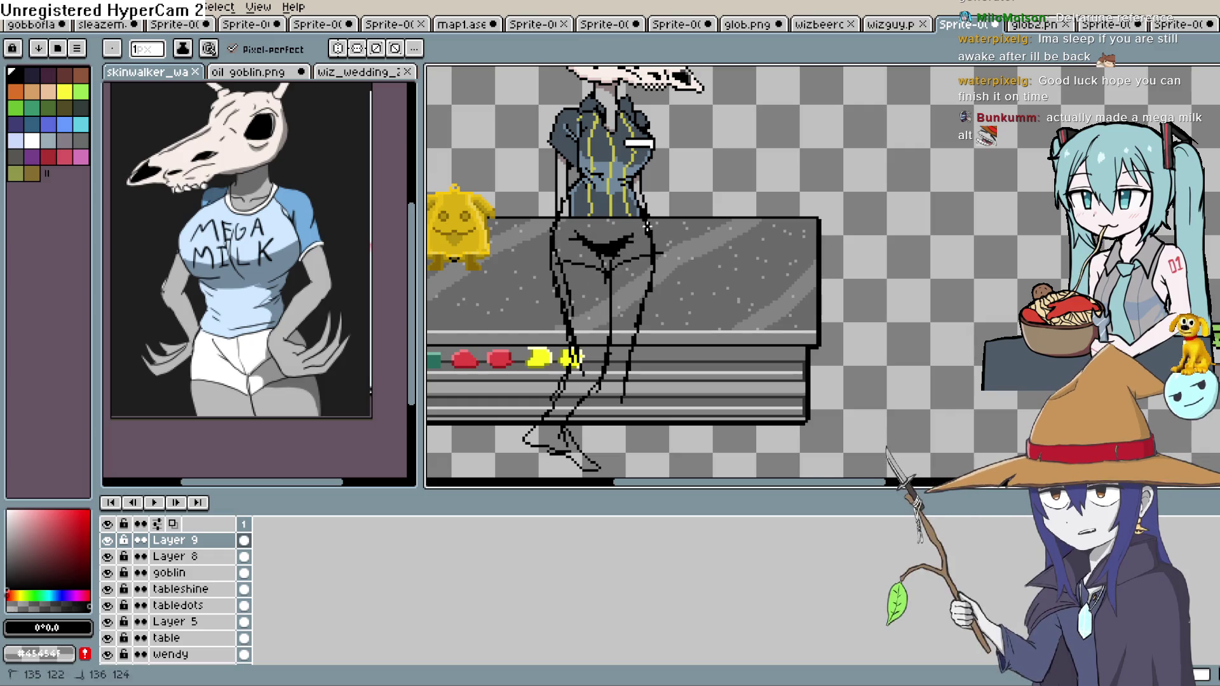
drag(634, 295, 634, 301)
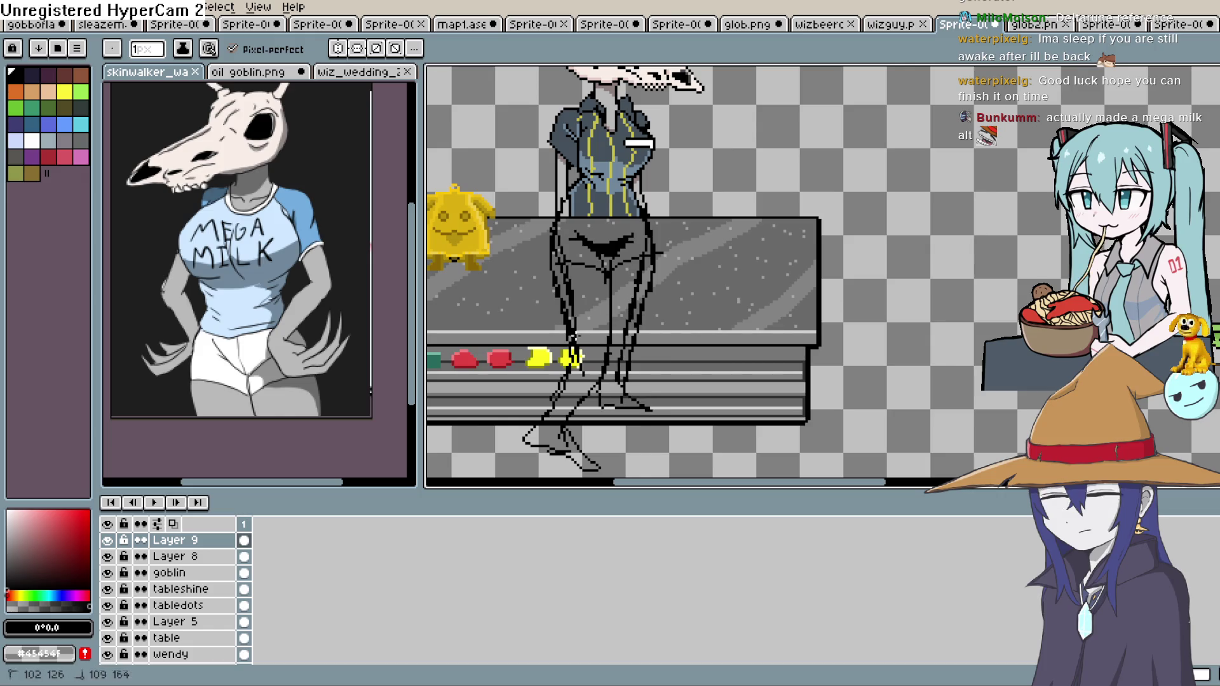
scroll(733, 263, down, 1)
scroll(732, 263, down, 1)
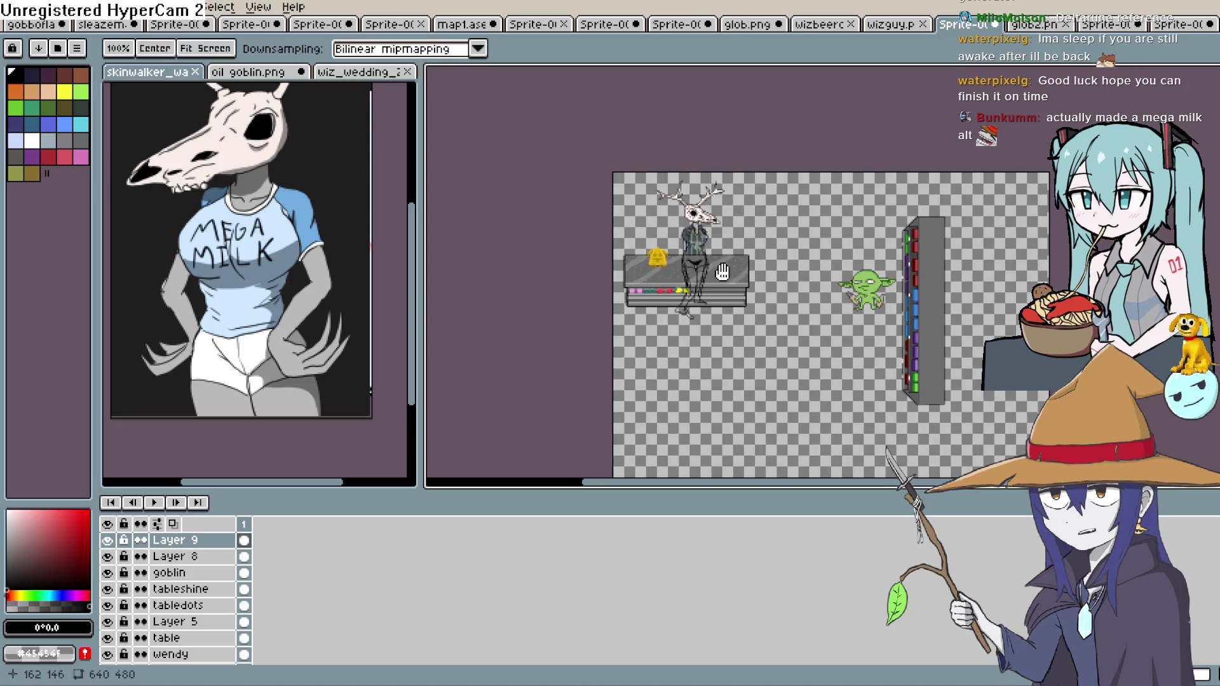
scroll(730, 261, up, 1)
scroll(721, 248, up, 2)
scroll(724, 241, down, 2)
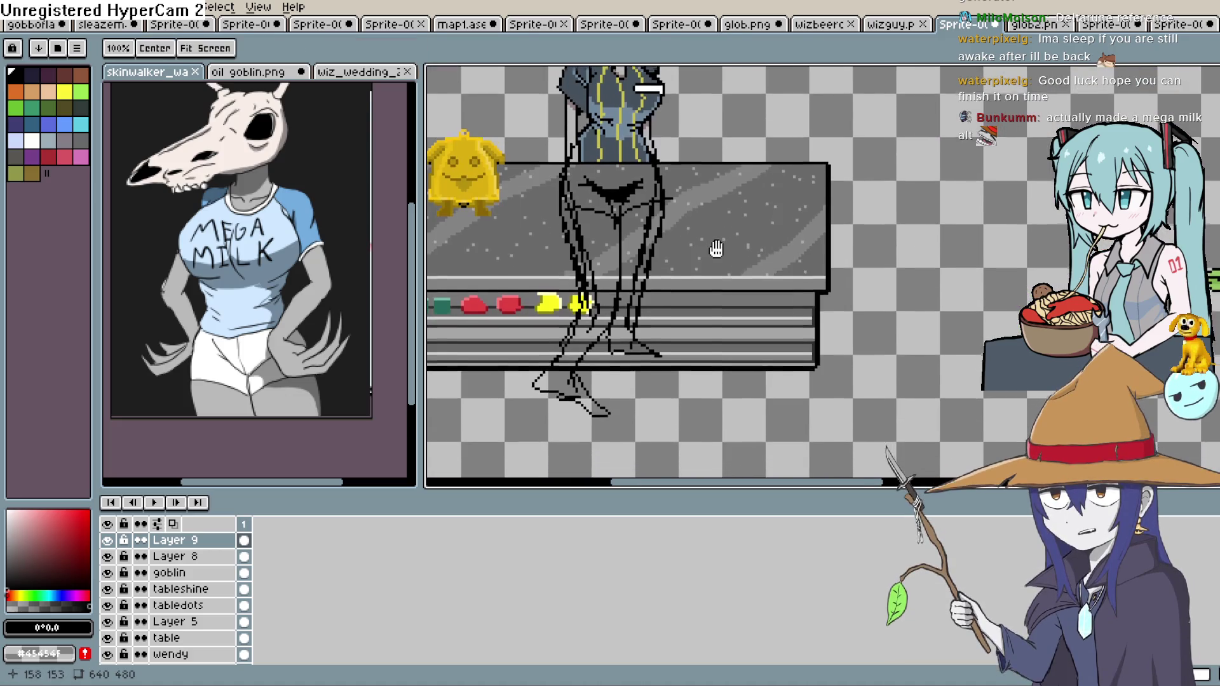
drag(737, 233, 737, 199)
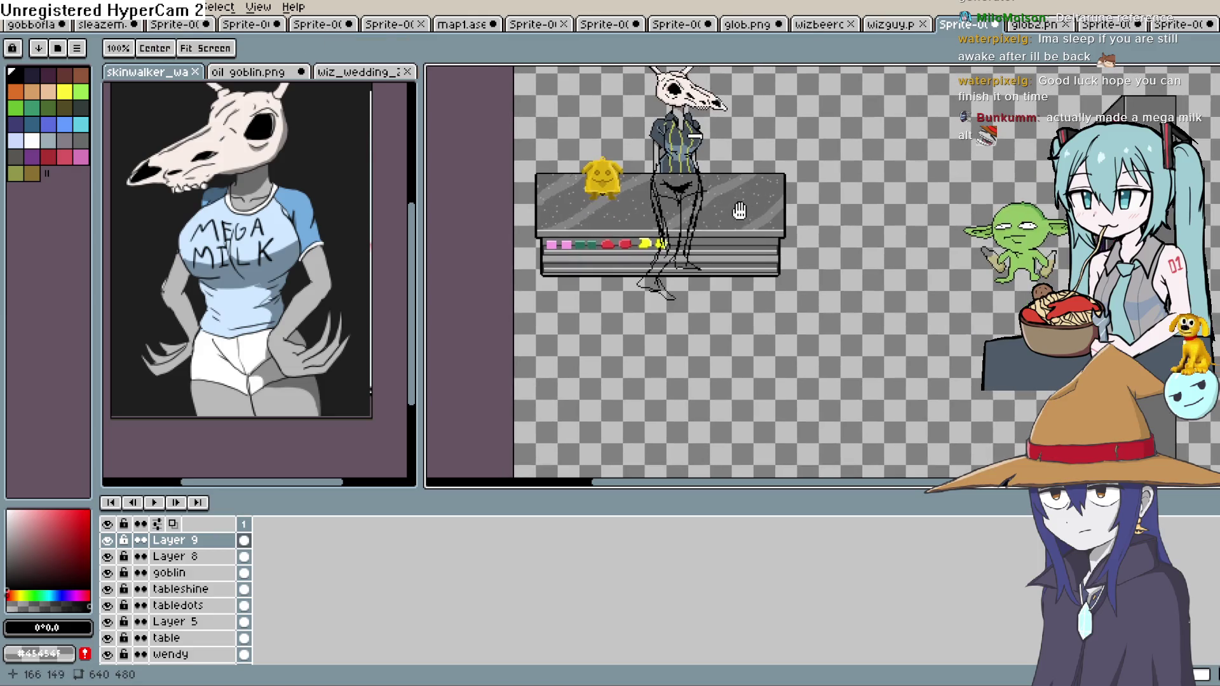
drag(805, 142, 764, 206)
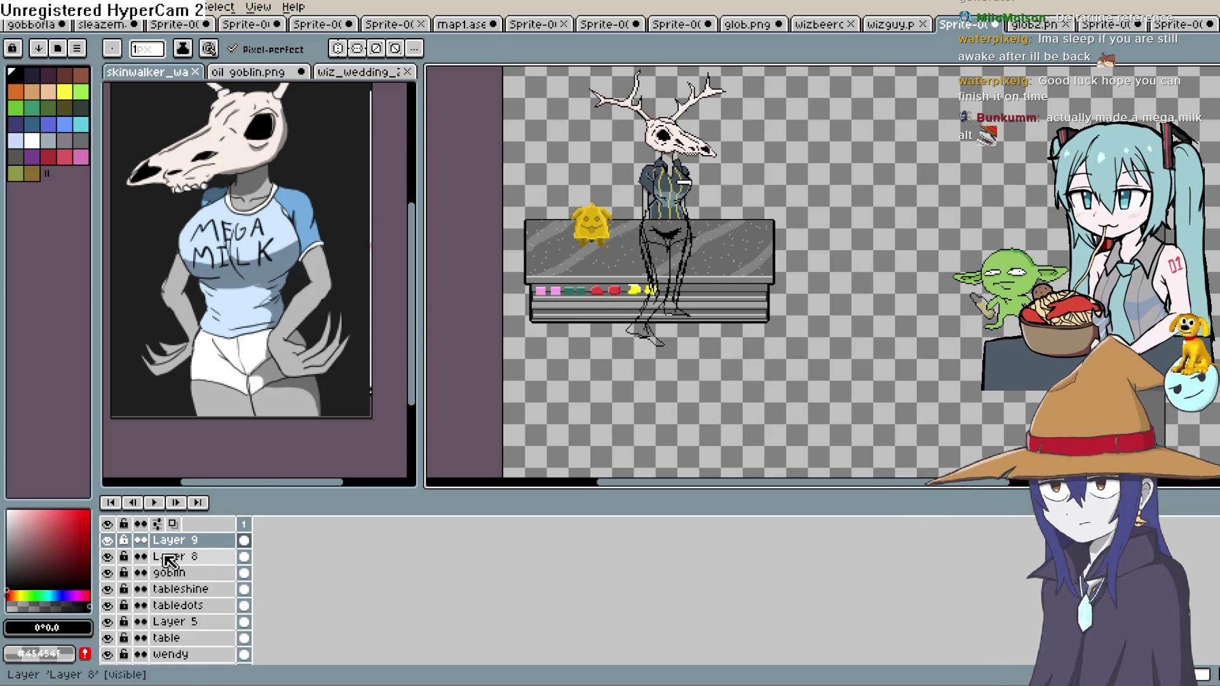
Hide the Layer 9 sketch and pan to centre the shop counter scene
click(112, 540)
click(111, 542)
click(111, 541)
mouse_move(991, 163)
mouse_down()
mouse_move(994, 211)
mouse_move(1004, 177)
mouse_up()
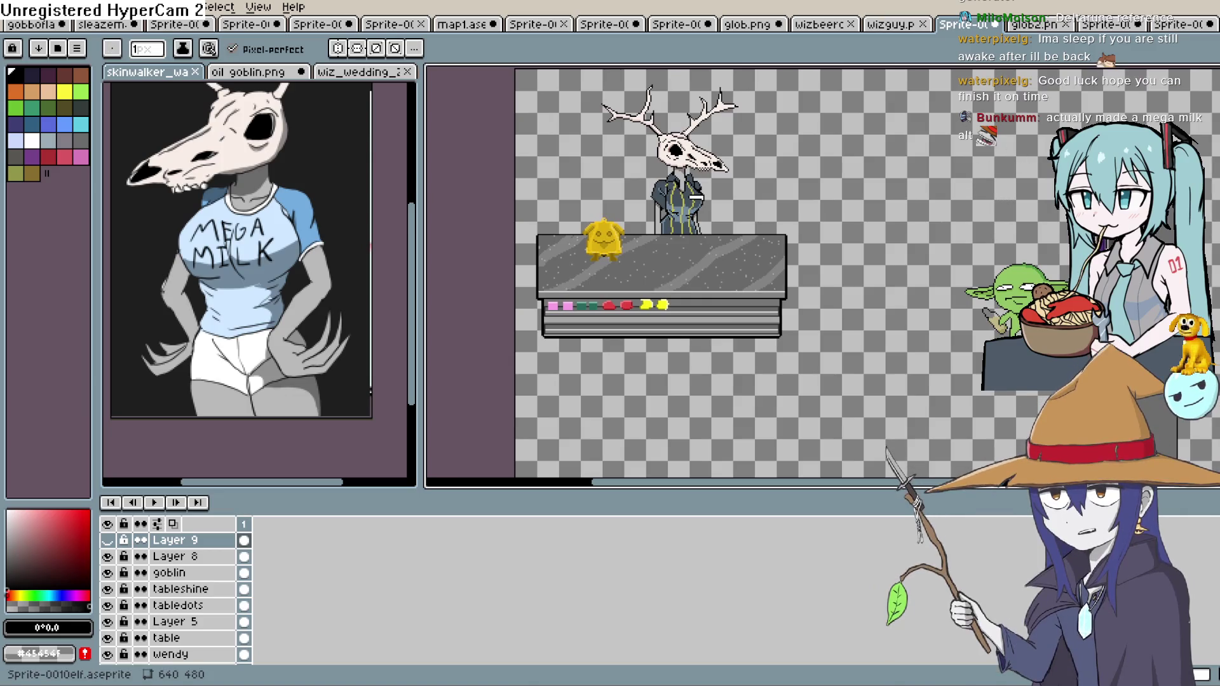
mouse_move(731, 254)
mouse_down()
mouse_move(790, 205)
mouse_move(787, 299)
mouse_up()
scroll(802, 220, down, 1)
scroll(794, 220, up, 3)
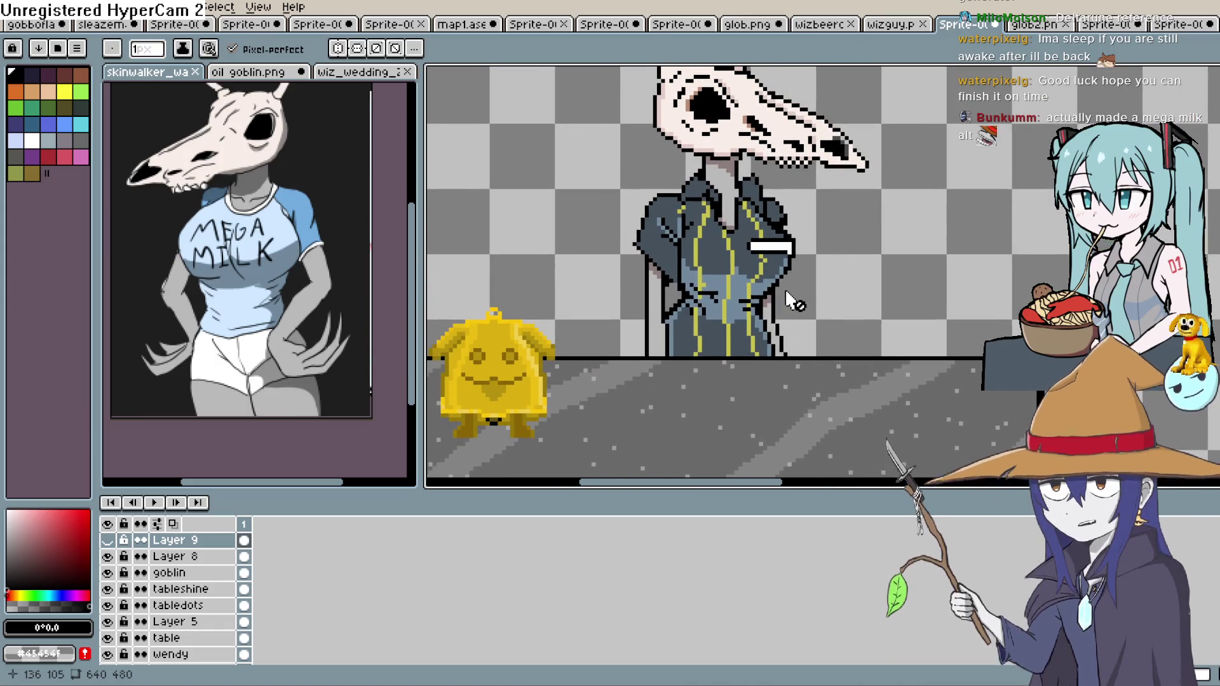
drag(809, 280, 838, 278)
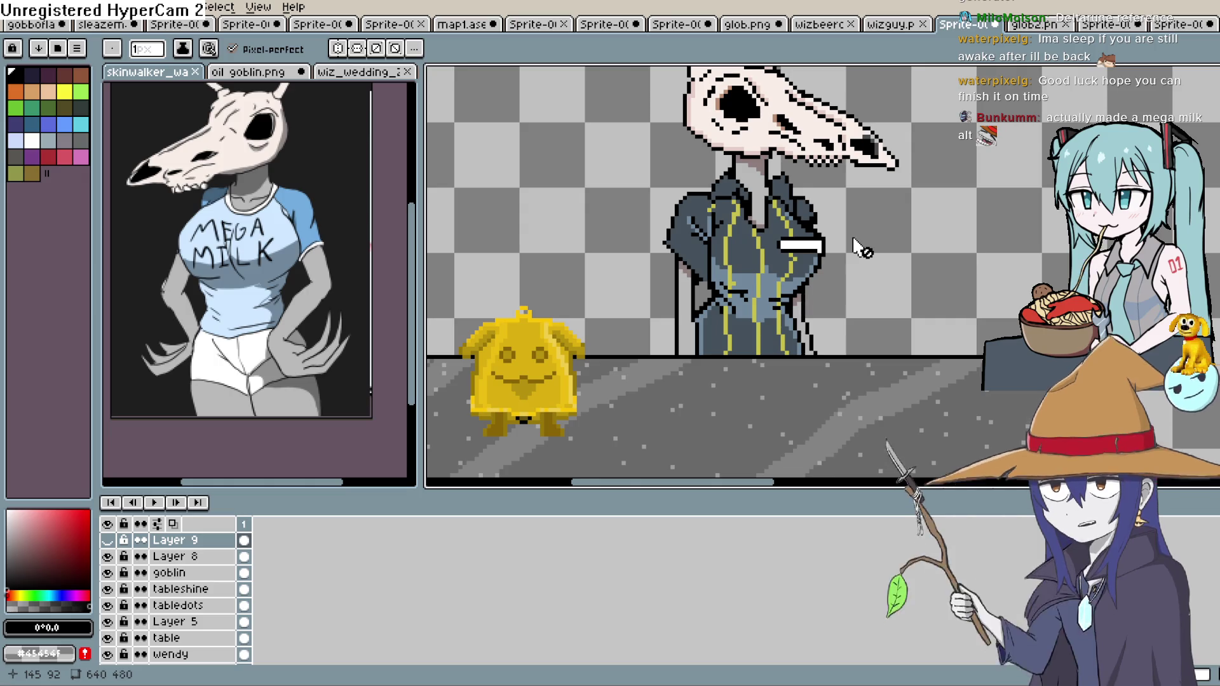
drag(847, 289, 710, 289)
scroll(711, 290, down, 5)
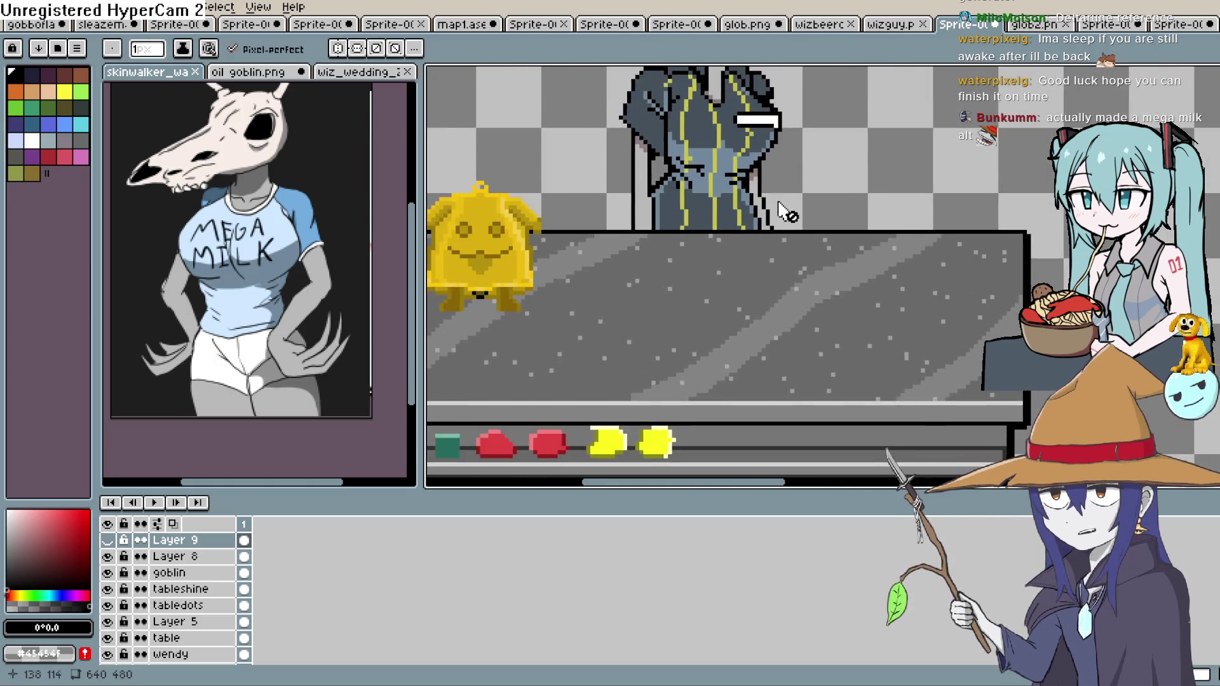
scroll(889, 304, up, 1)
drag(902, 293, 939, 306)
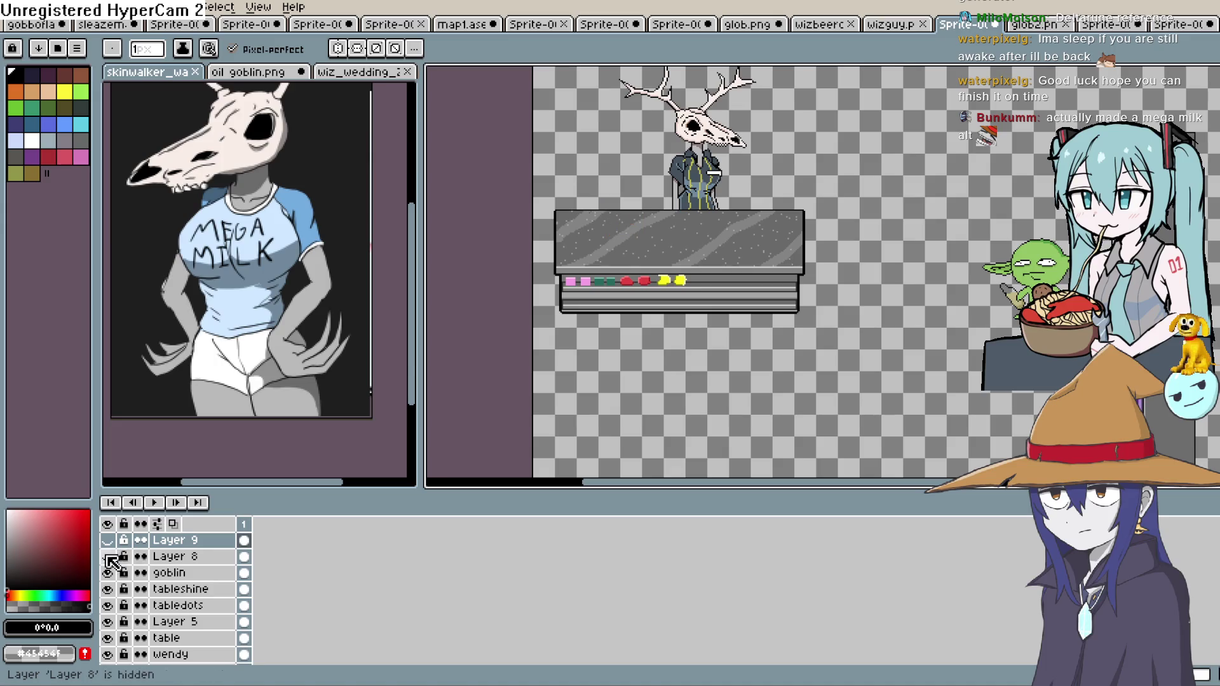
drag(824, 271, 811, 304)
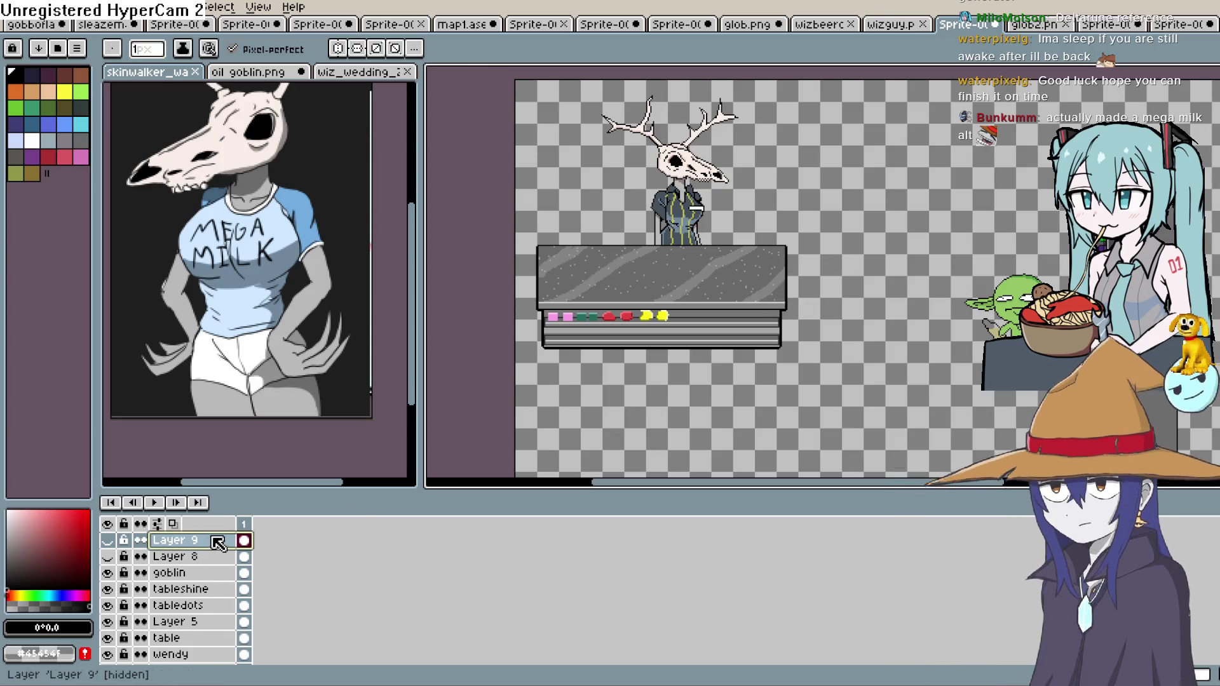
Create empty Layer 10 above Layer 9, then move over to the Construct 3 window
key(shift+n)
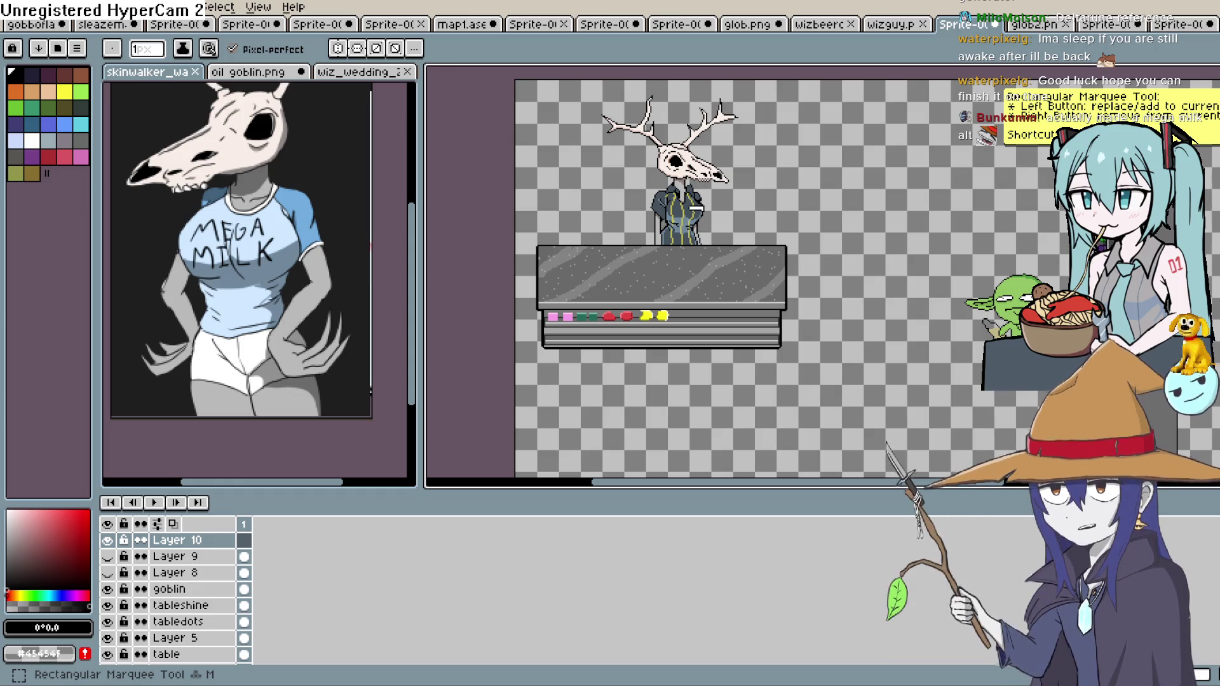
key(alt+Tab)
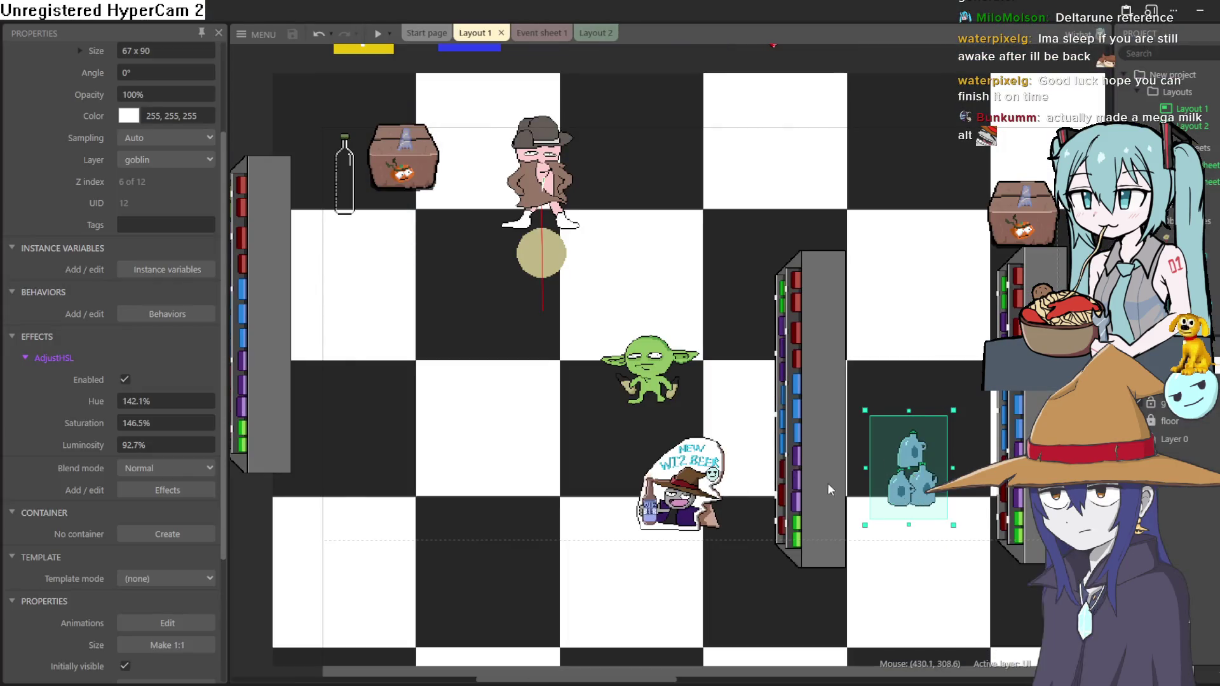
Nudge the middle shelf left and move the left shelf lower
scroll(829, 489, down, 2)
scroll(887, 488, up, 1)
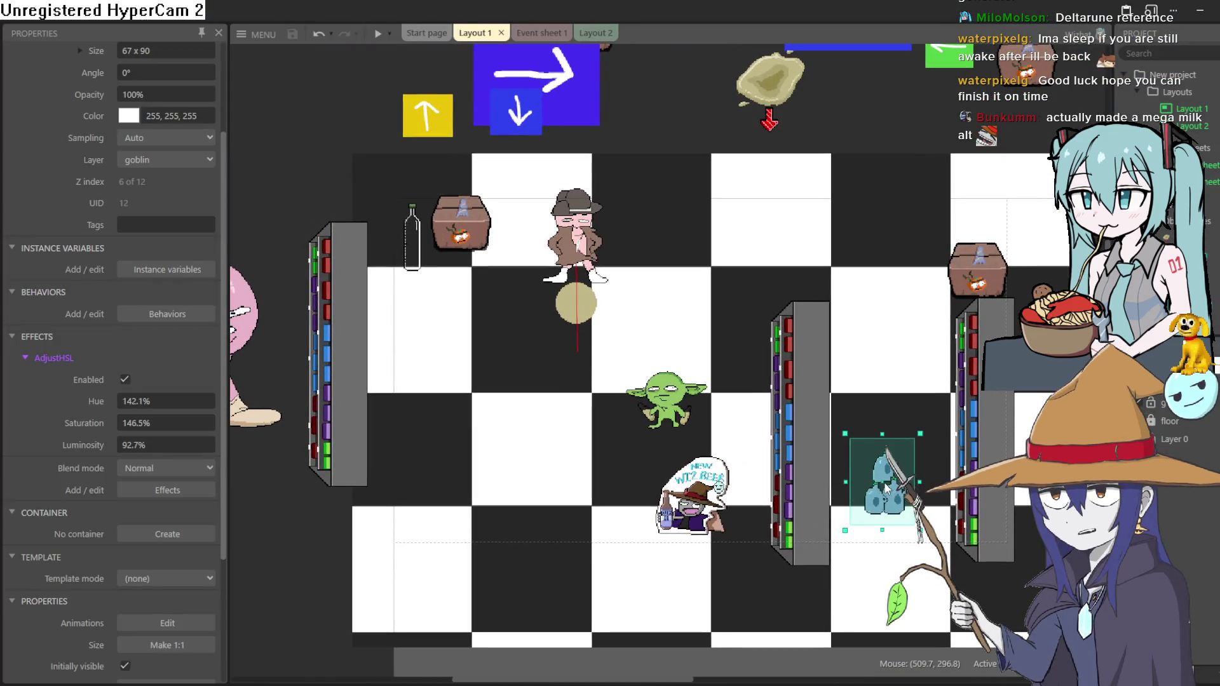
drag(810, 503, 795, 497)
mouse_move(325, 439)
mouse_down()
mouse_move(578, 520)
mouse_move(340, 492)
mouse_move(323, 508)
mouse_up()
scroll(739, 182, up, 2)
scroll(740, 182, up, 1)
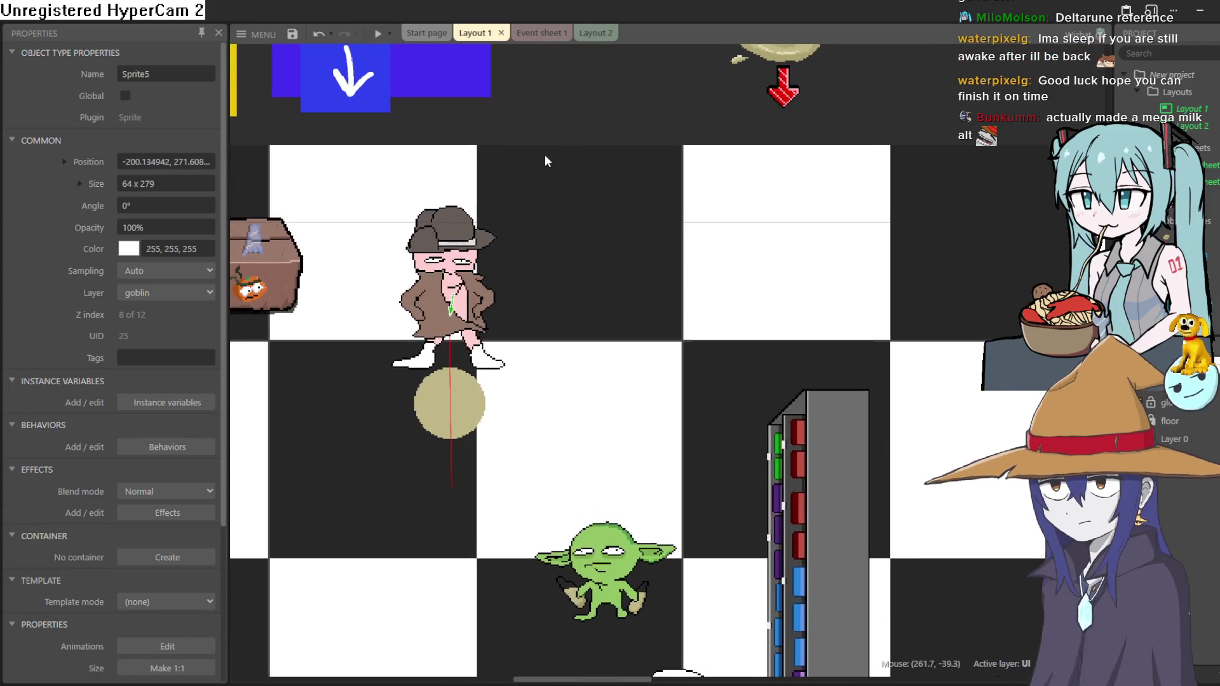
drag(1000, 280, 809, 284)
scroll(809, 283, down, 2)
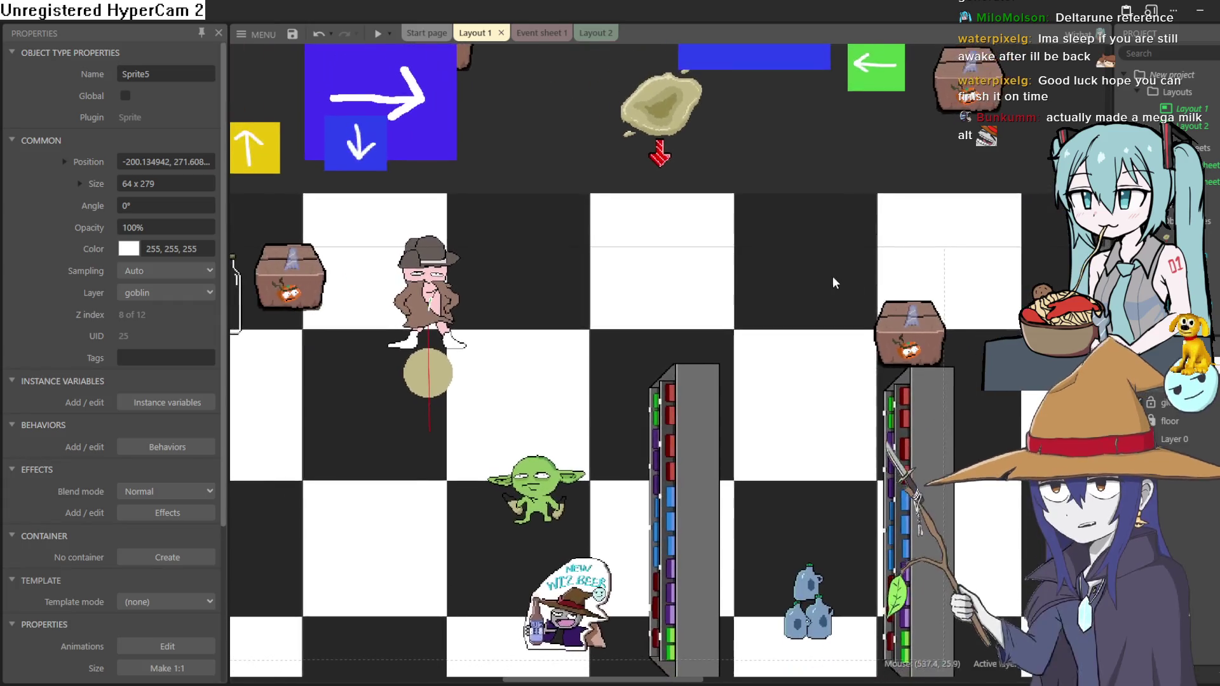
Move the crate down-left beside the right shelf
click(890, 340)
drag(890, 340, 863, 343)
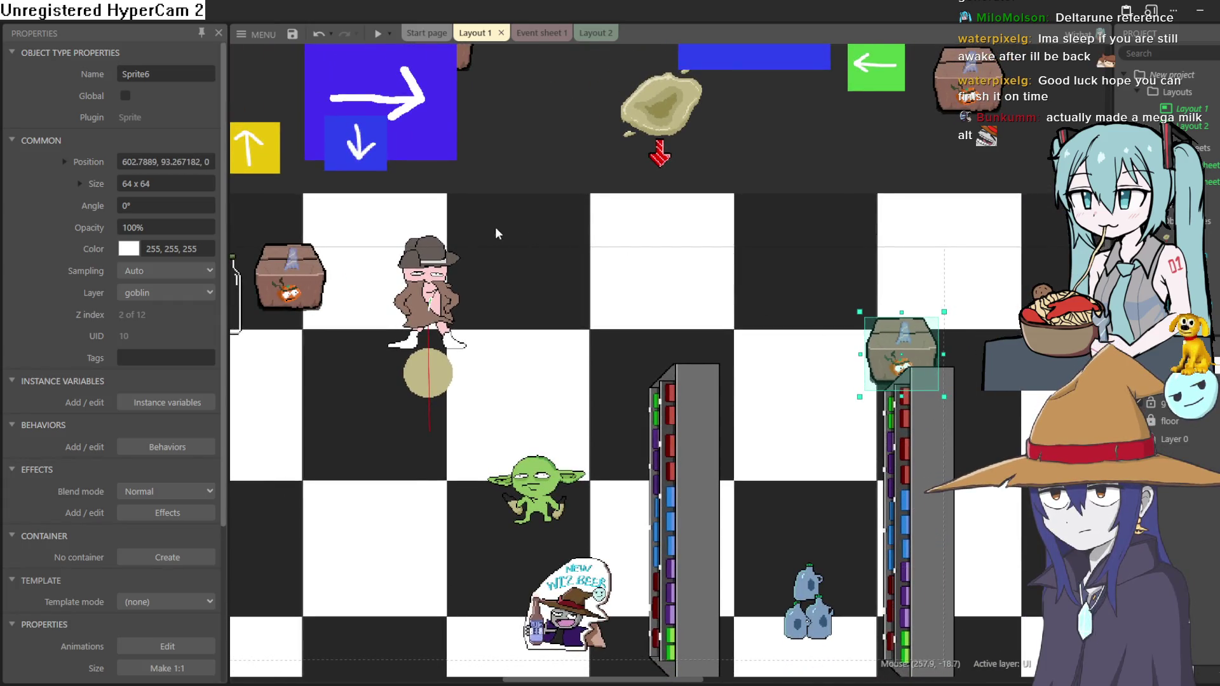
mouse_move(820, 277)
mouse_down()
mouse_move(964, 199)
mouse_move(819, 232)
mouse_move(804, 214)
mouse_up()
mouse_move(958, 257)
mouse_down()
mouse_move(878, 306)
mouse_move(896, 315)
mouse_up()
scroll(880, 328, down, 2)
scroll(880, 330, up, 1)
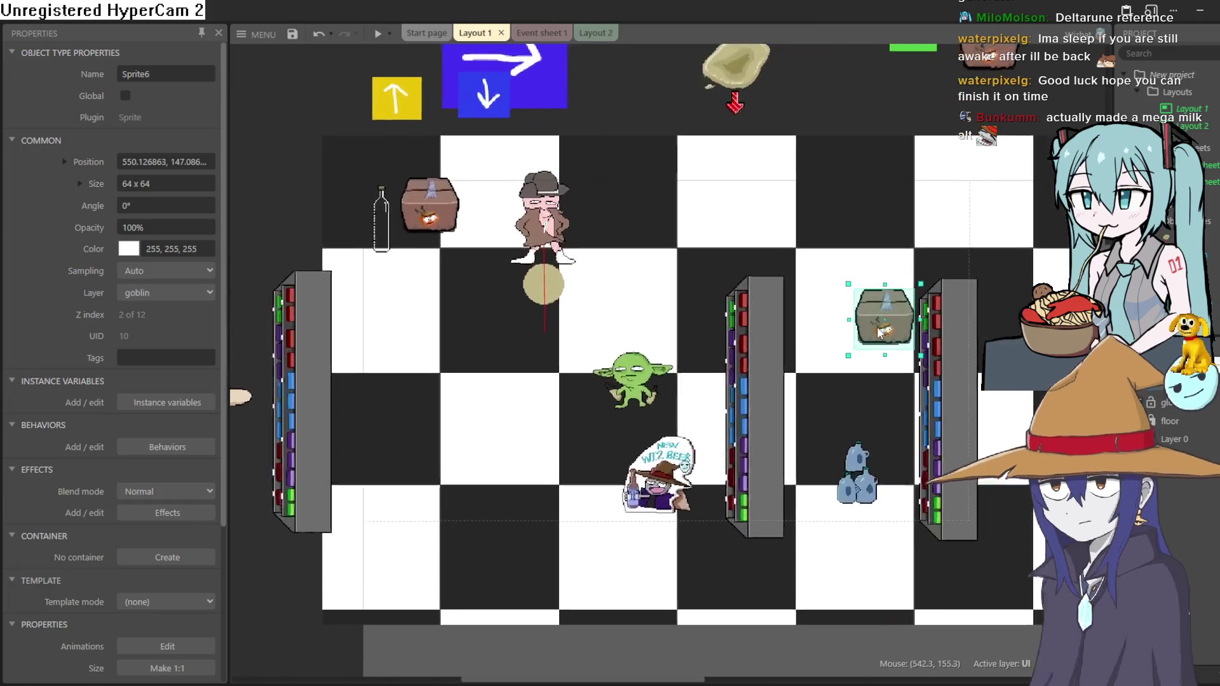
scroll(880, 330, down, 2)
scroll(779, 343, up, 2)
Adjust the middle shelf and bottle, and move the left shelf about 146 px right
drag(775, 346, 758, 348)
drag(885, 484, 868, 486)
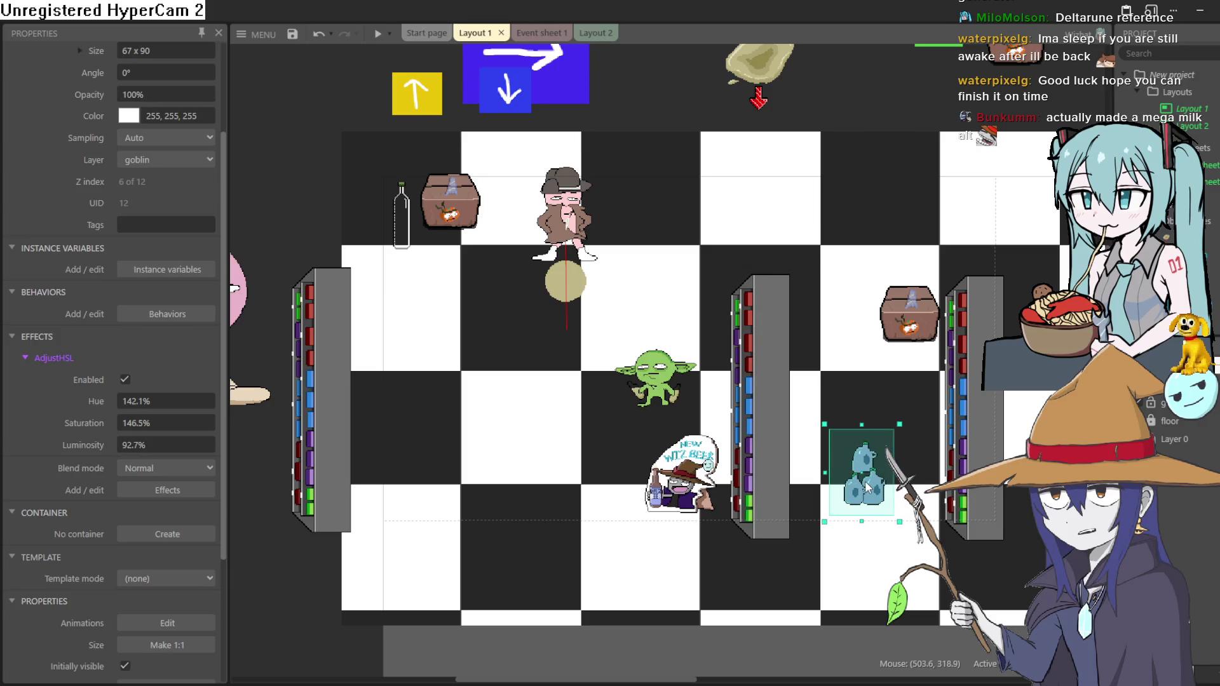
drag(774, 439, 790, 424)
click(687, 470)
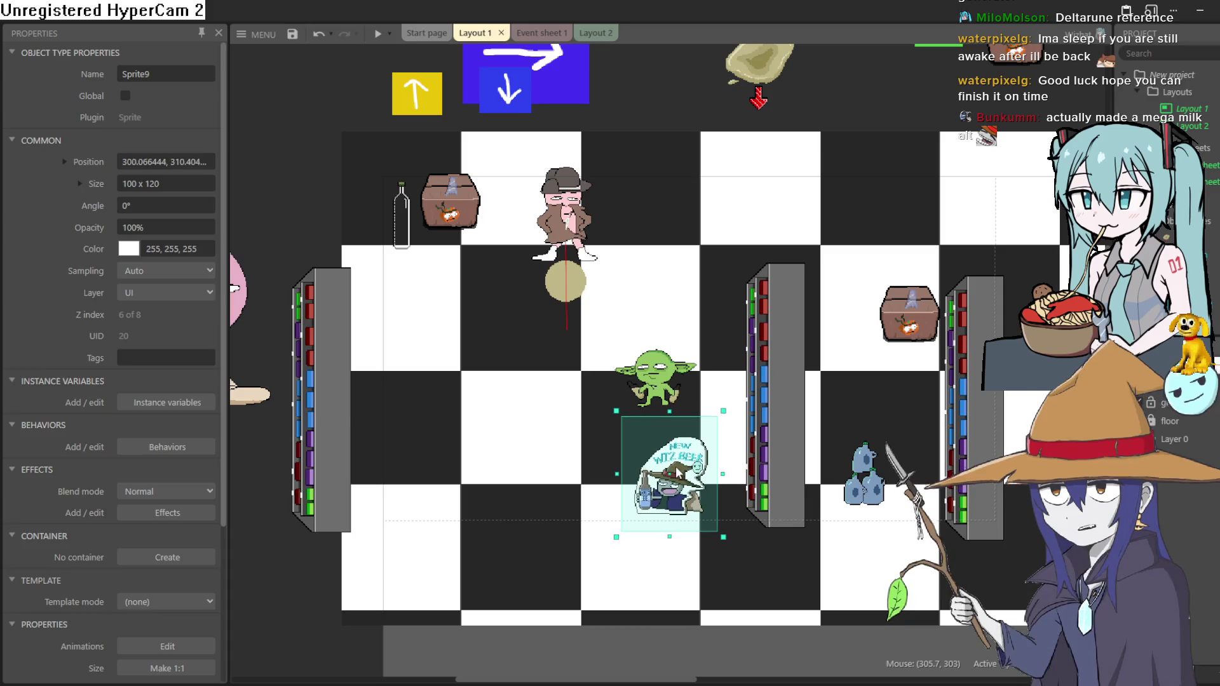
drag(311, 431, 403, 433)
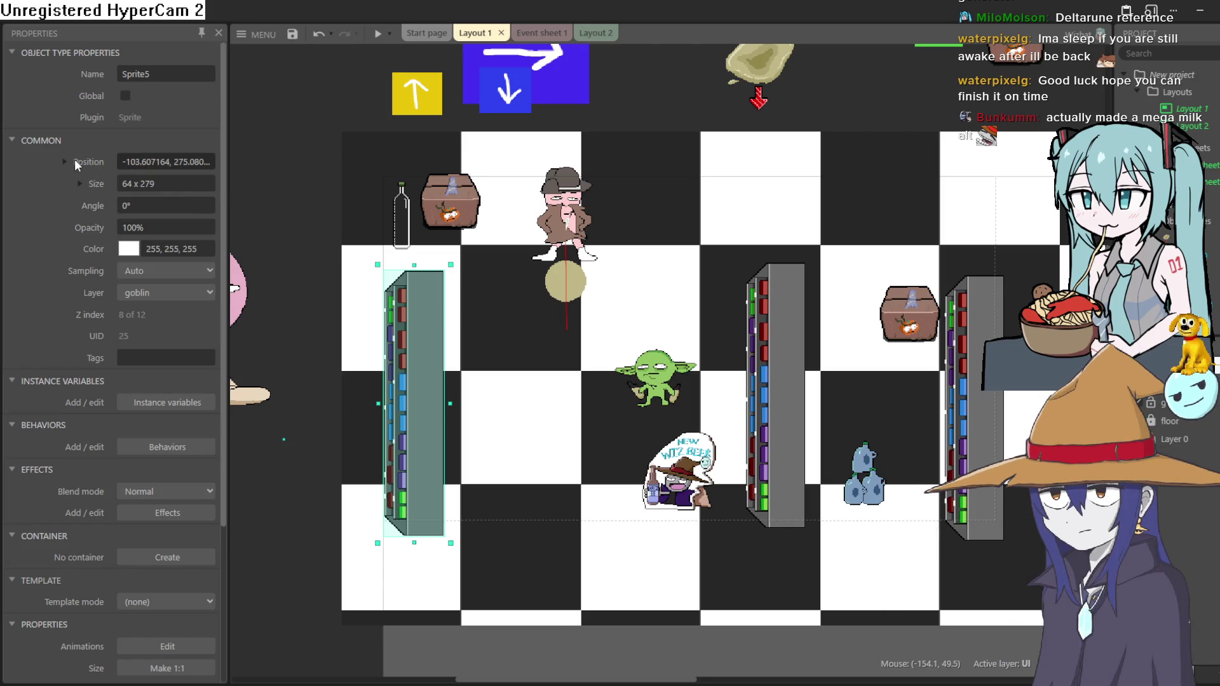
Set the left shelf's Width to -64 in Properties, mirroring it horizontally
click(75, 158)
click(66, 162)
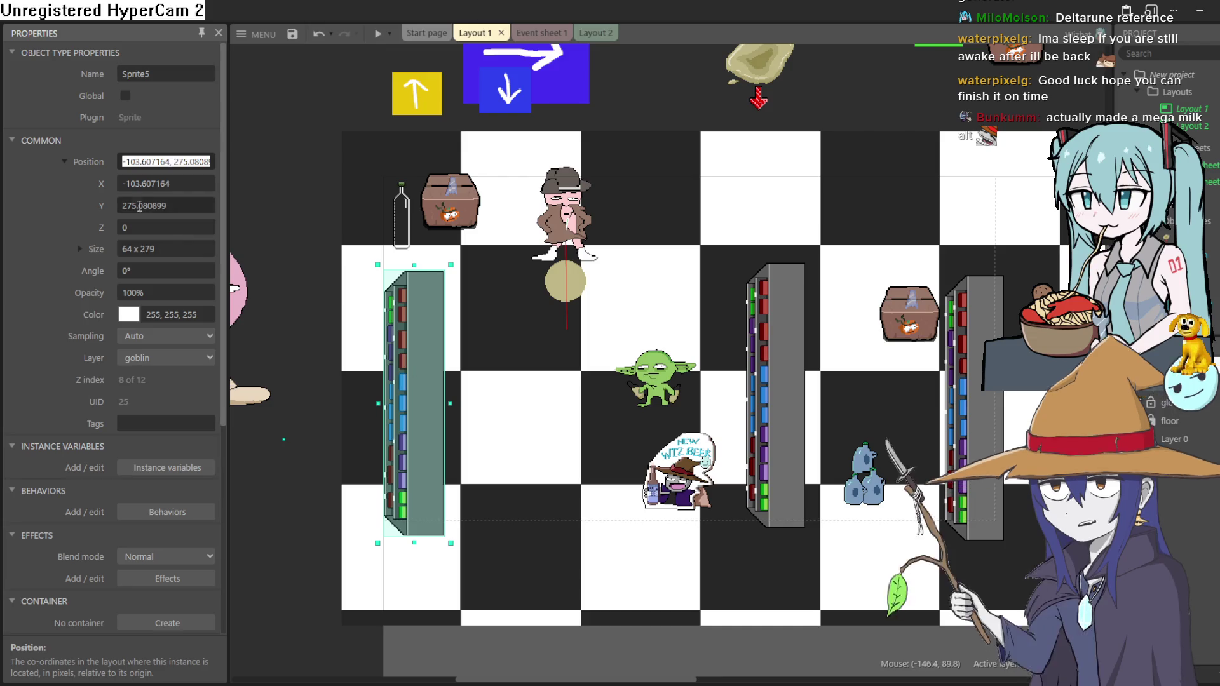
click(127, 184)
click(127, 184)
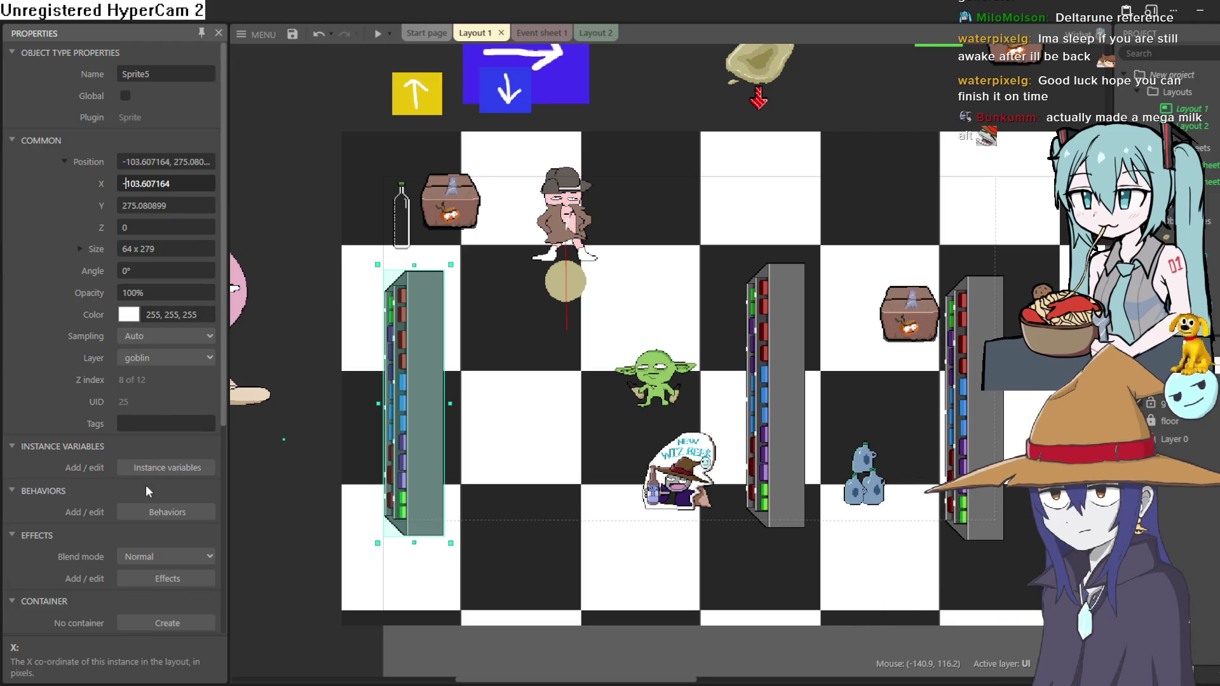
scroll(148, 483, down, 3)
scroll(155, 469, up, 3)
click(63, 162)
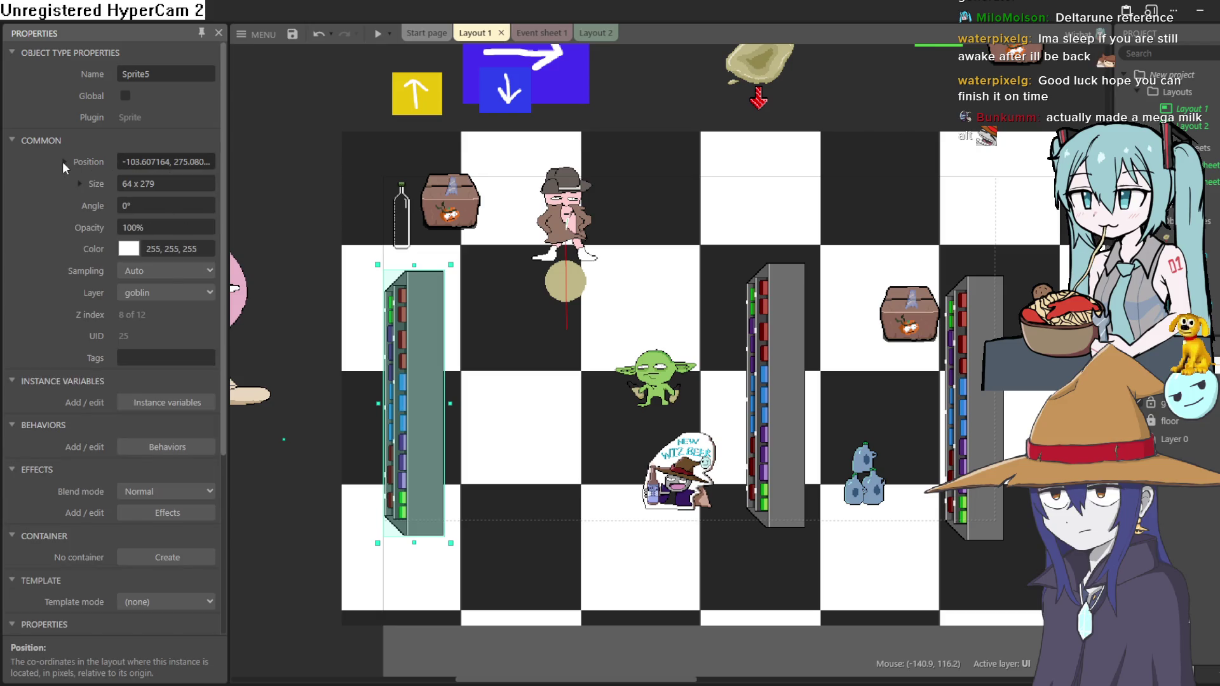
click(78, 183)
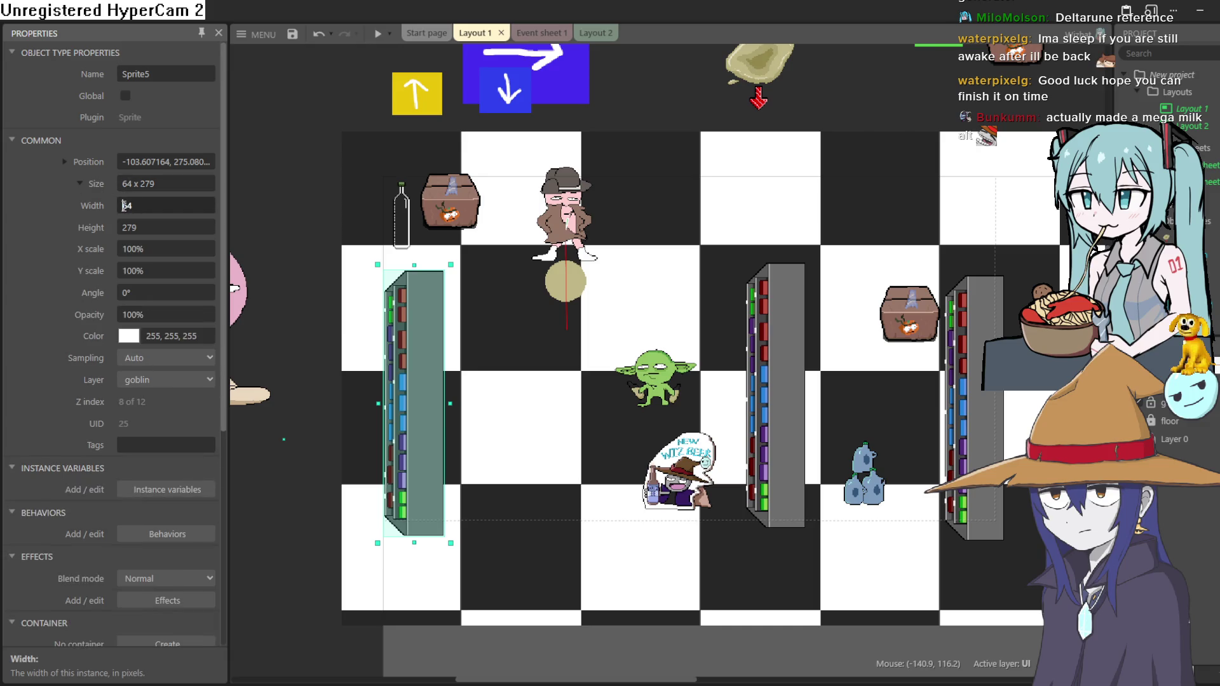
text(-64)
click(196, 230)
Drag the flipped shelf back onto the board's left side and nudge the UI sprite up-right
scroll(349, 300, down, 5)
scroll(349, 300, up, 5)
ctrl+scroll(351, 308, down, 3)
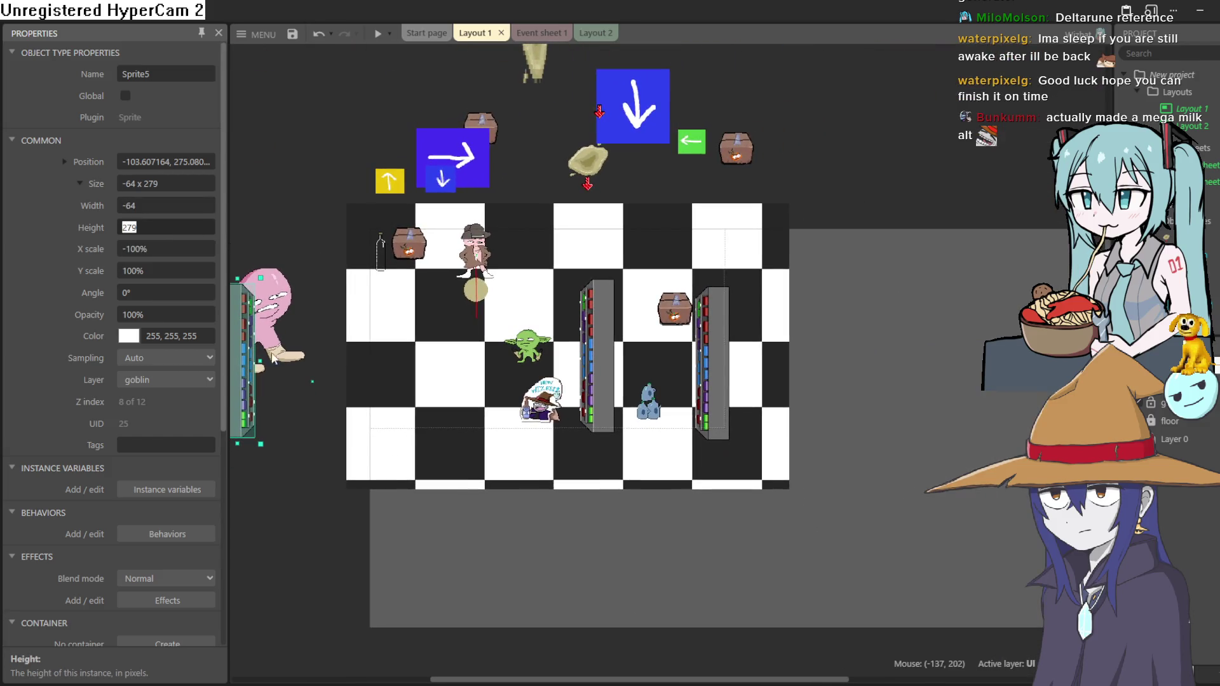
drag(241, 369, 404, 370)
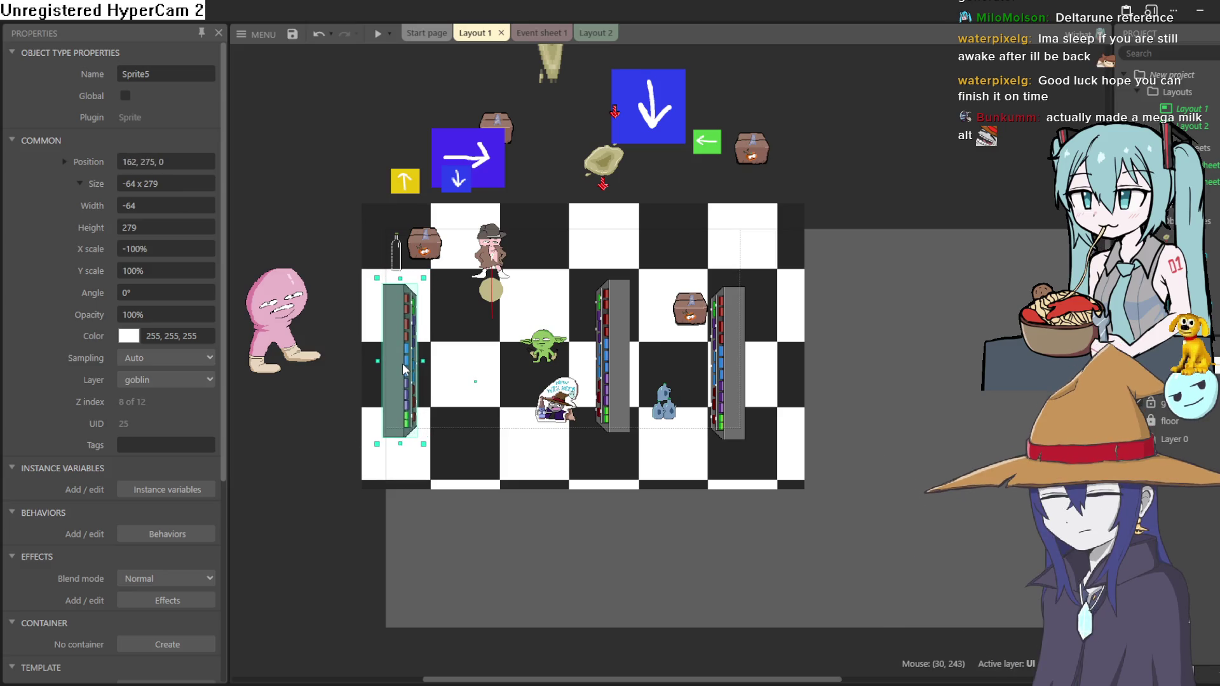
click(423, 265)
drag(419, 265, 439, 244)
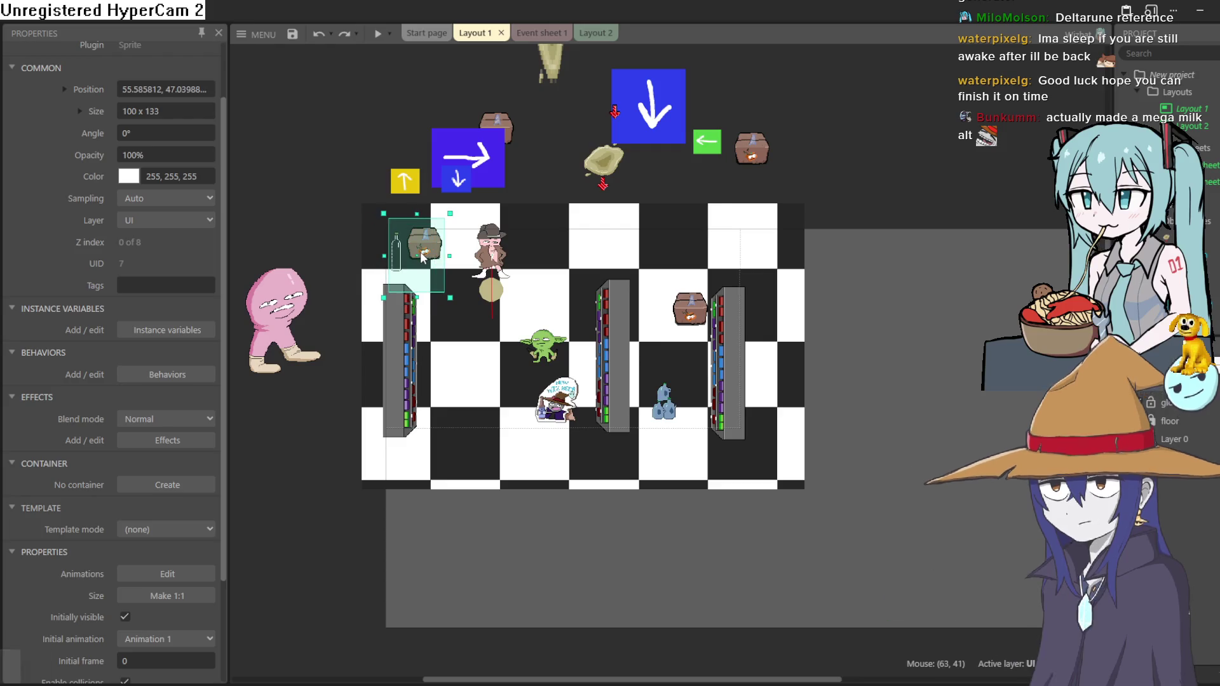
Fine-tune the flipped bookshelf's position and move the chest down about 20 px
click(394, 391)
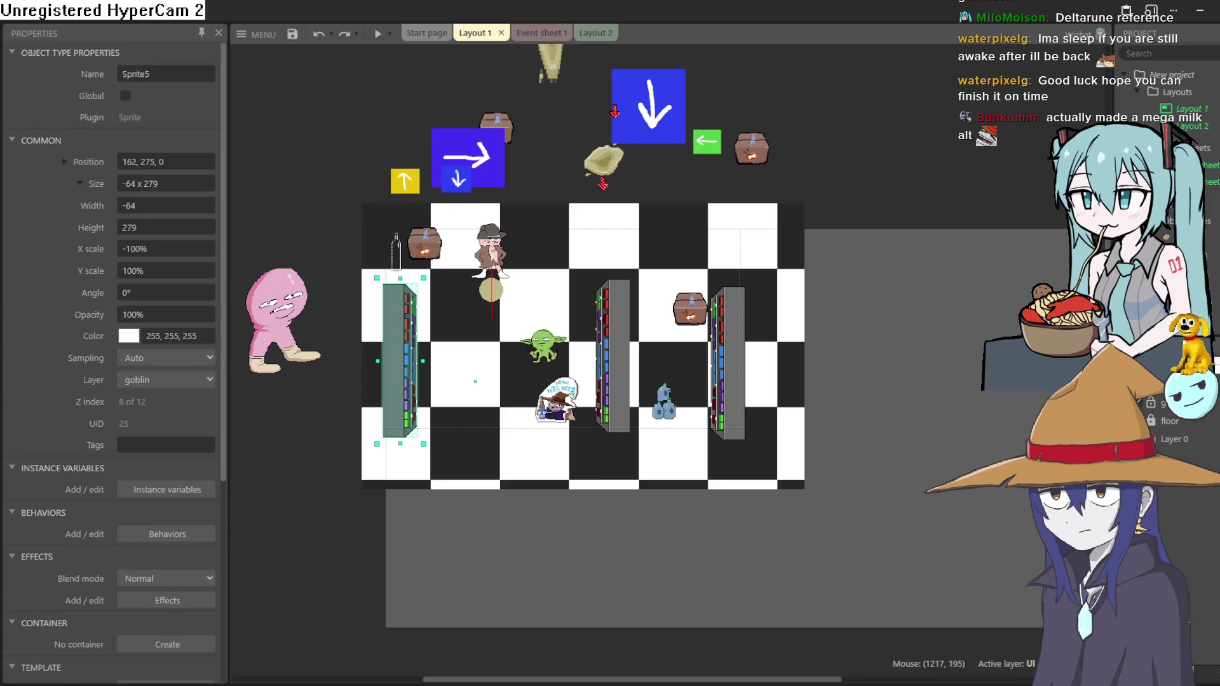
drag(404, 370, 406, 370)
drag(433, 248, 435, 263)
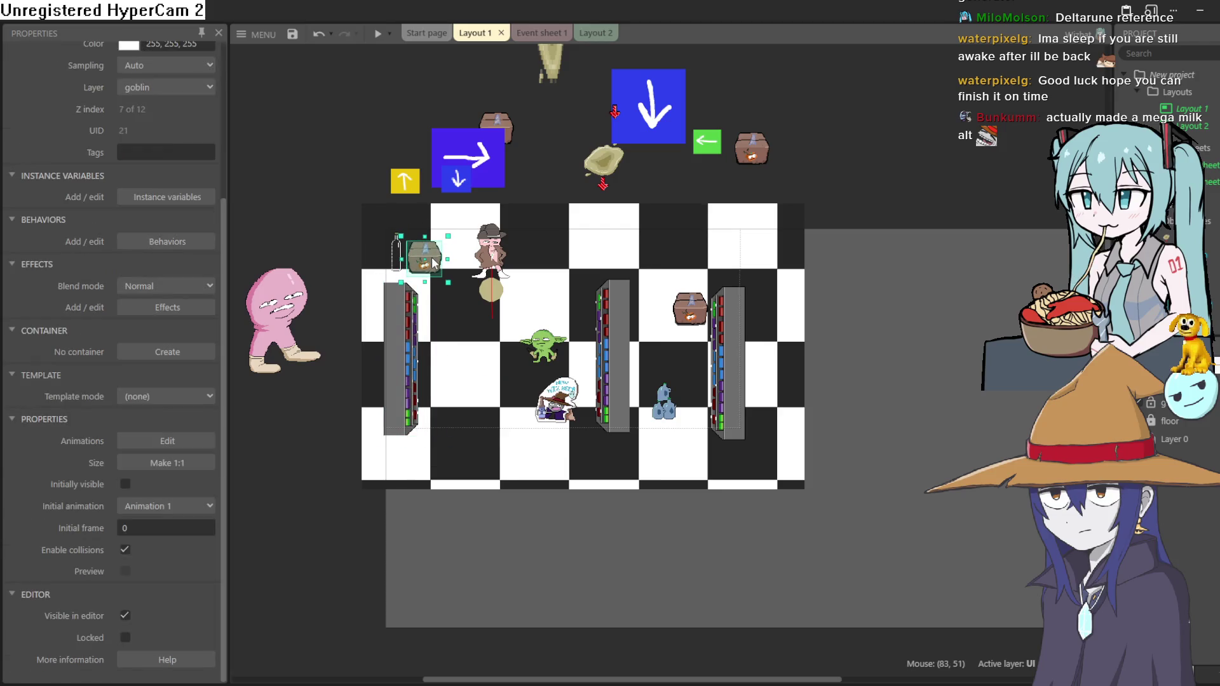
drag(408, 413, 405, 409)
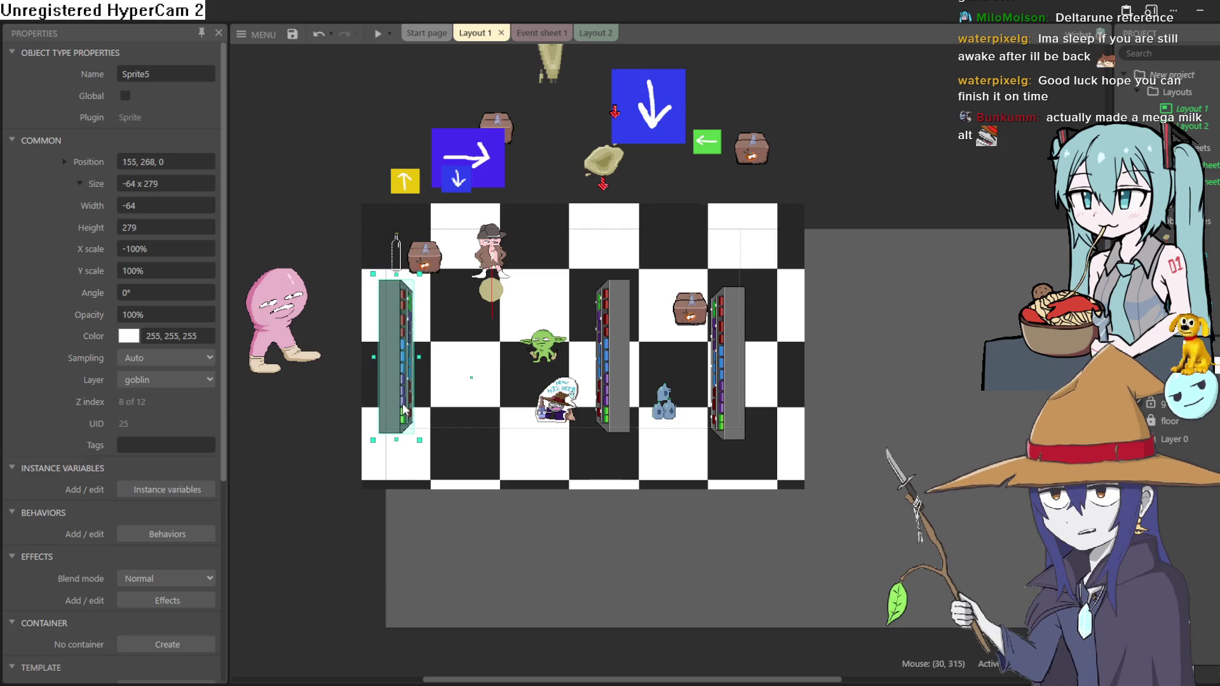
drag(403, 411, 405, 419)
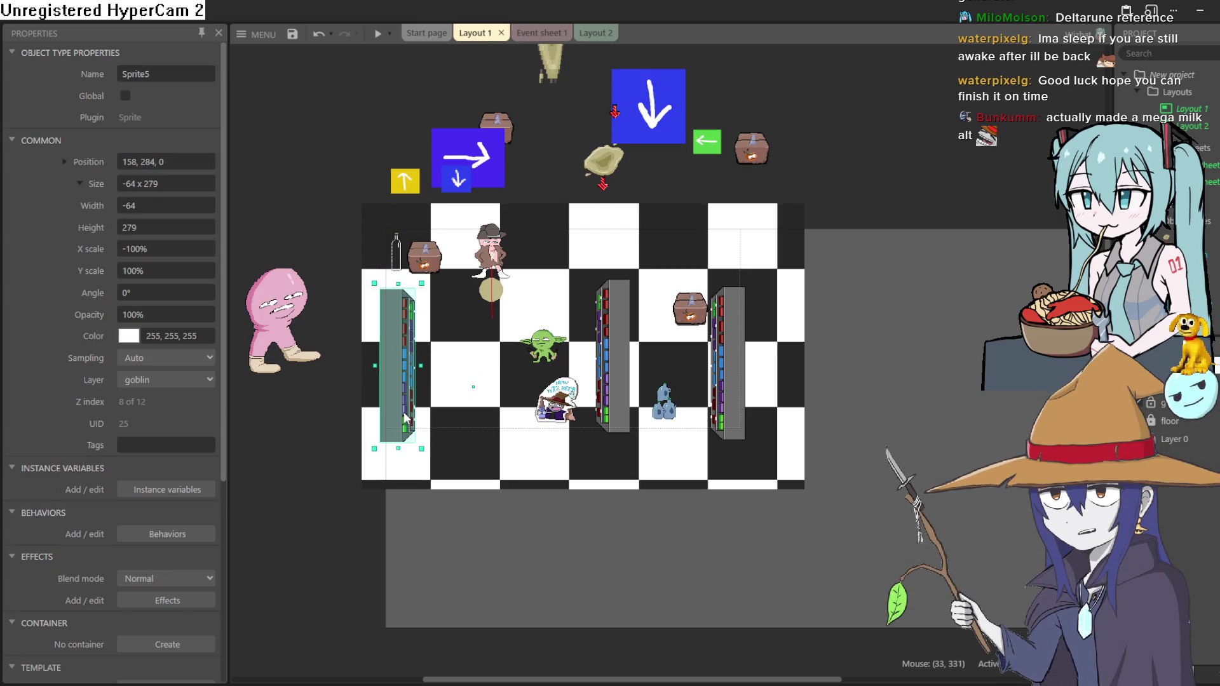
Move the goblin down-left onto the board, lower the middle shelf slightly, and preview the layout
scroll(508, 426, up, 3)
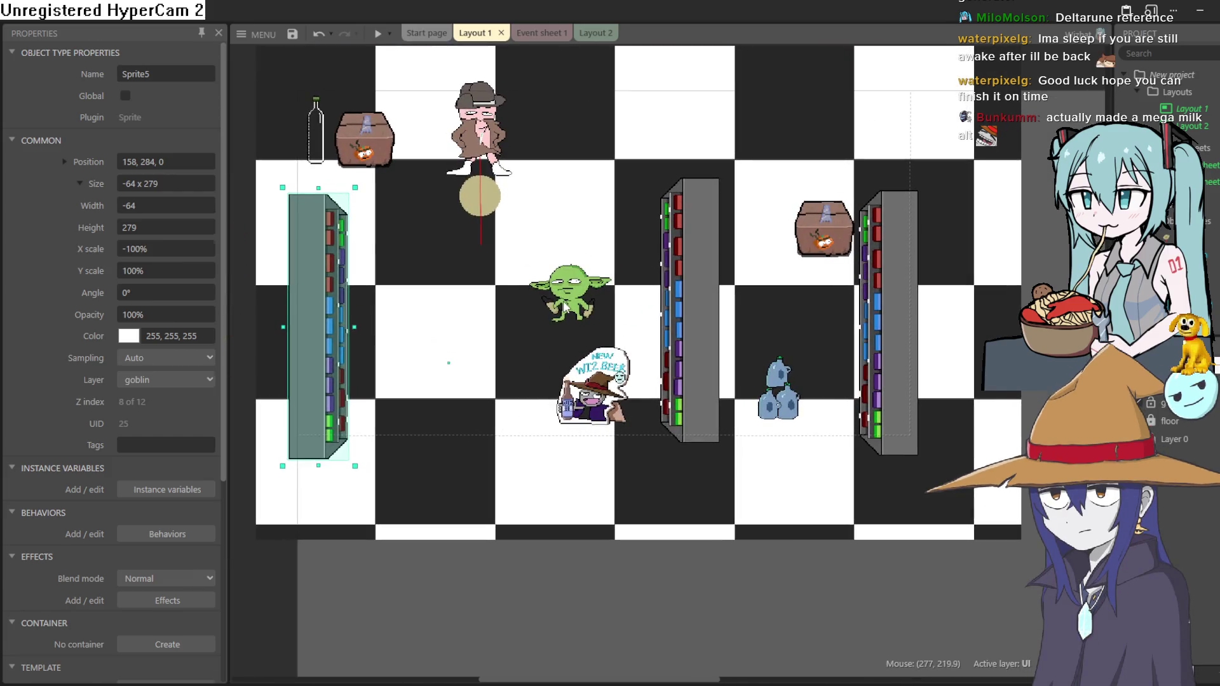
drag(566, 307, 471, 411)
drag(698, 391, 701, 413)
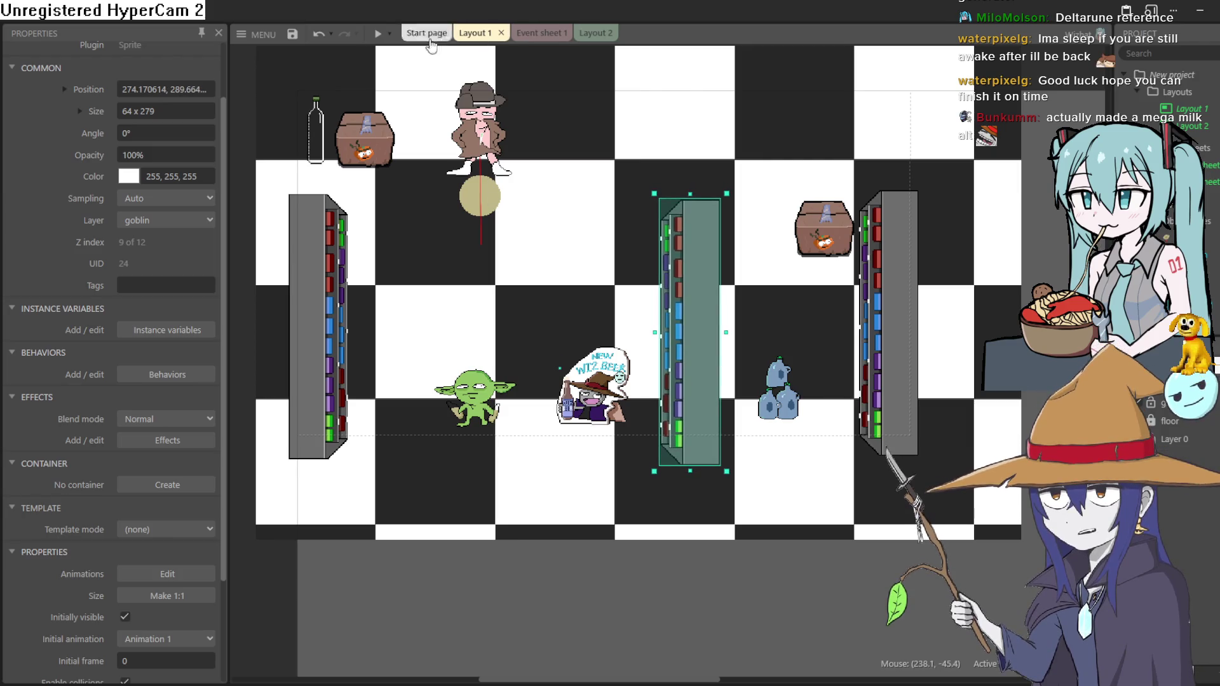
click(379, 34)
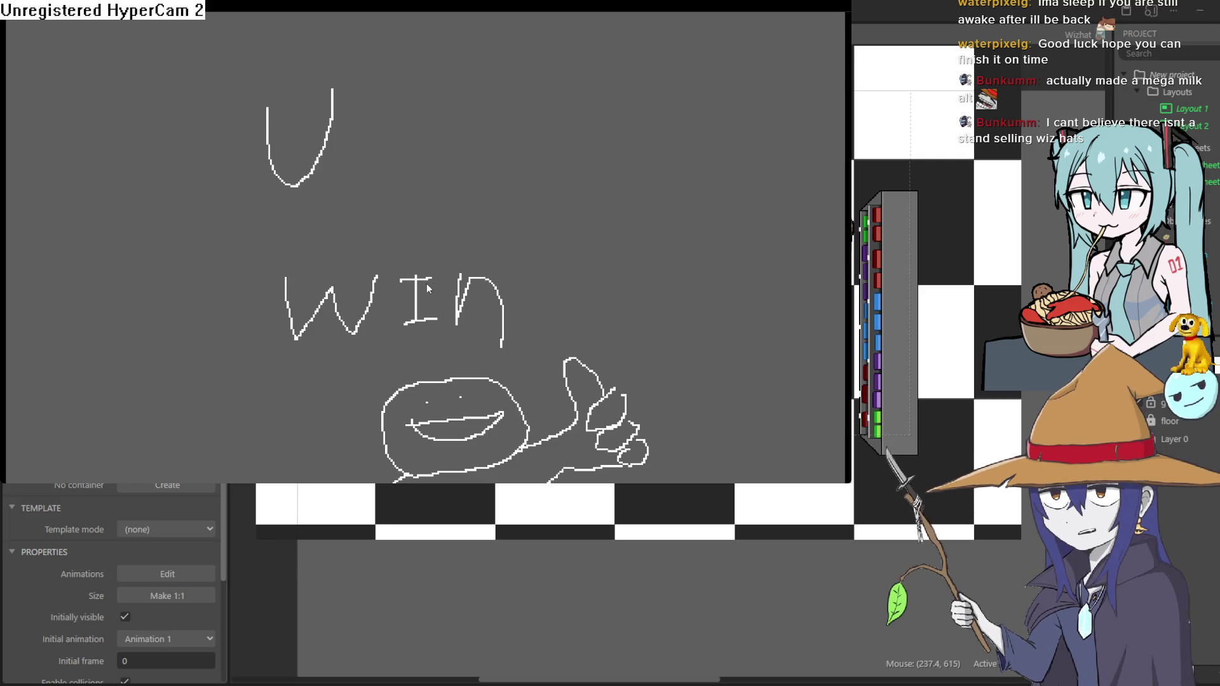
click(857, 167)
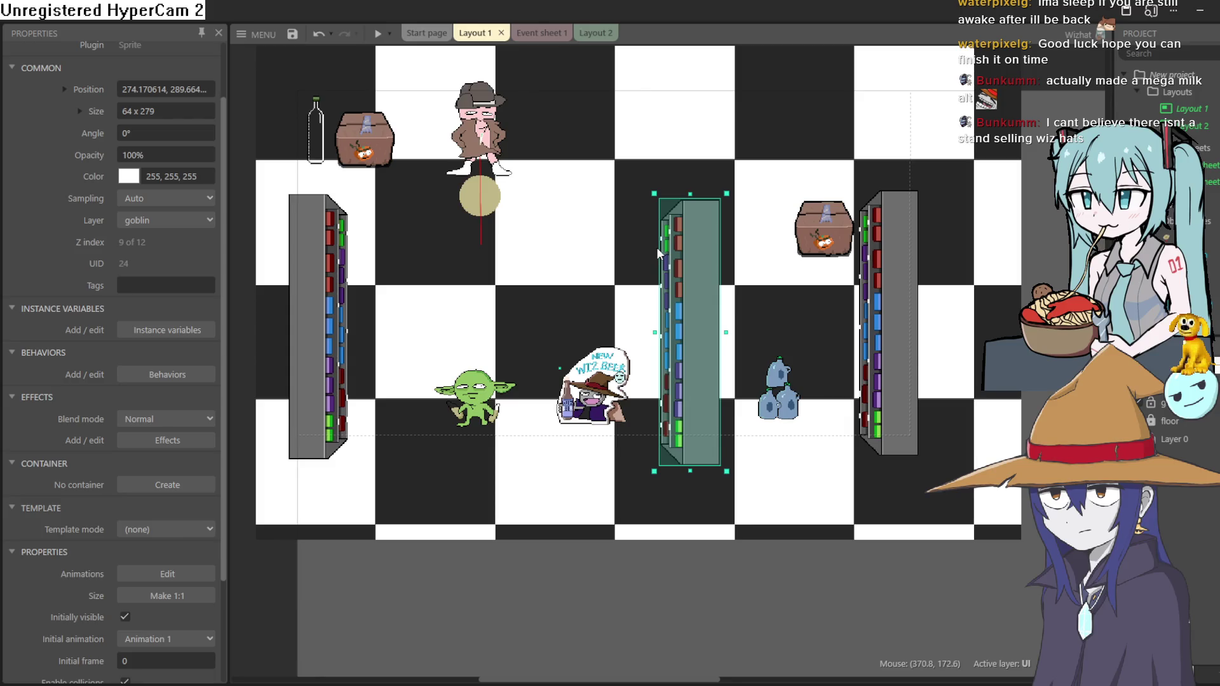
Drag the green glob sprite onto the central shelf pillar, around 398, 275, beside the wizard
scroll(559, 214, up, 3)
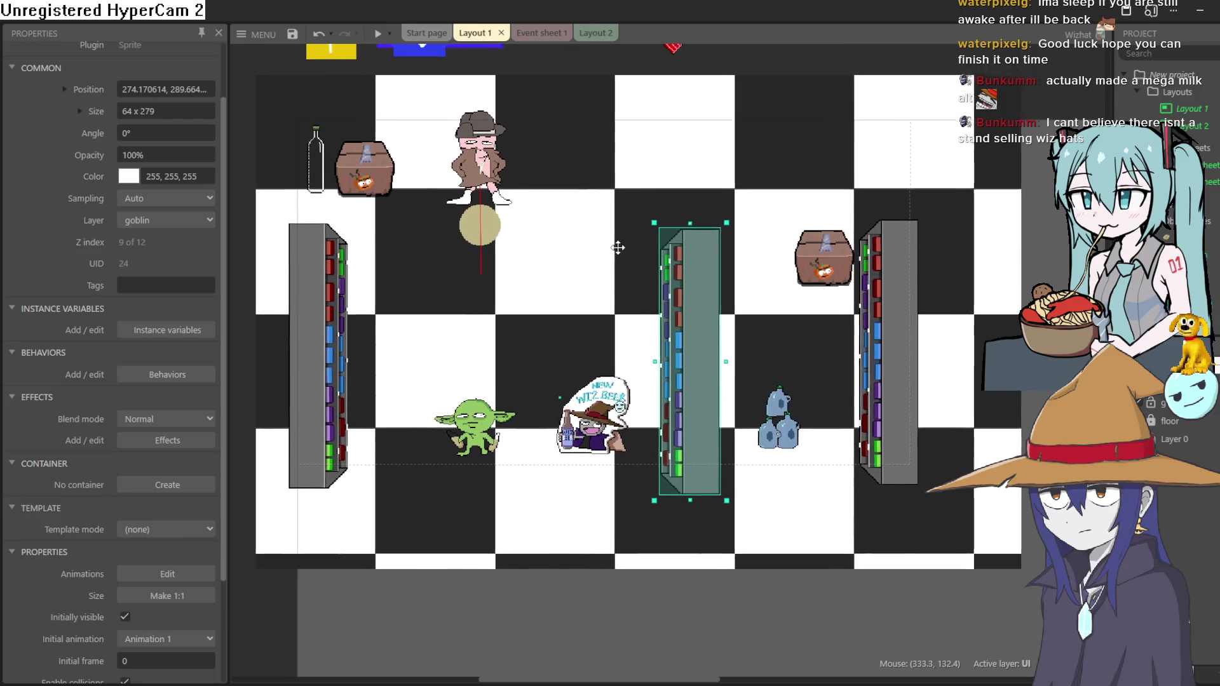
scroll(637, 325, up, 5)
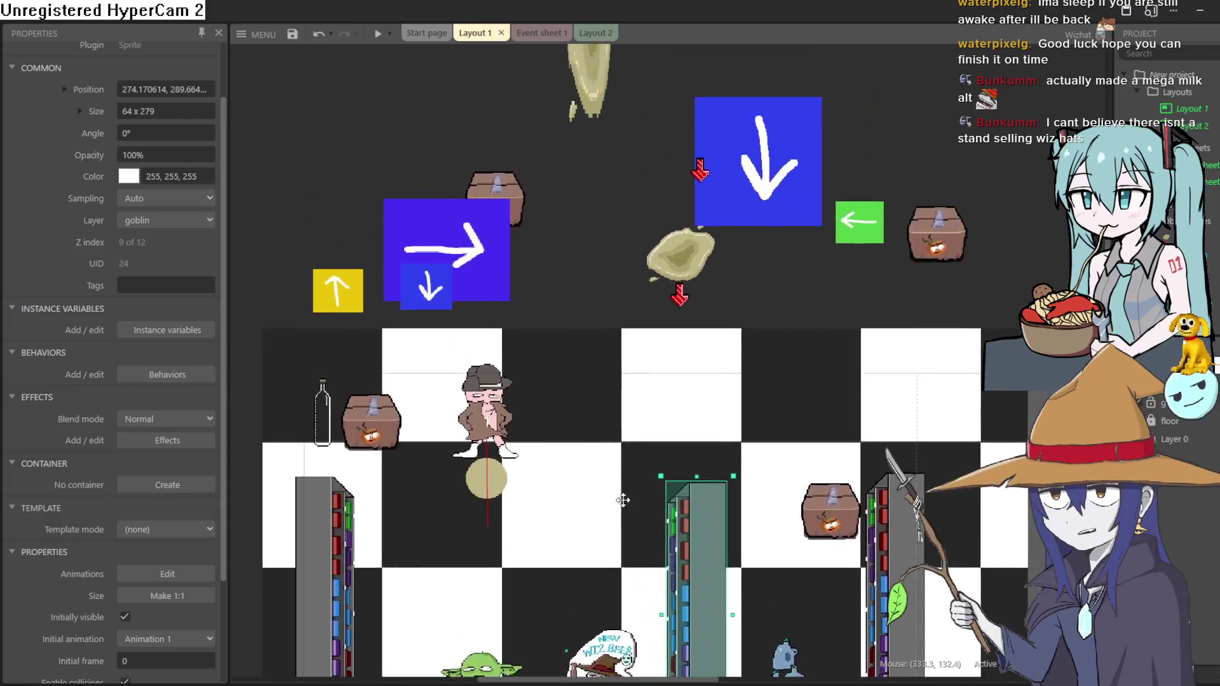
scroll(693, 354, down, 3)
scroll(693, 354, up, 2)
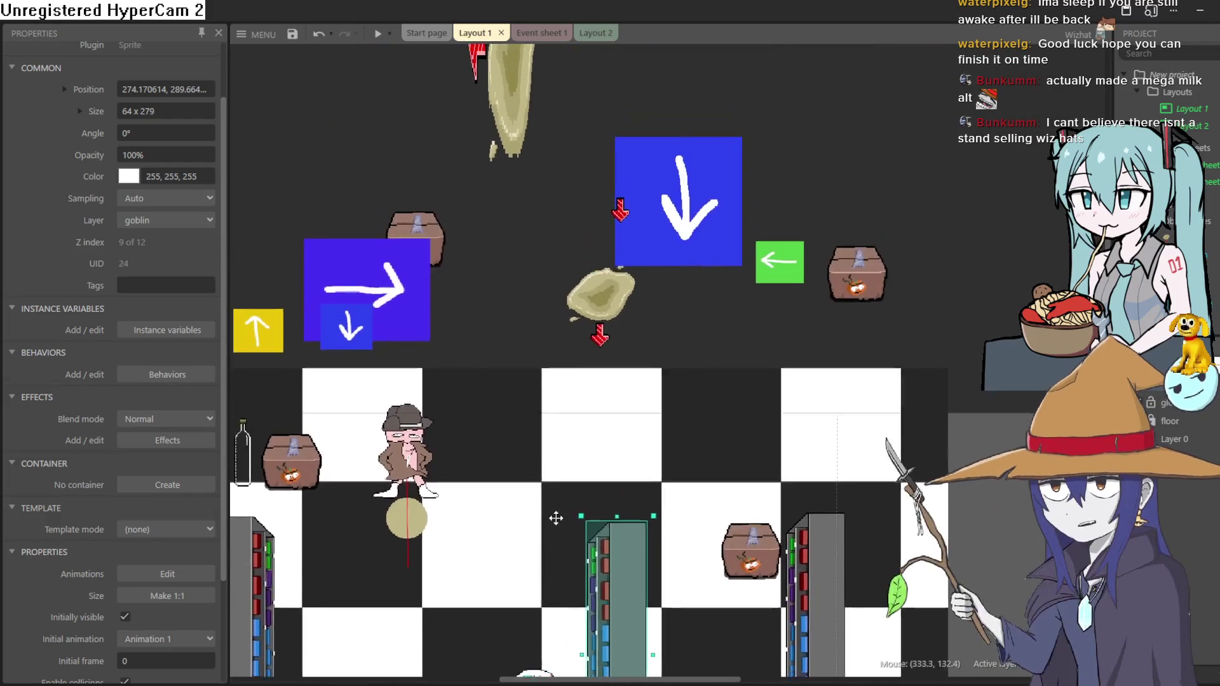
scroll(639, 298, down, 5)
mouse_move(639, 298)
mouse_down()
mouse_move(640, 251)
mouse_move(629, 269)
mouse_up()
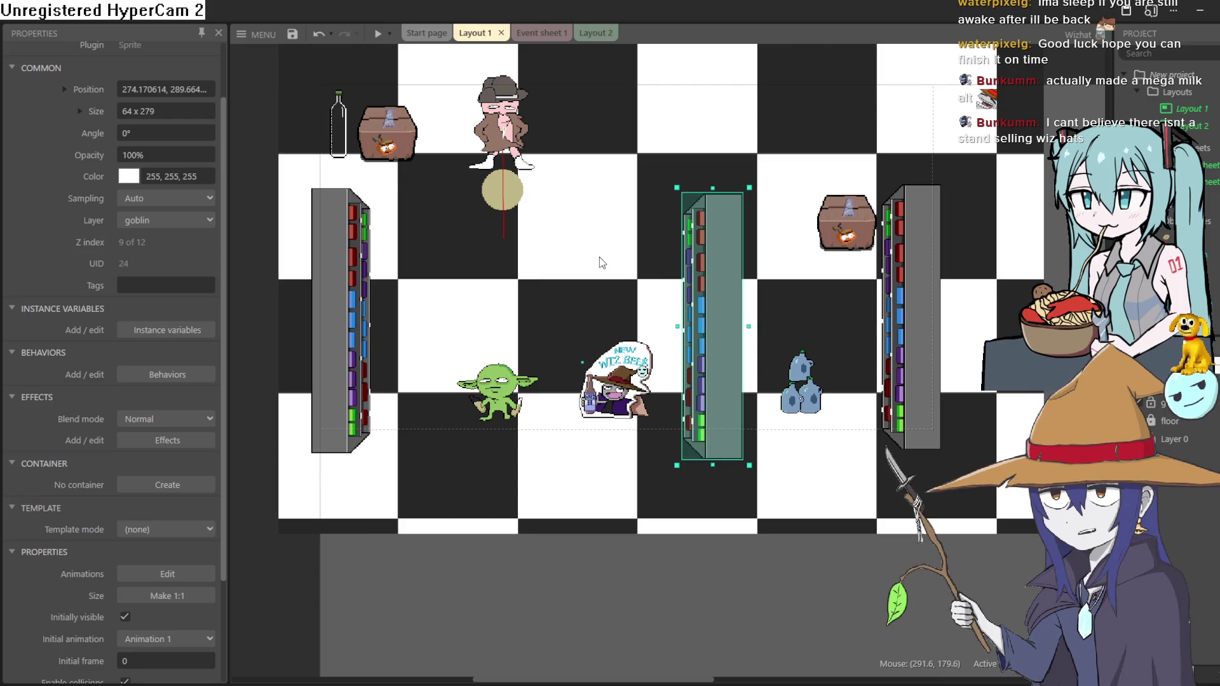
mouse_move(604, 250)
mouse_down()
mouse_move(604, 238)
mouse_move(599, 309)
mouse_up()
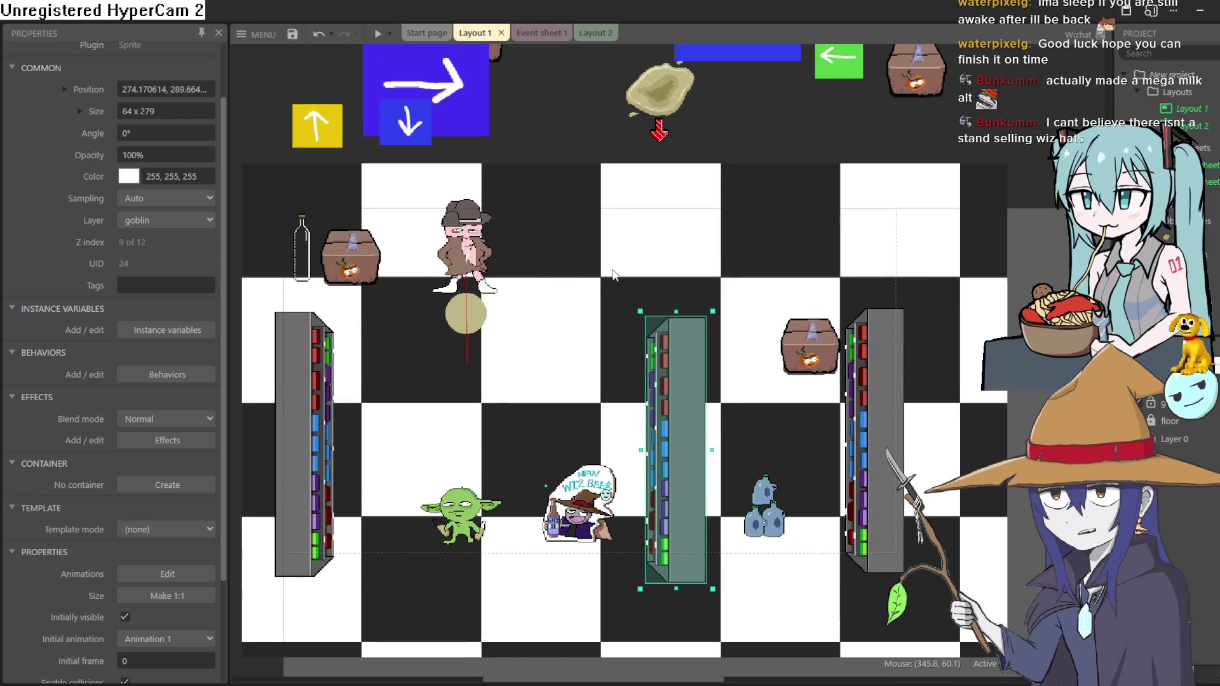
ctrl+scroll(609, 280, down, 5)
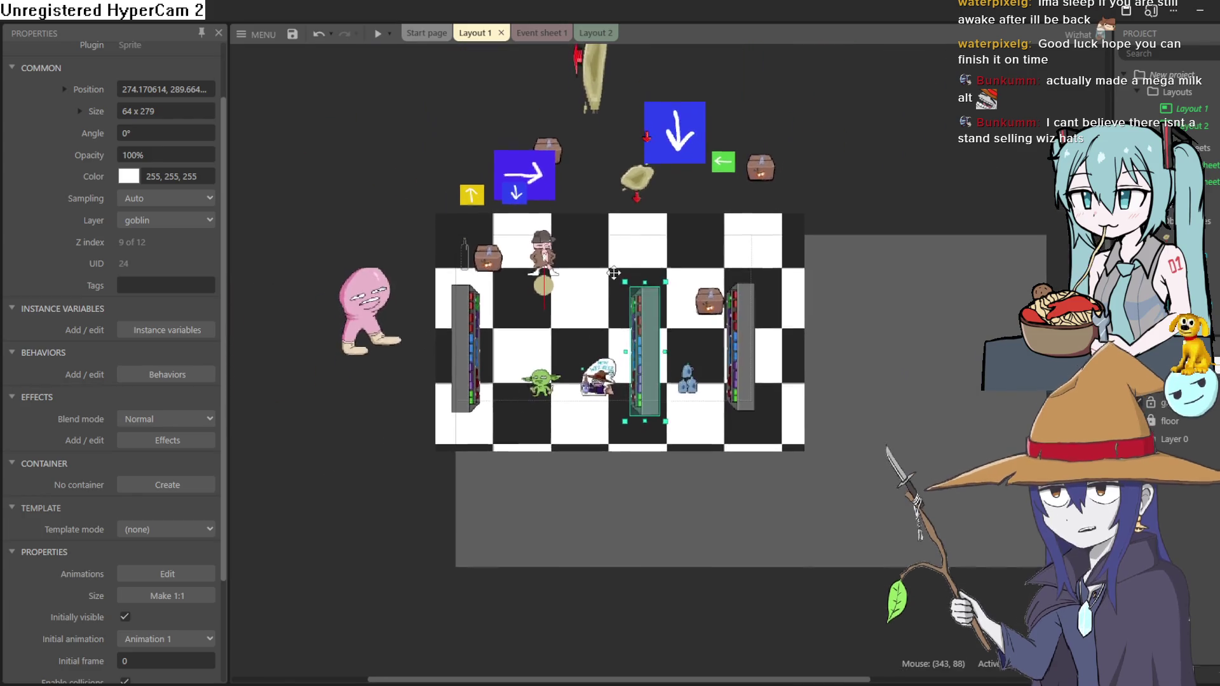
mouse_move(596, 83)
mouse_down()
mouse_move(642, 387)
mouse_move(632, 366)
mouse_up()
ctrl+scroll(642, 380, up, 5)
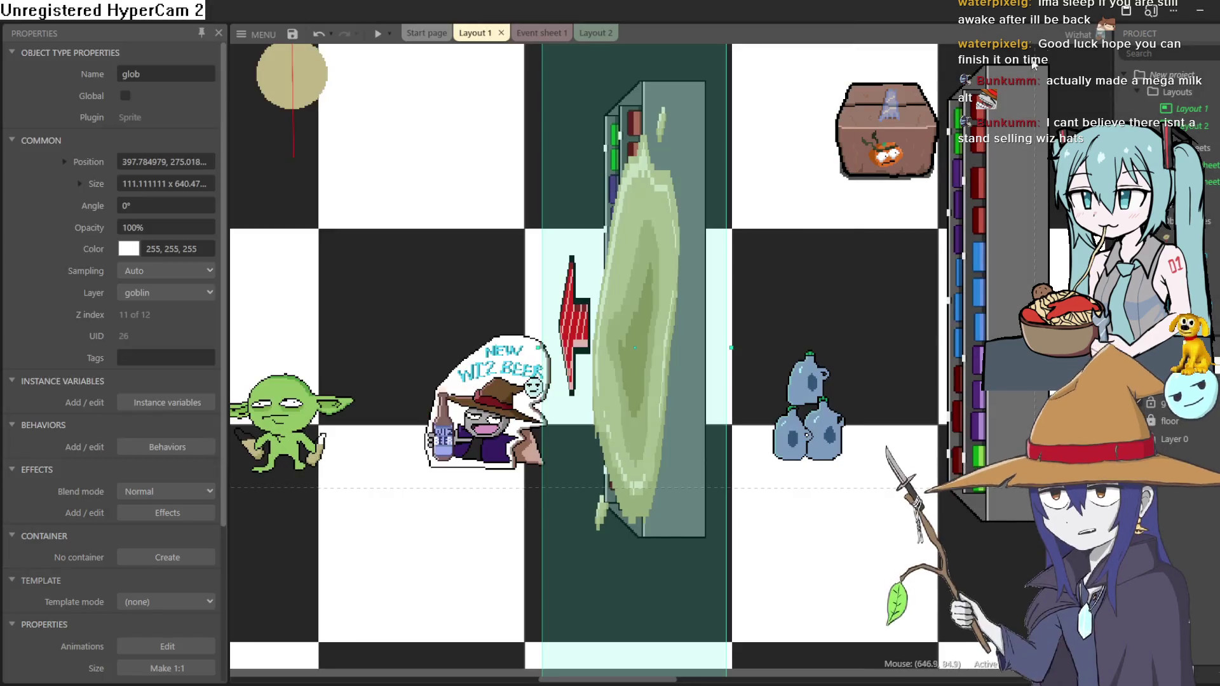
Copy the glob to the left pillar, turn it about 180°, and run a layout preview
ctrl+drag(626, 312, 493, 307)
scroll(501, 289, down, 3)
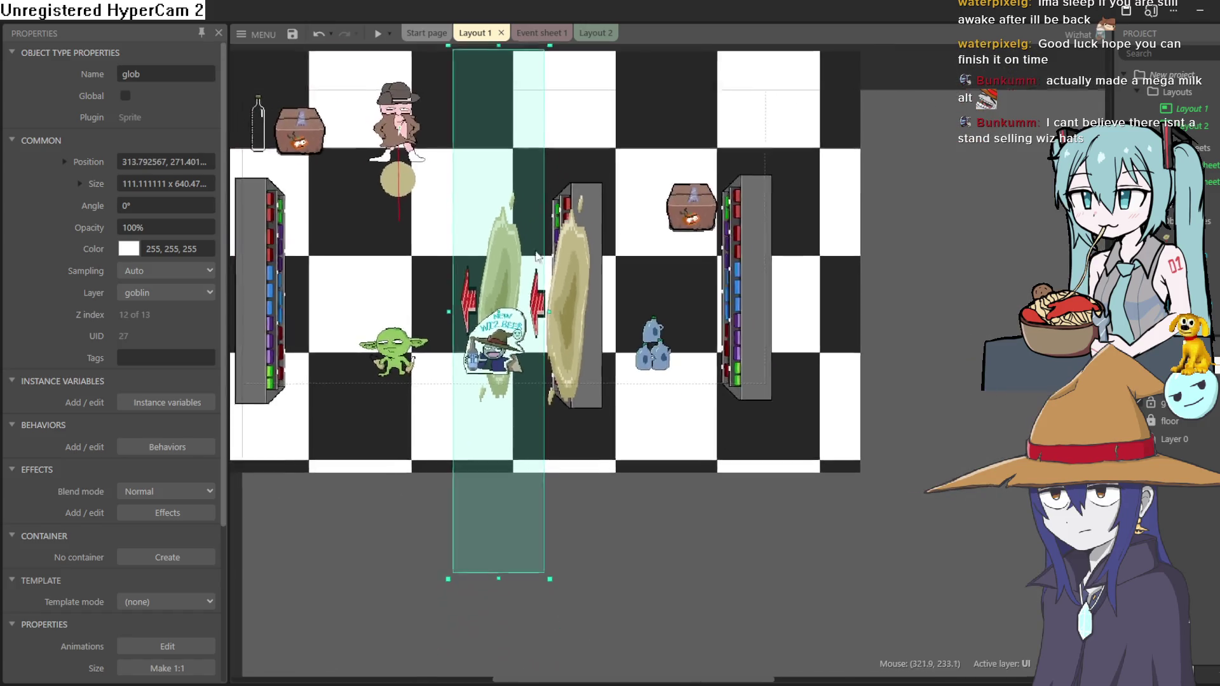
drag(512, 256, 268, 250)
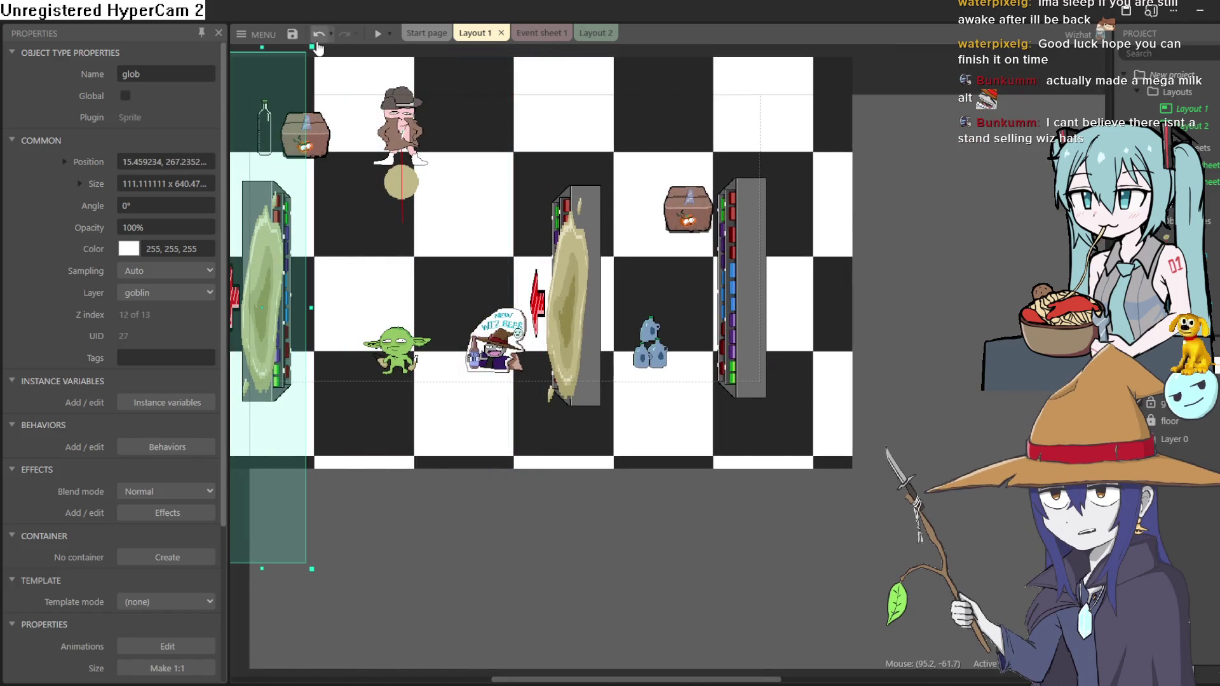
mouse_move(316, 50)
mouse_down()
mouse_move(254, 48)
mouse_move(432, 534)
mouse_move(267, 540)
mouse_move(391, 508)
mouse_up()
drag(442, 395, 438, 361)
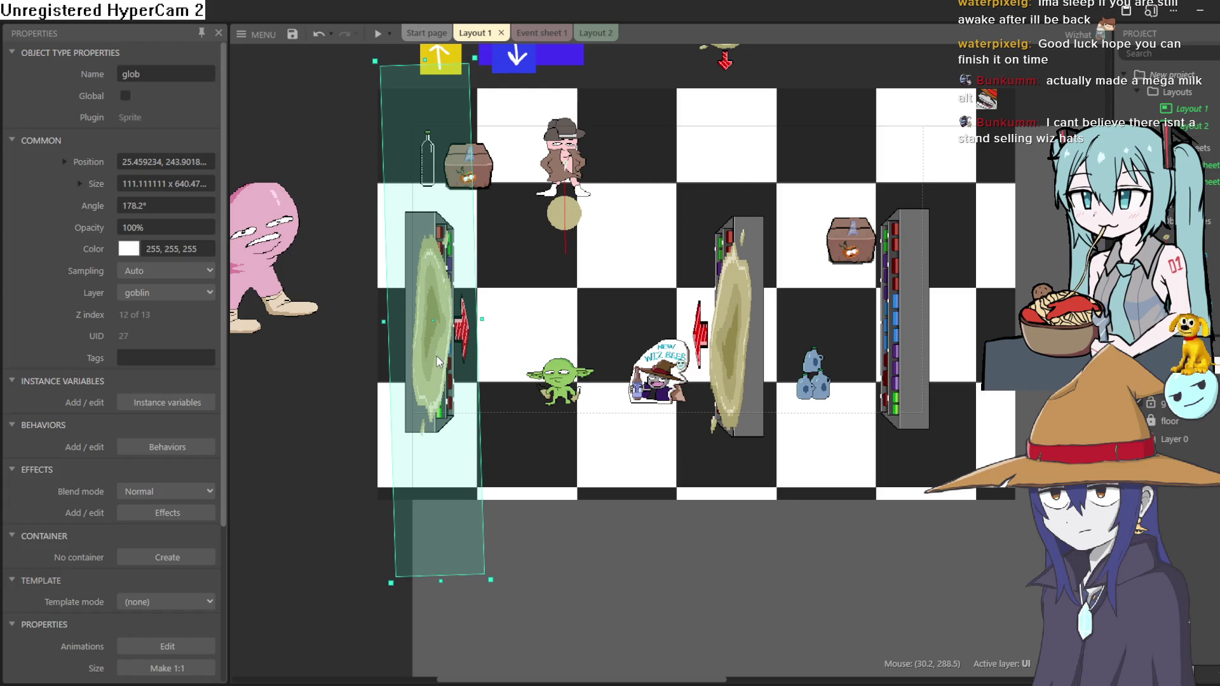
click(379, 38)
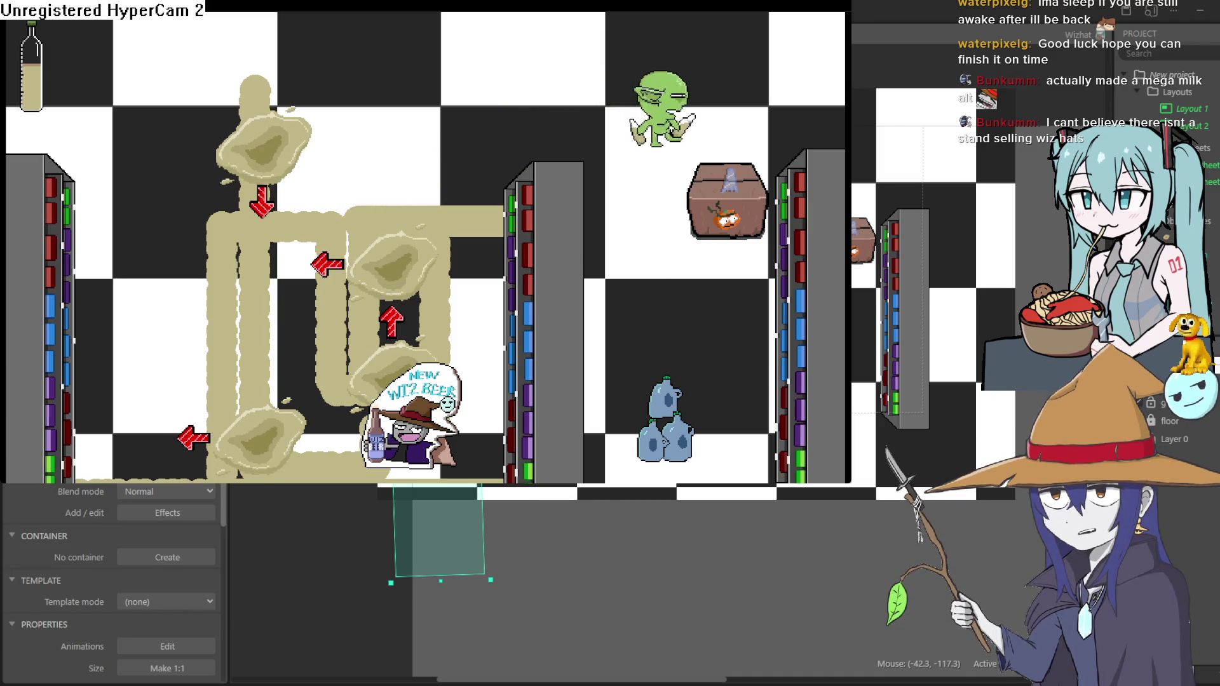
Lower the left glob and stretch its top handle upward to make it taller, then preview again
click(1069, 41)
drag(432, 323, 430, 338)
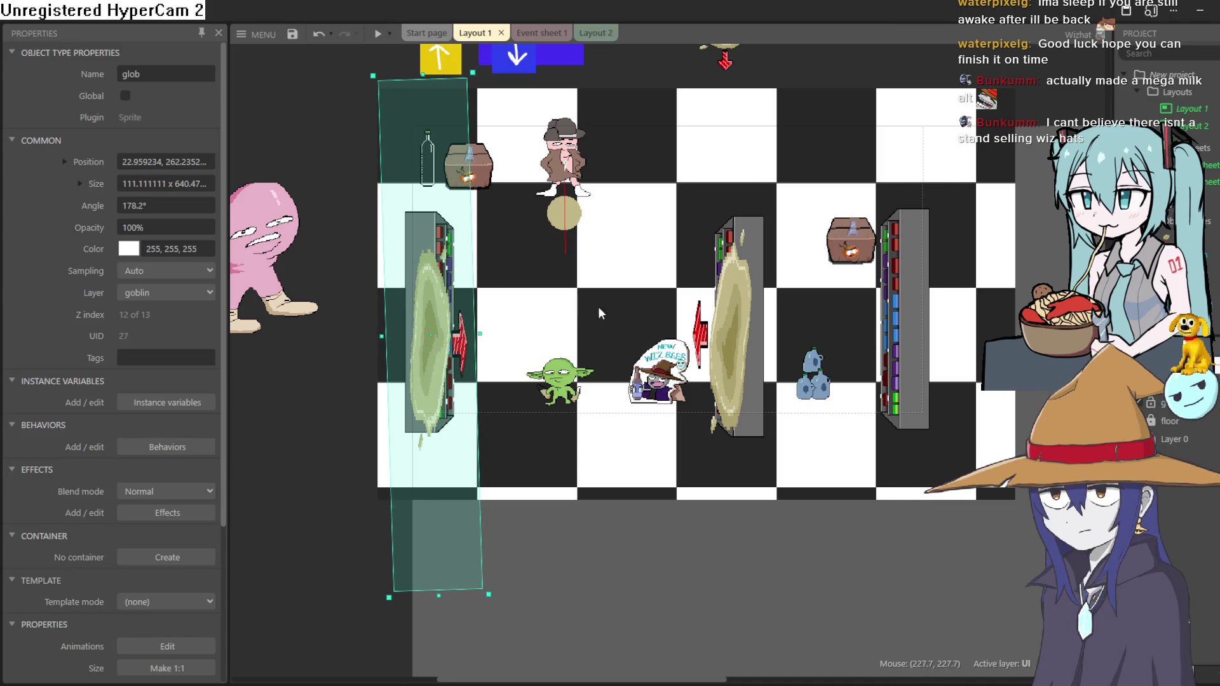
drag(422, 77, 423, 186)
click(373, 38)
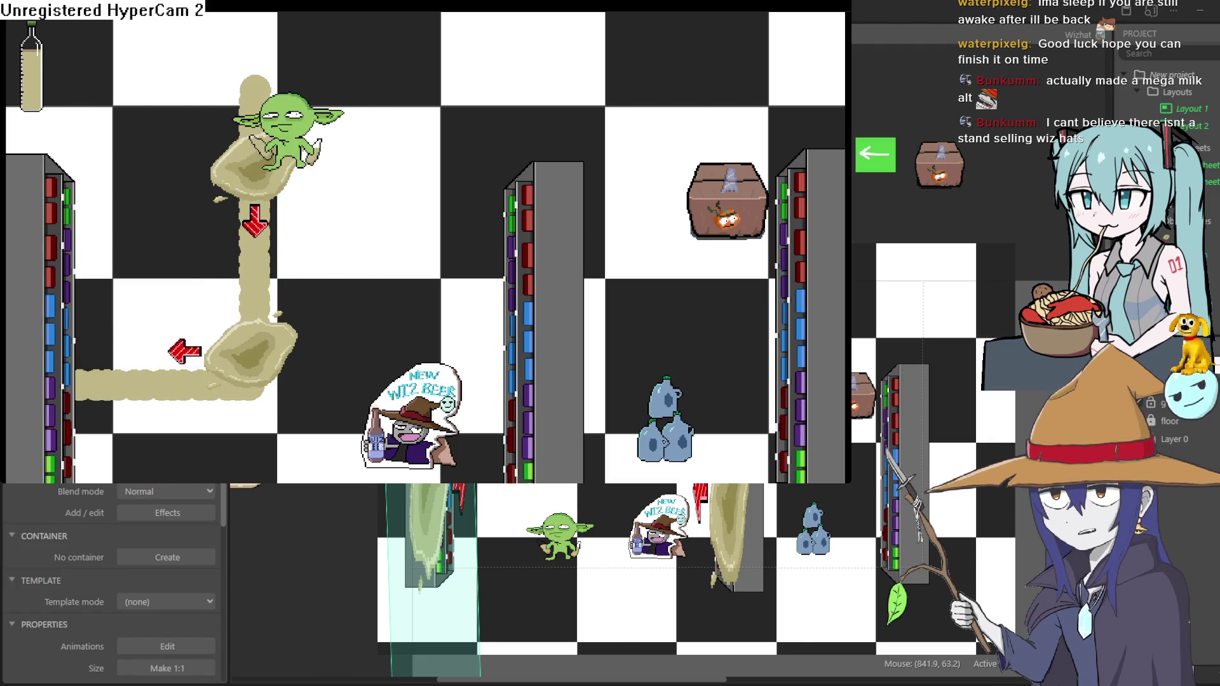
Shift the left glob right and down with a Down-arrow nudge, then return to Aseprite
click(899, 153)
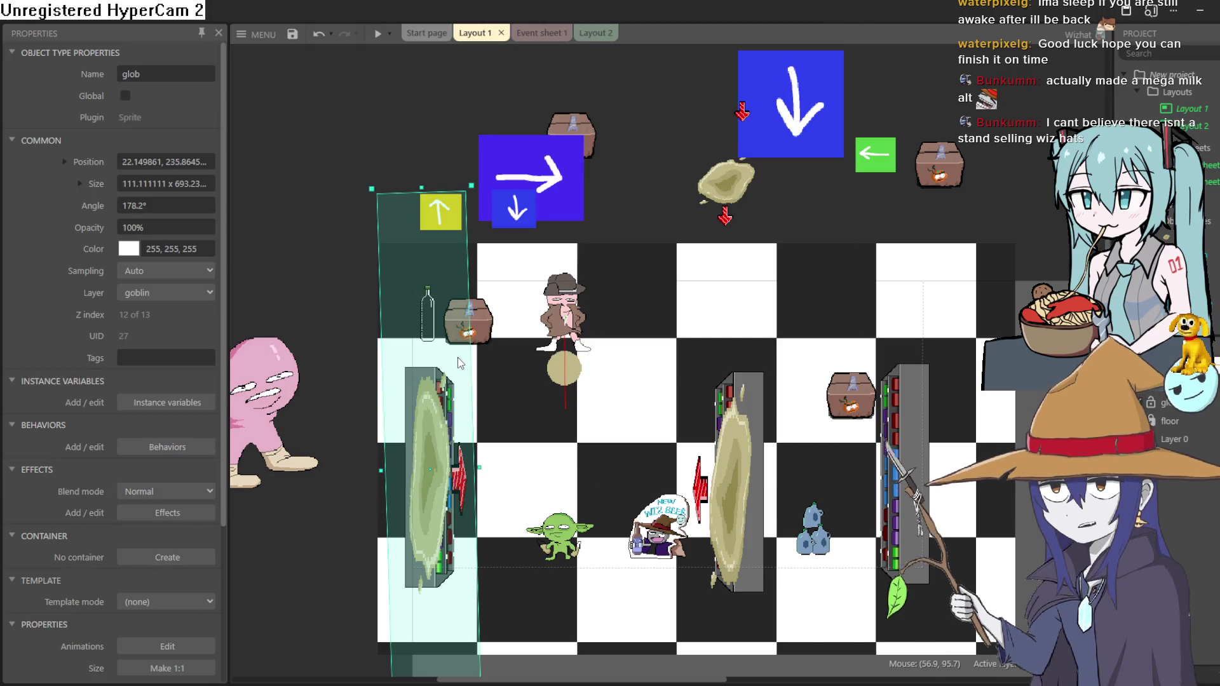
drag(449, 489, 463, 495)
key(Down)
key(Down)
key(Down)
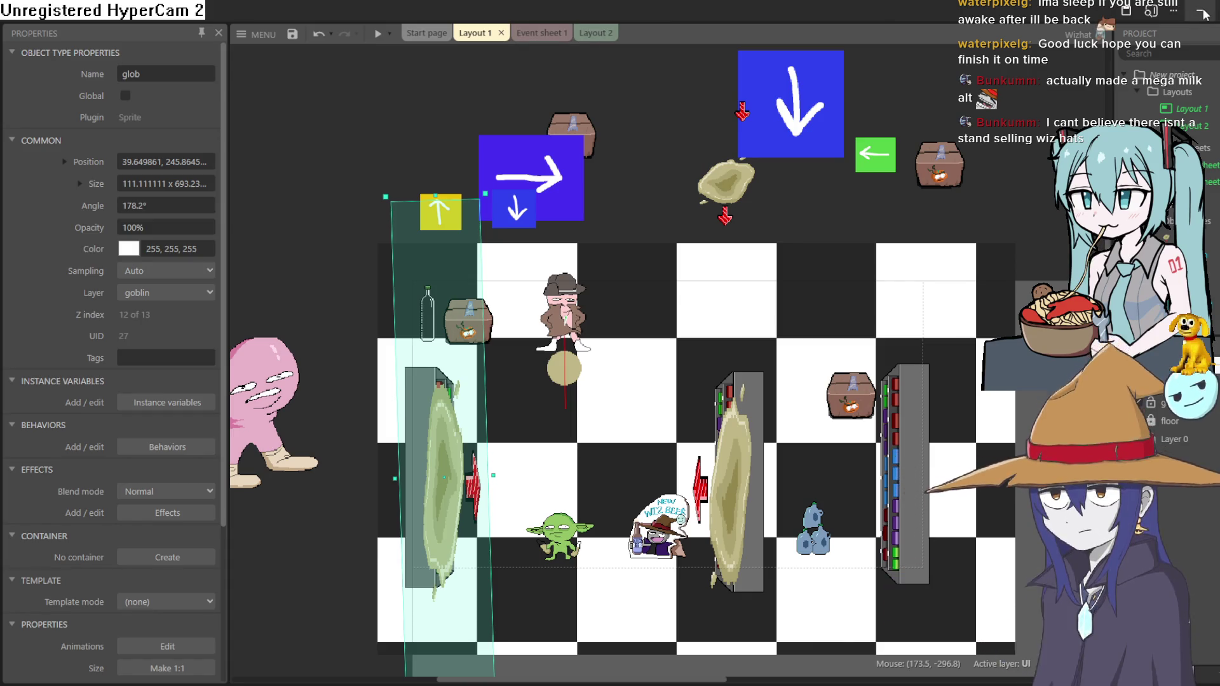
click(1203, 14)
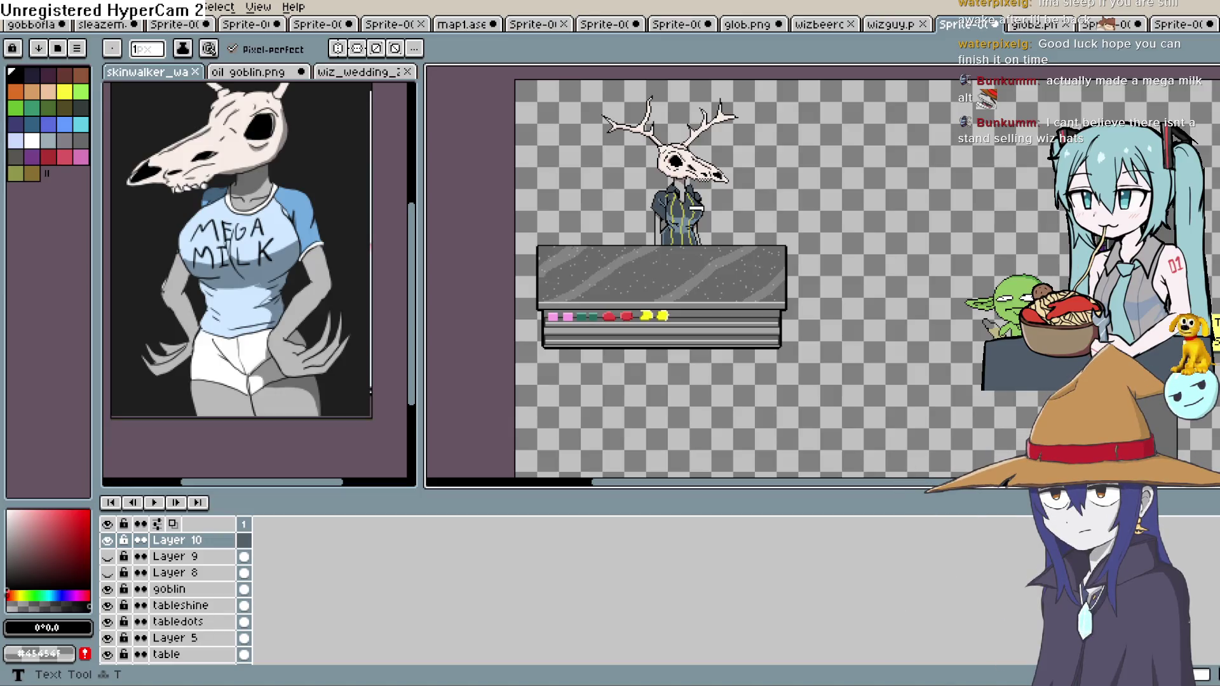
Hide the tabledots layer and, on Layer 5, delete the red and yellow shelf items
drag(837, 274, 771, 242)
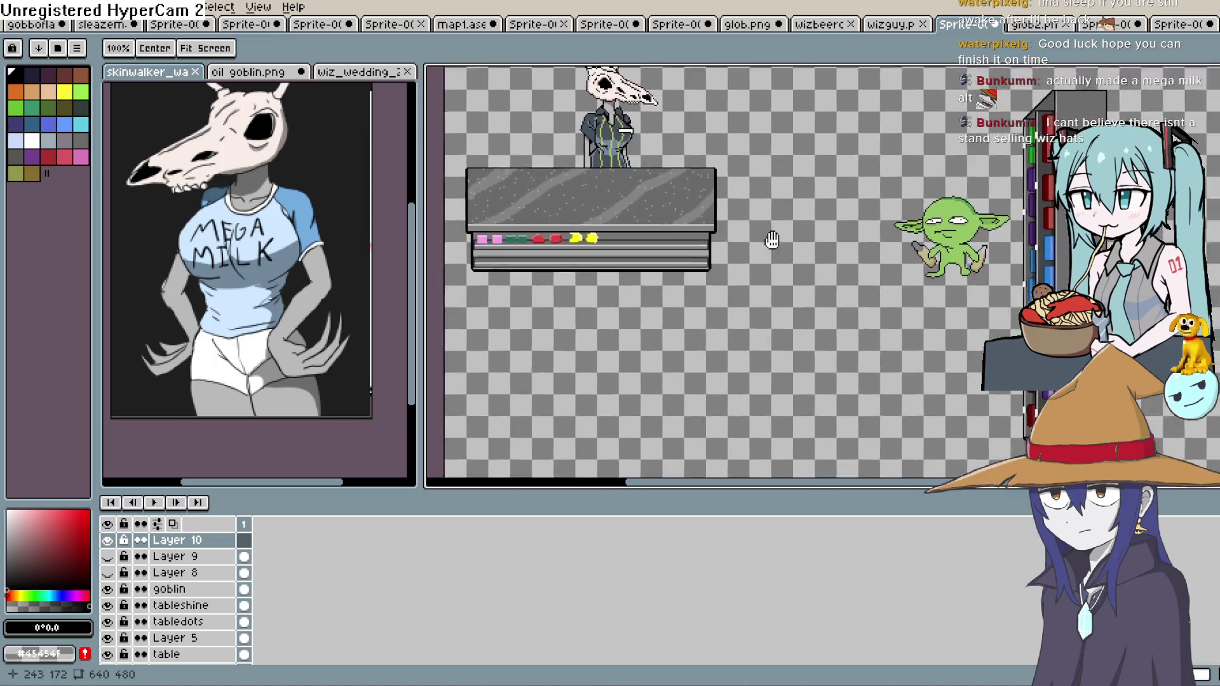
scroll(772, 287, down, 1)
scroll(772, 287, up, 5)
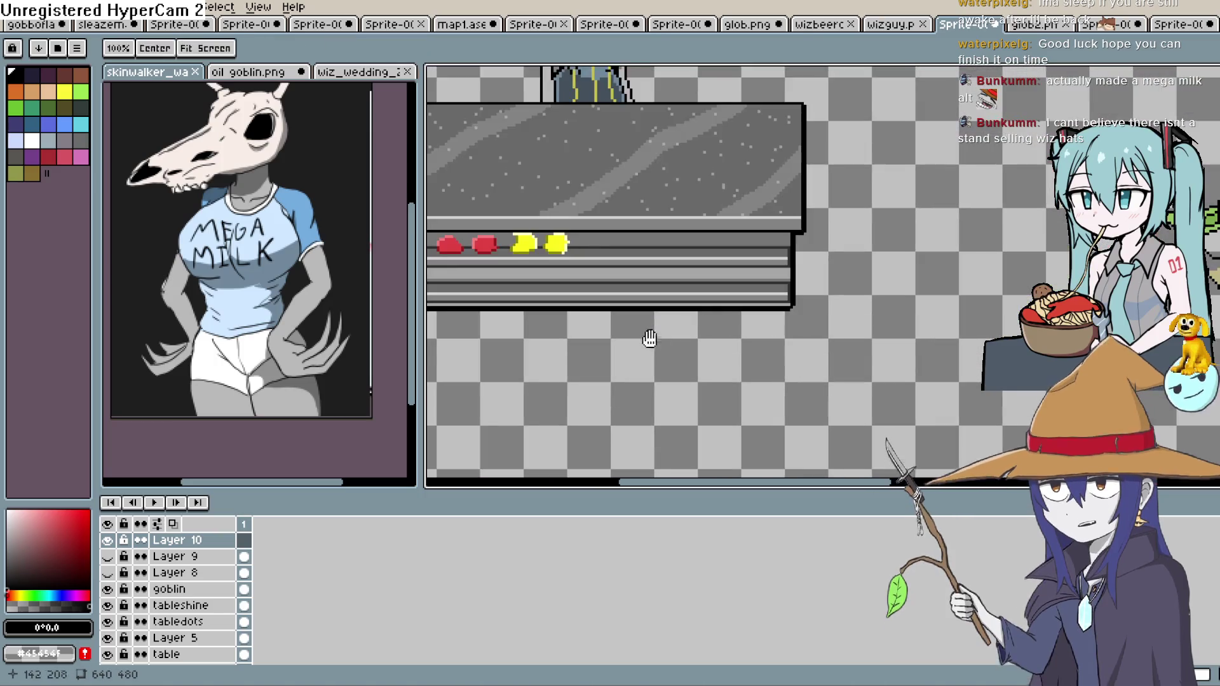
drag(781, 320, 882, 364)
key(shift+q)
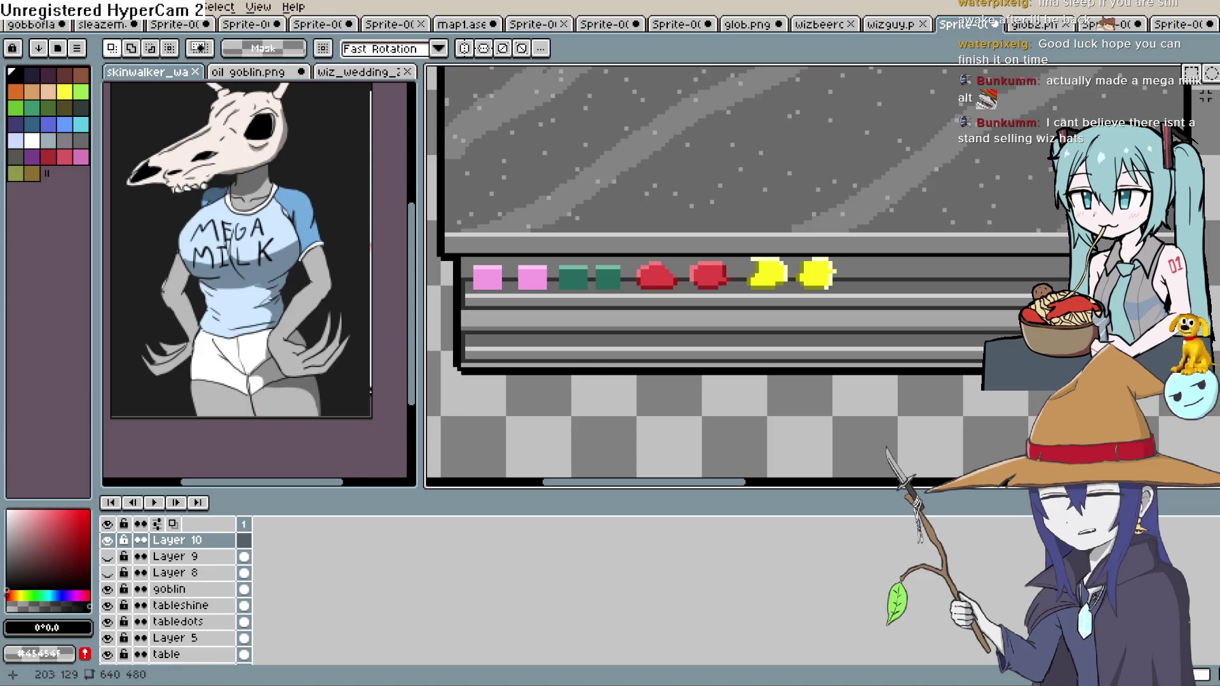
scroll(204, 604, down, 2)
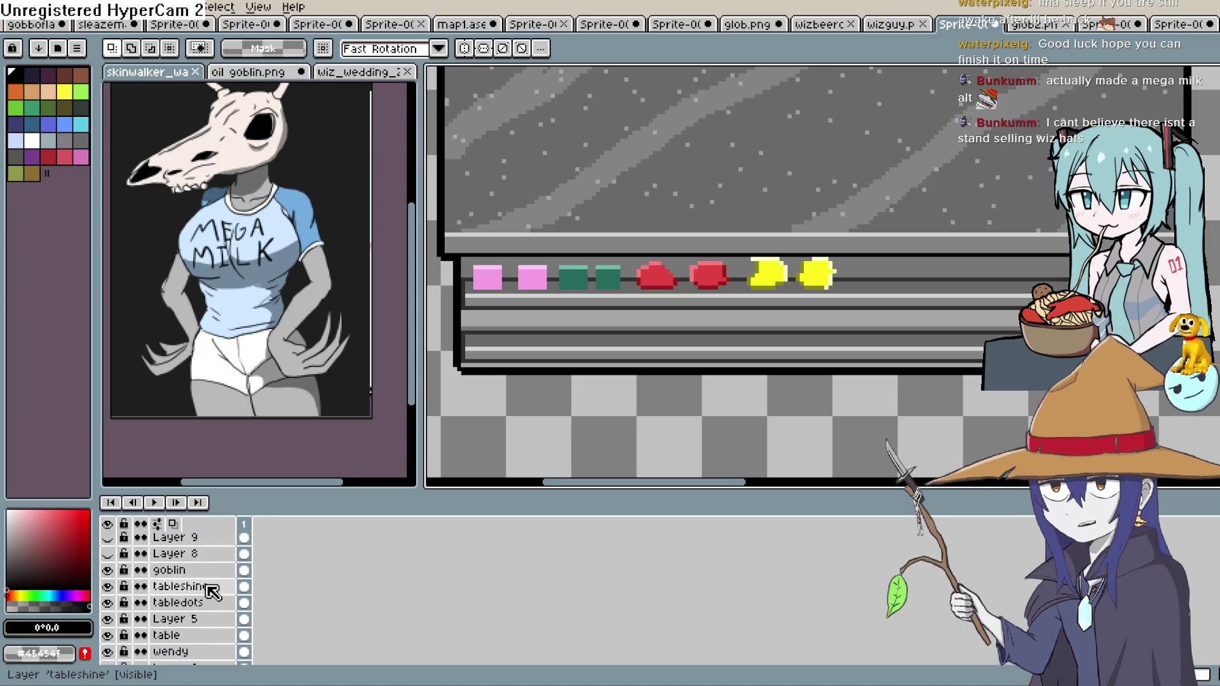
click(206, 588)
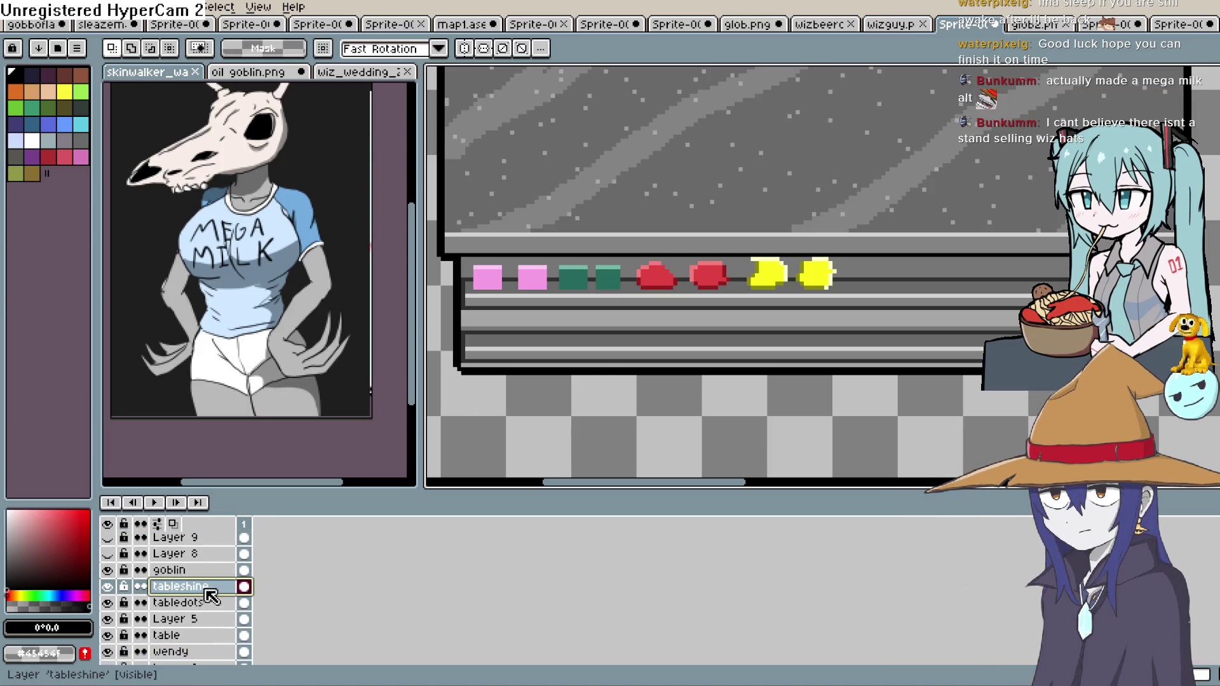
click(114, 604)
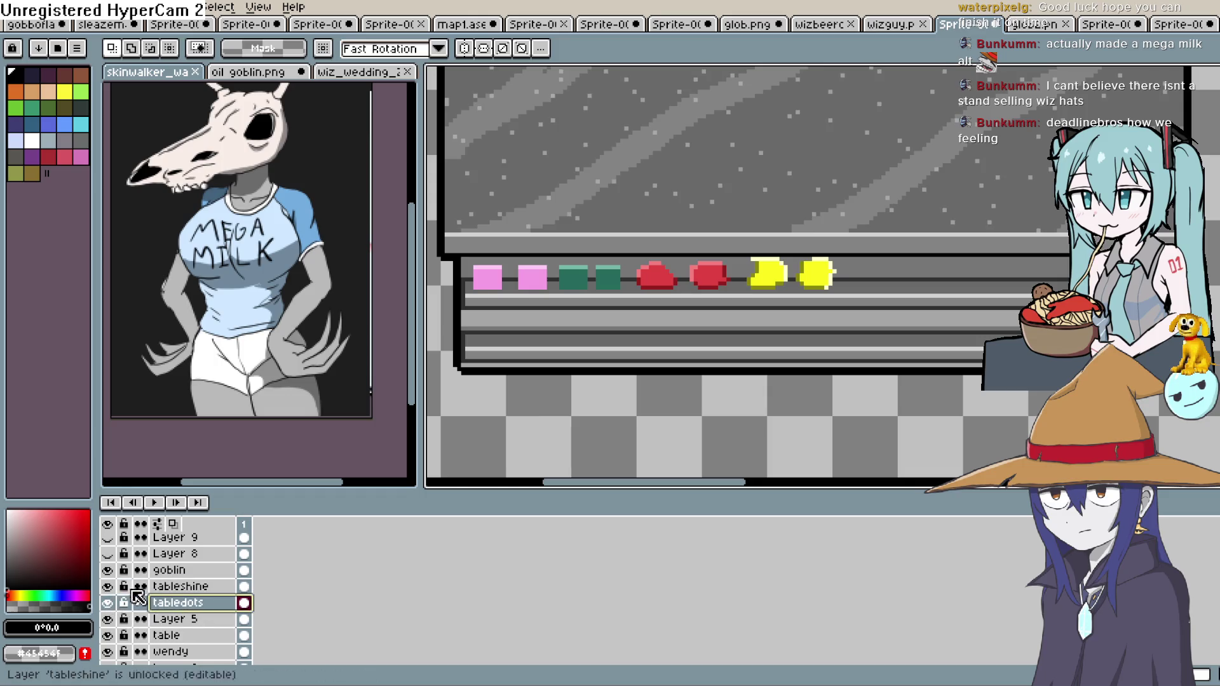
click(137, 619)
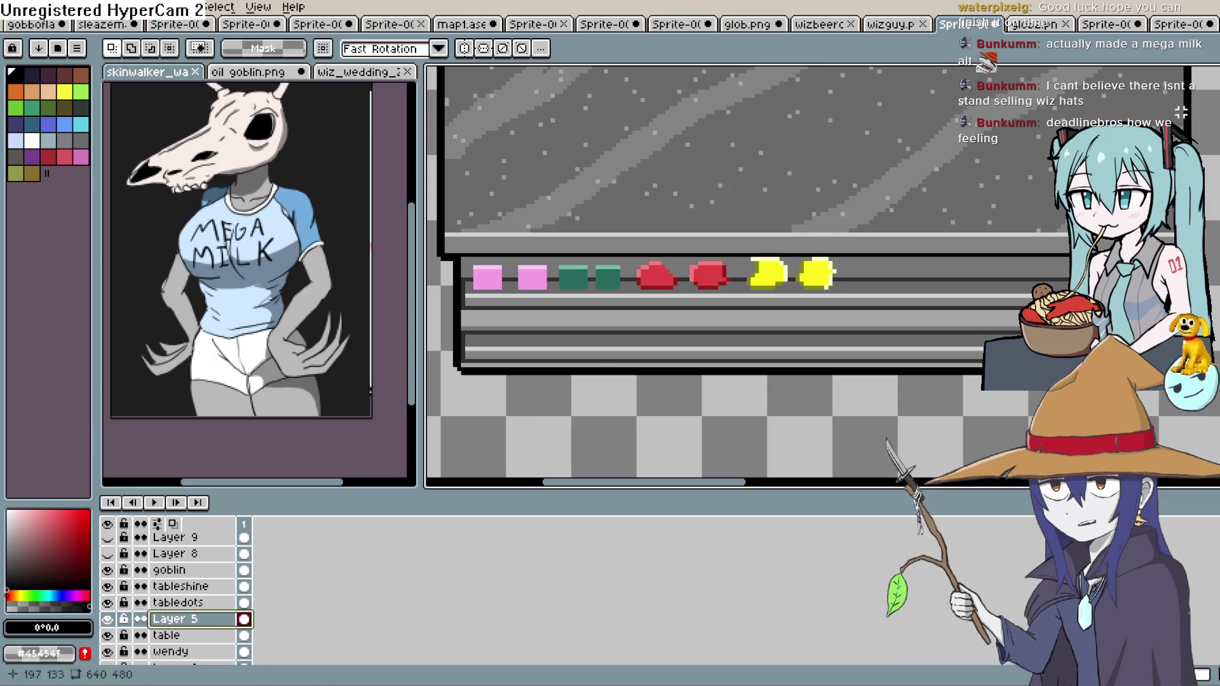
key(m)
mouse_move(852, 252)
mouse_down()
mouse_move(756, 297)
mouse_move(625, 305)
mouse_up()
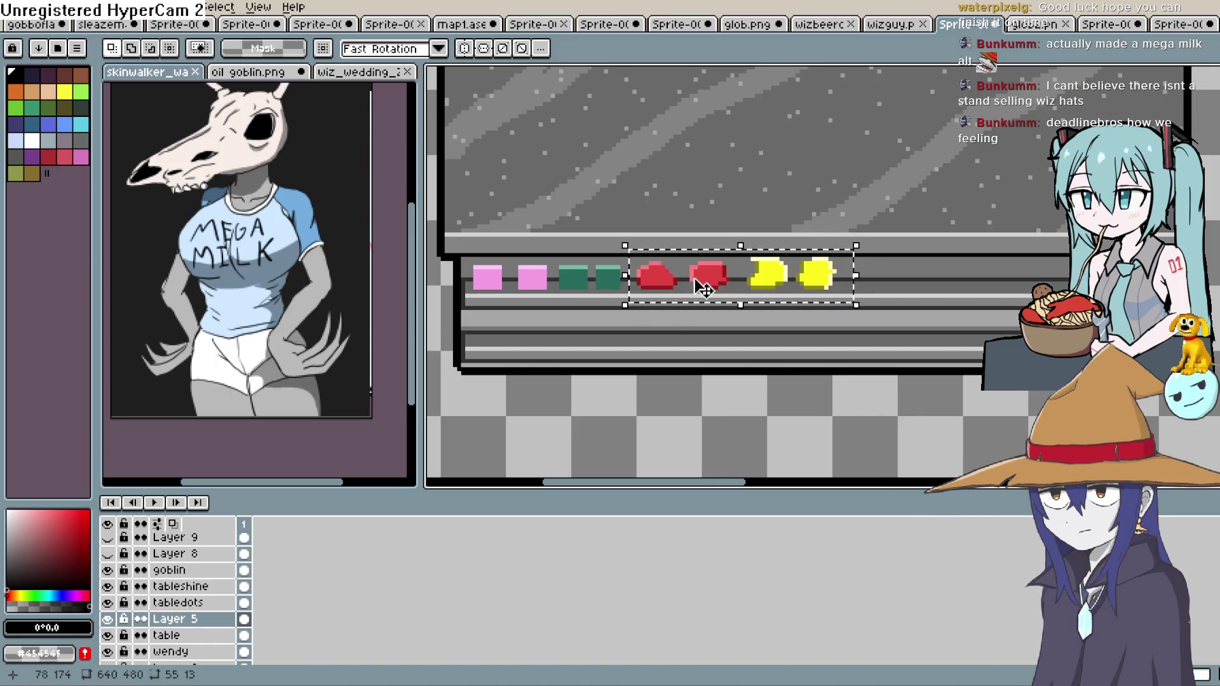
key(Delete)
Copy the pink and green items to the right, placing them along the lower shelf row
mouse_move(643, 246)
mouse_down()
mouse_move(464, 295)
mouse_move(462, 313)
mouse_up()
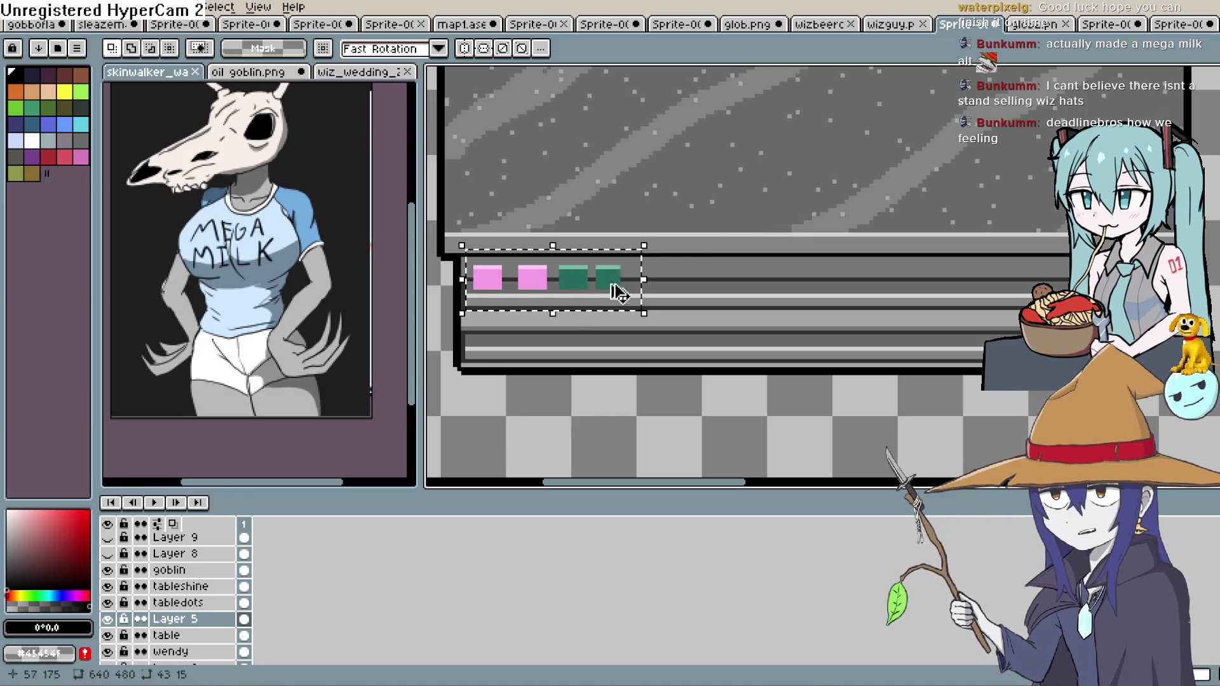
drag(621, 284, 972, 285)
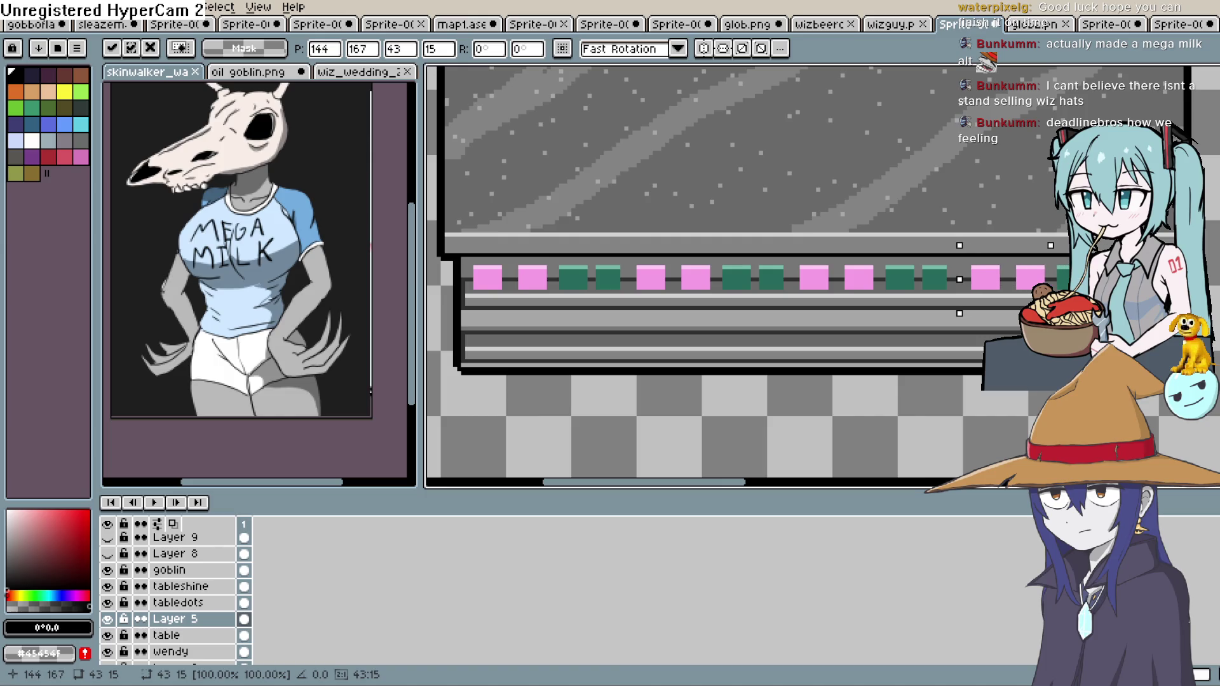
mouse_move(1074, 338)
mouse_down()
mouse_move(588, 338)
mouse_move(1033, 333)
mouse_up()
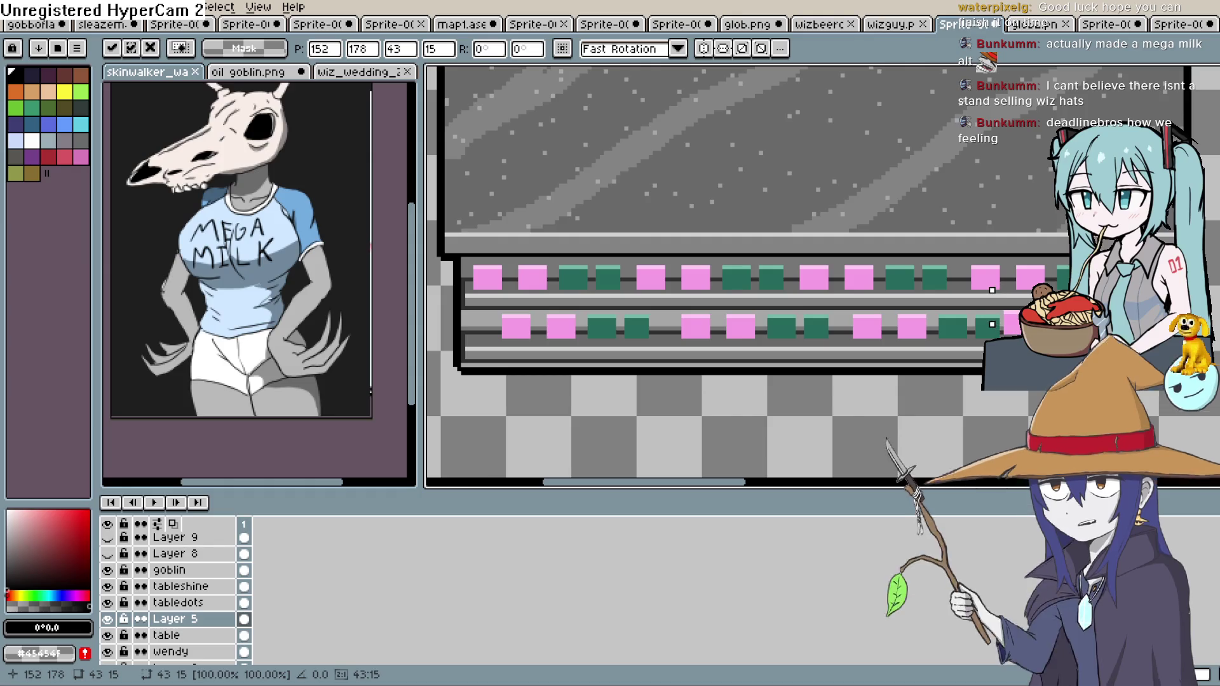
scroll(966, 399, down, 4)
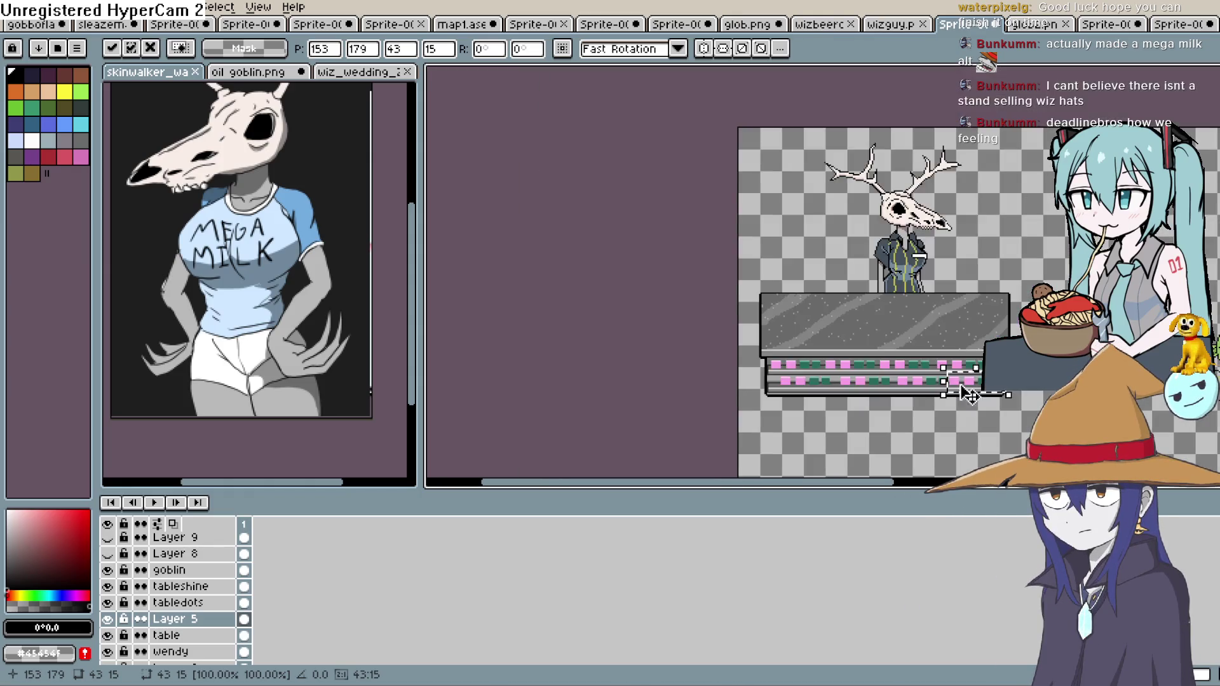
Commit the moved pink and green gems with Enter, then zoom in on the two finished rows
drag(1067, 226, 1007, 179)
key(Return)
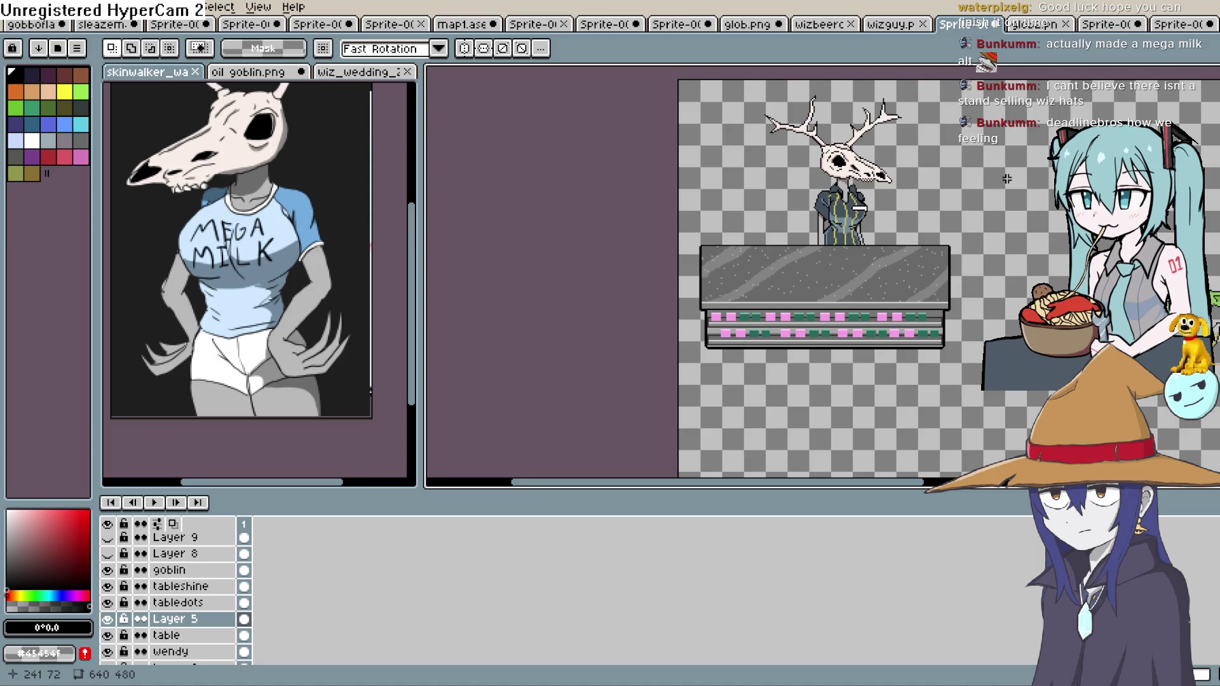
scroll(881, 265, up, 1)
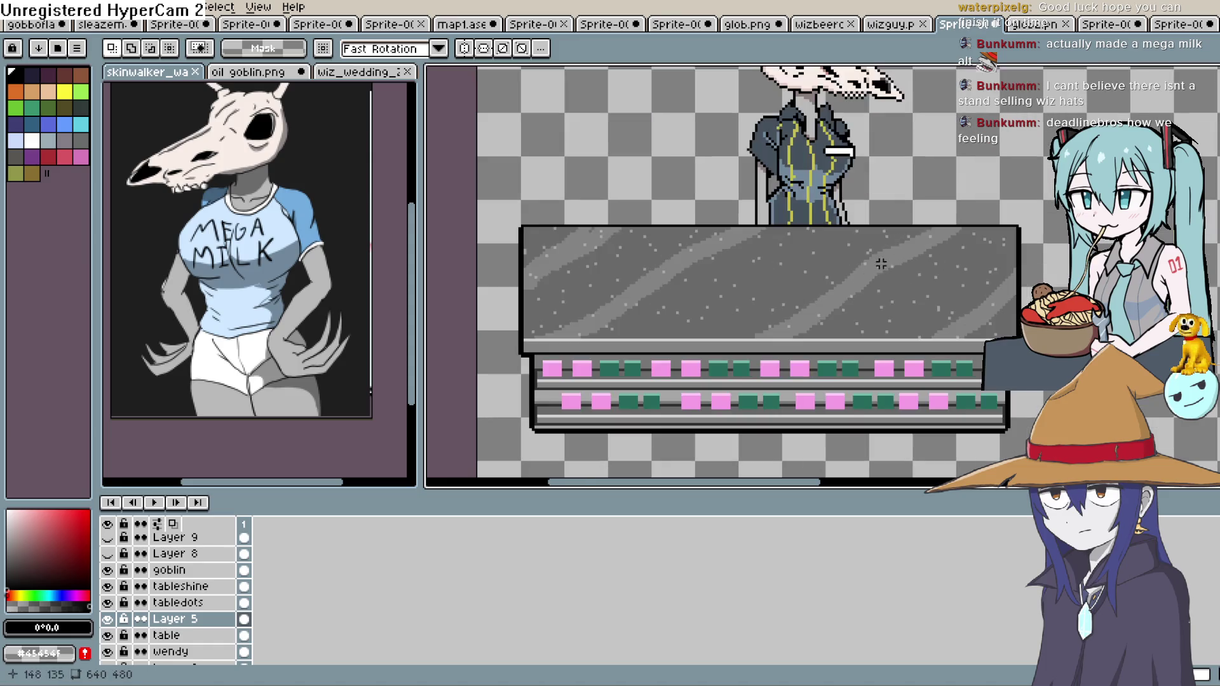
mouse_move(887, 191)
mouse_down()
mouse_move(825, 280)
mouse_move(757, 236)
mouse_move(762, 215)
mouse_move(809, 264)
mouse_move(756, 236)
mouse_move(747, 246)
mouse_up()
scroll(757, 236, down, 1)
scroll(759, 226, up, 1)
scroll(806, 259, down, 1)
scroll(748, 273, up, 1)
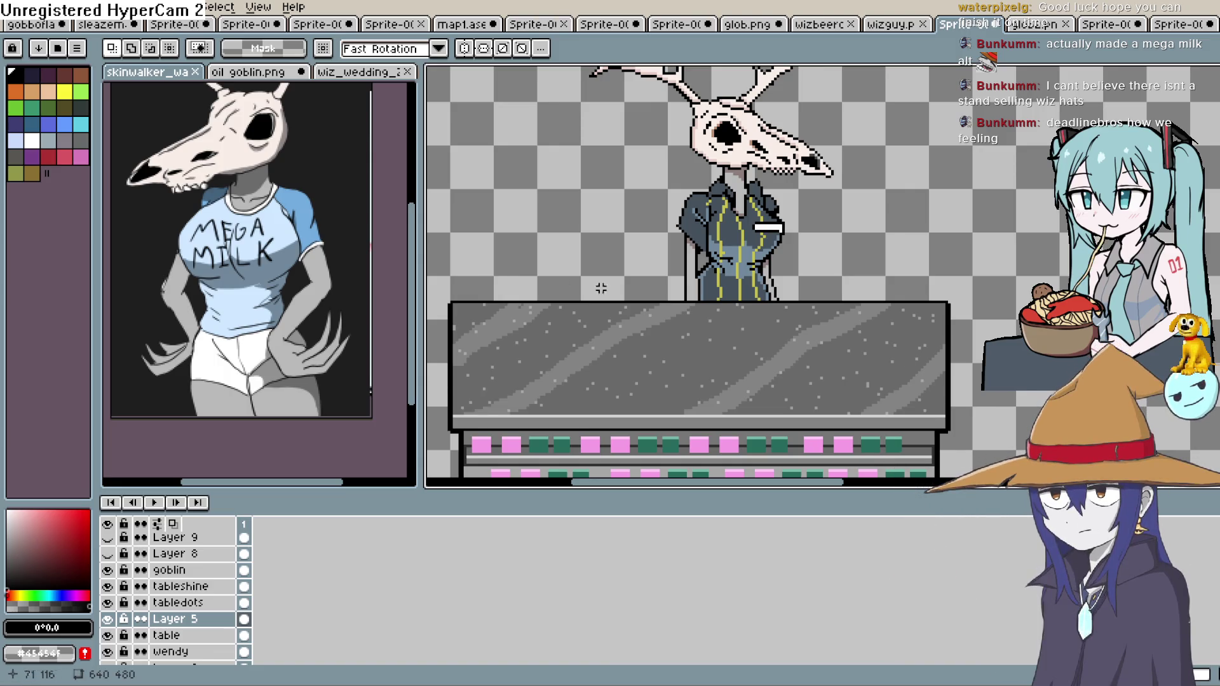
Frame the table and goblin, then create Layer 11 above Layer 10 with Shift+N
scroll(711, 249, down, 3)
scroll(869, 319, up, 1)
mouse_move(766, 297)
mouse_down()
mouse_move(896, 265)
mouse_move(885, 315)
mouse_move(913, 319)
mouse_move(899, 272)
mouse_up()
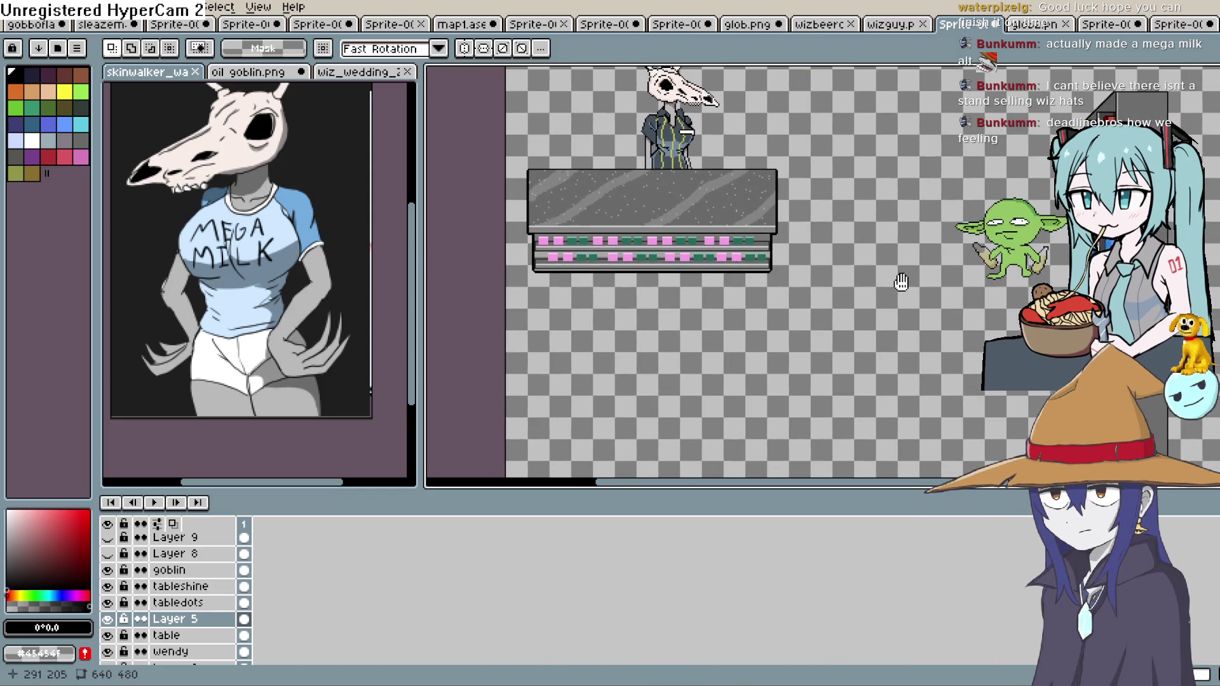
scroll(862, 298, down, 1)
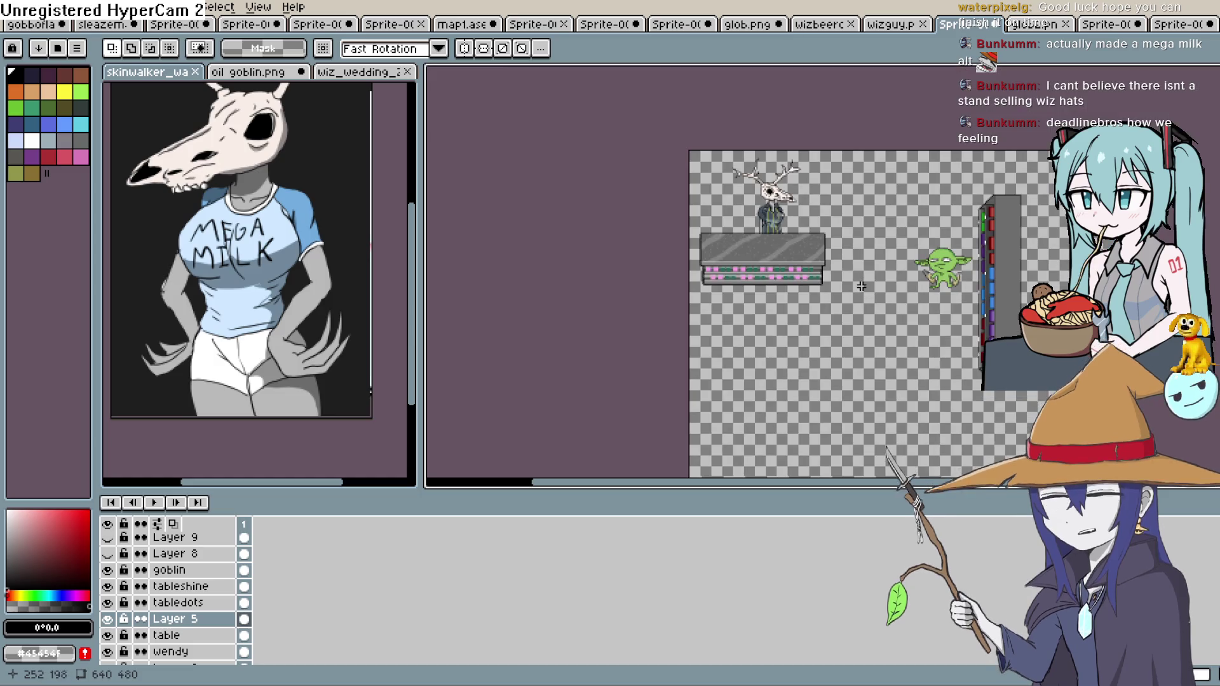
scroll(856, 258, up, 1)
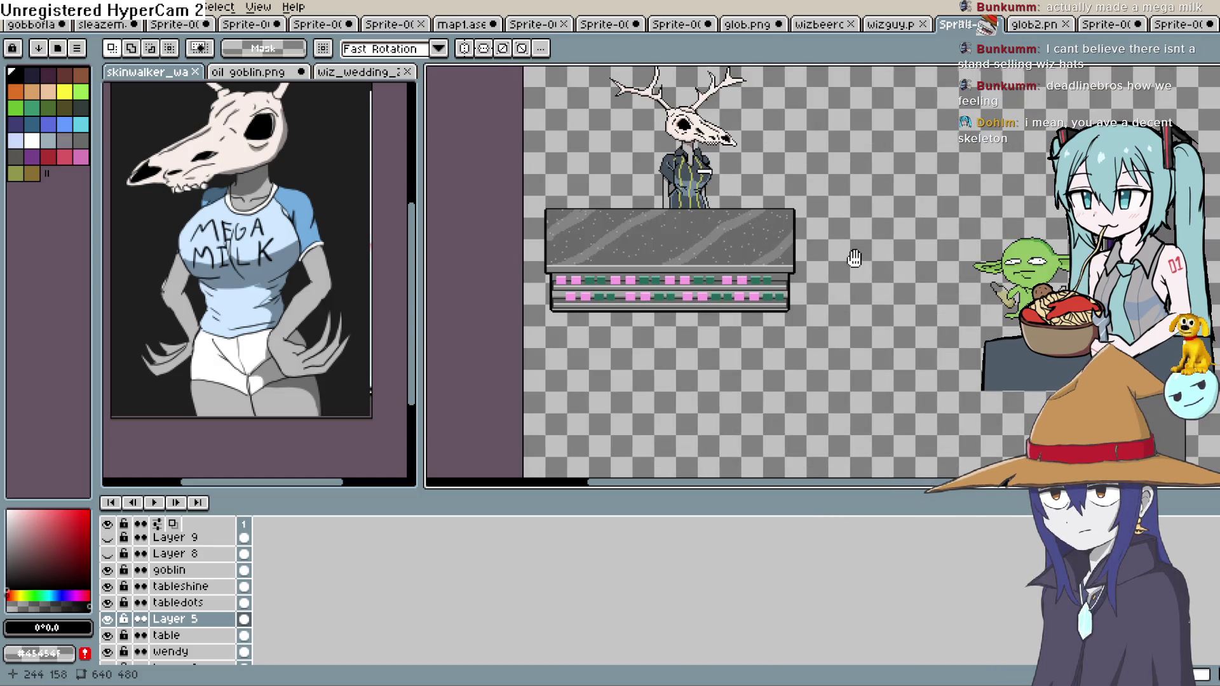
drag(855, 259, 844, 278)
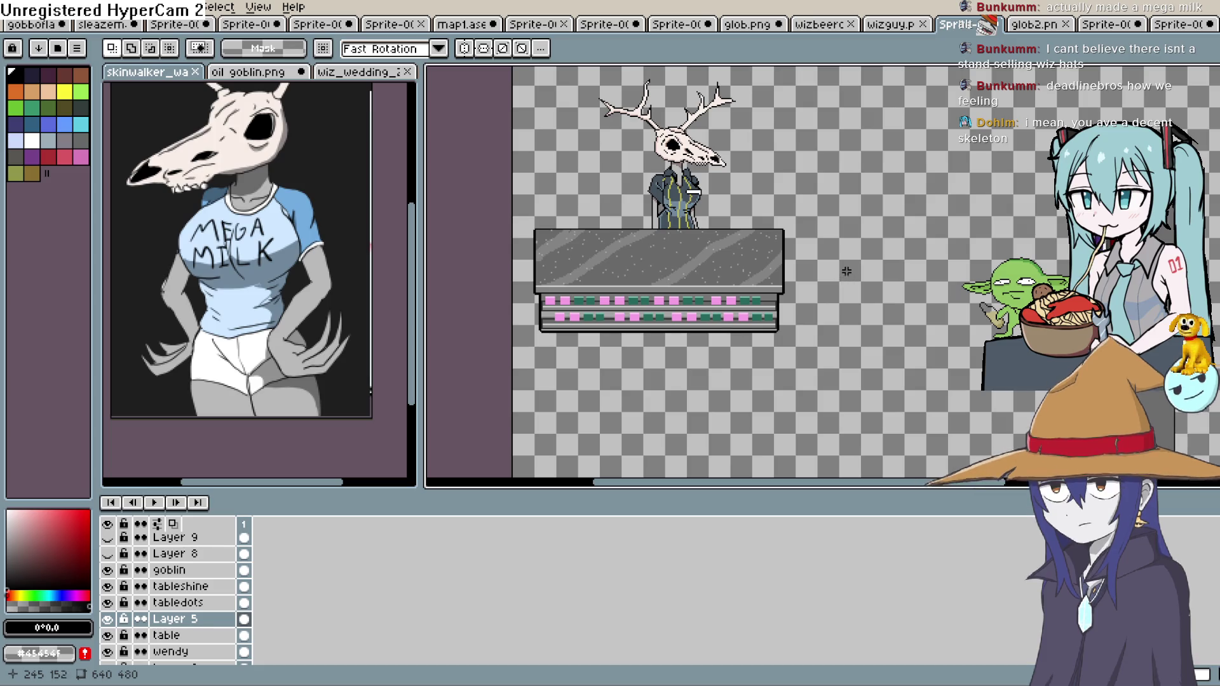
scroll(224, 548, up, 1)
key(shift+n)
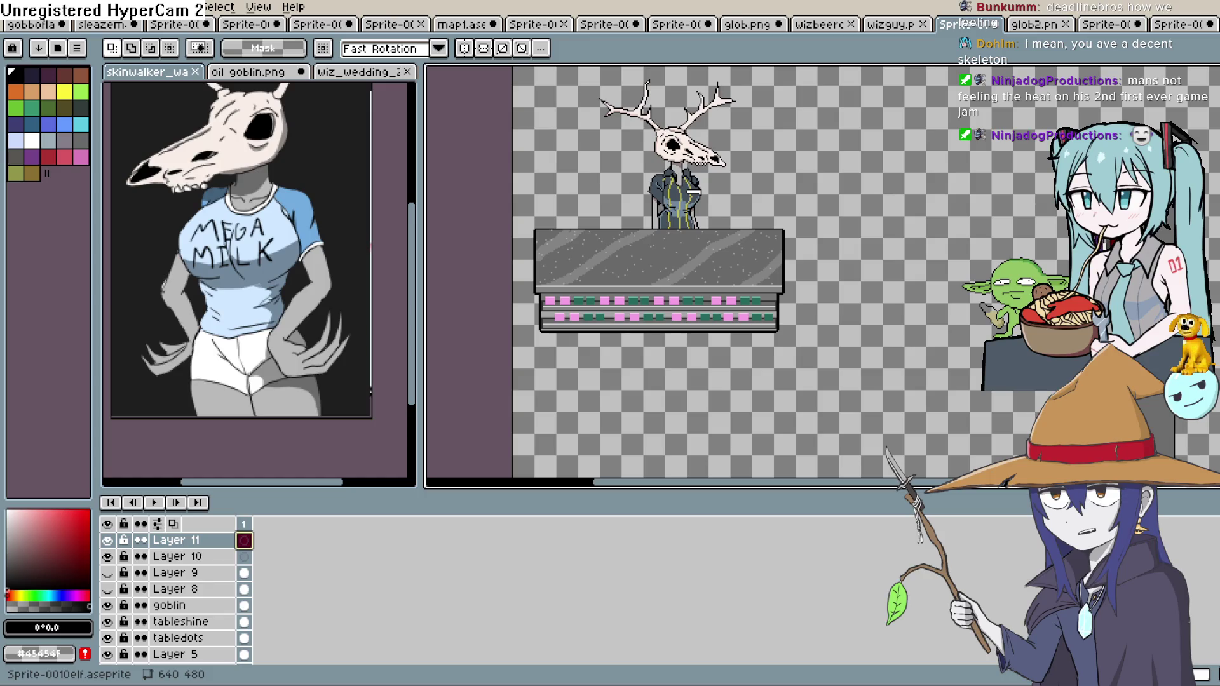
Switch to Construct 3 and drag both tall glob sprites off the floor toward the top-left
key(alt+Tab)
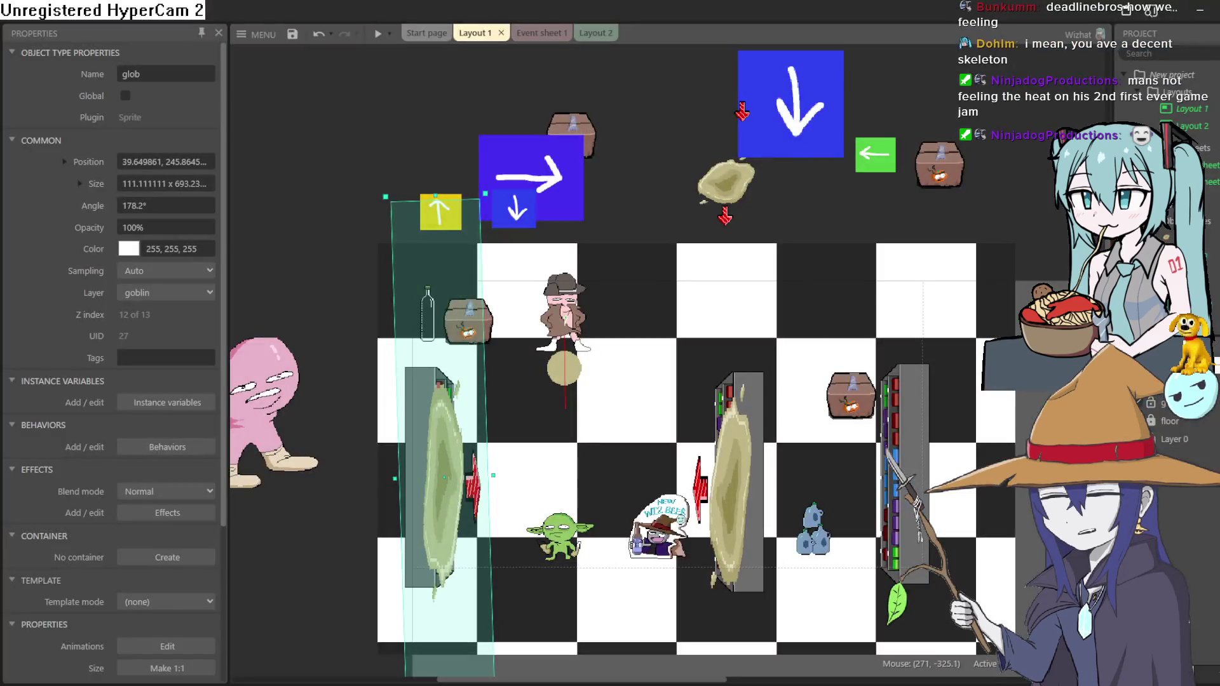
scroll(755, 470, down, 2)
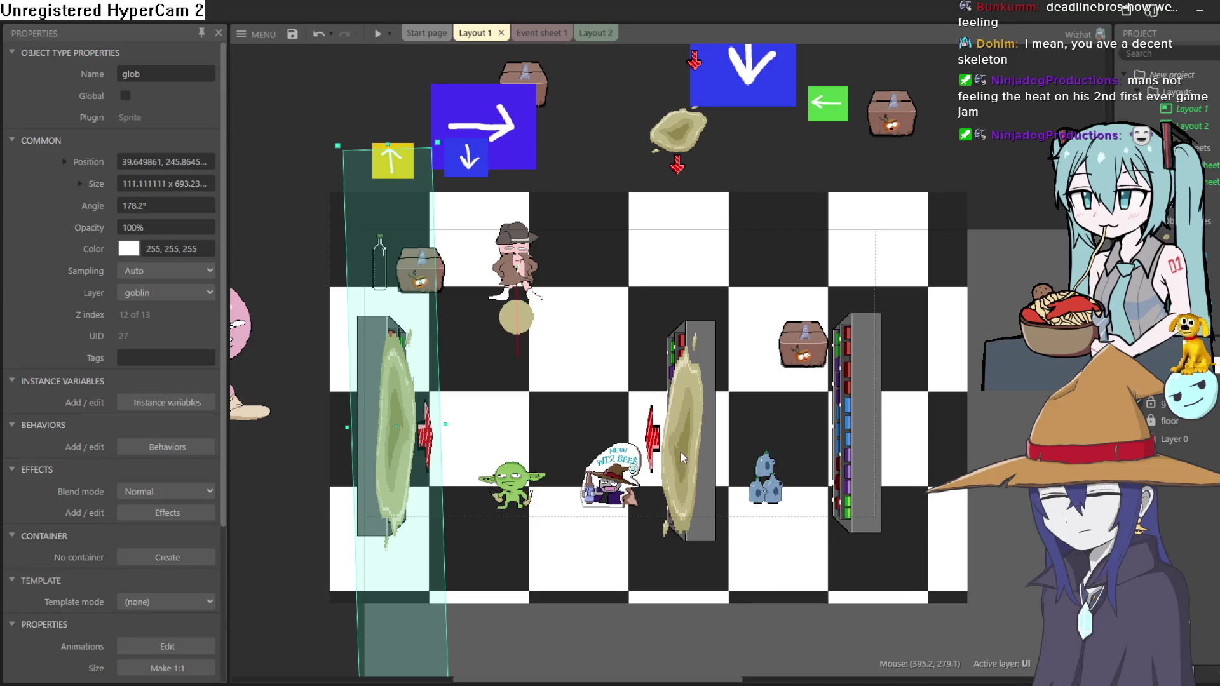
drag(681, 457, 594, 127)
scroll(594, 127, up, 3)
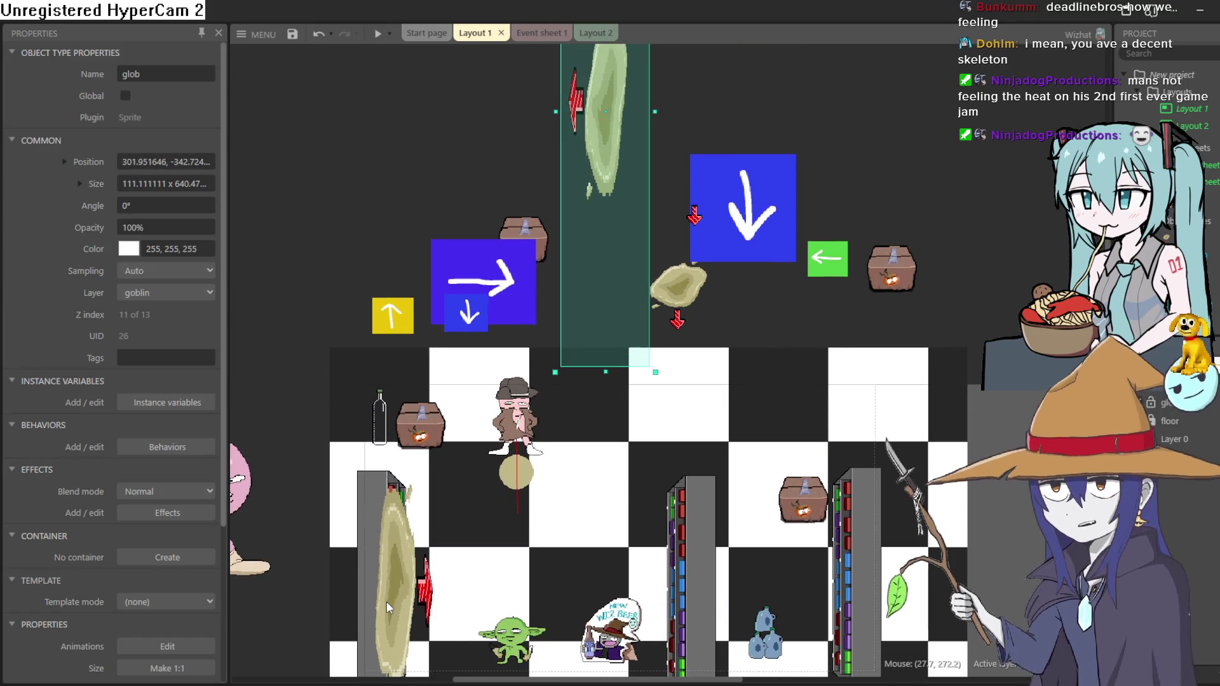
drag(389, 607, 340, 181)
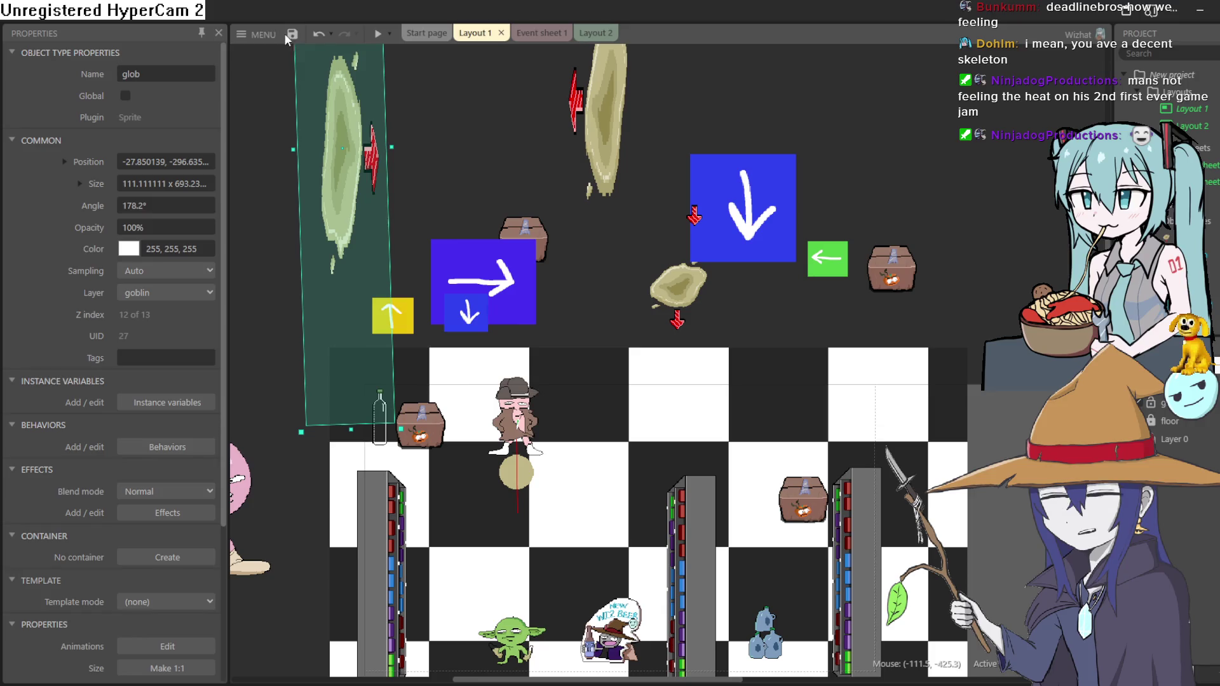
Nudge the glob further up-left outside the layout and shift the pumpkin crate slightly right
click(259, 35)
click(260, 37)
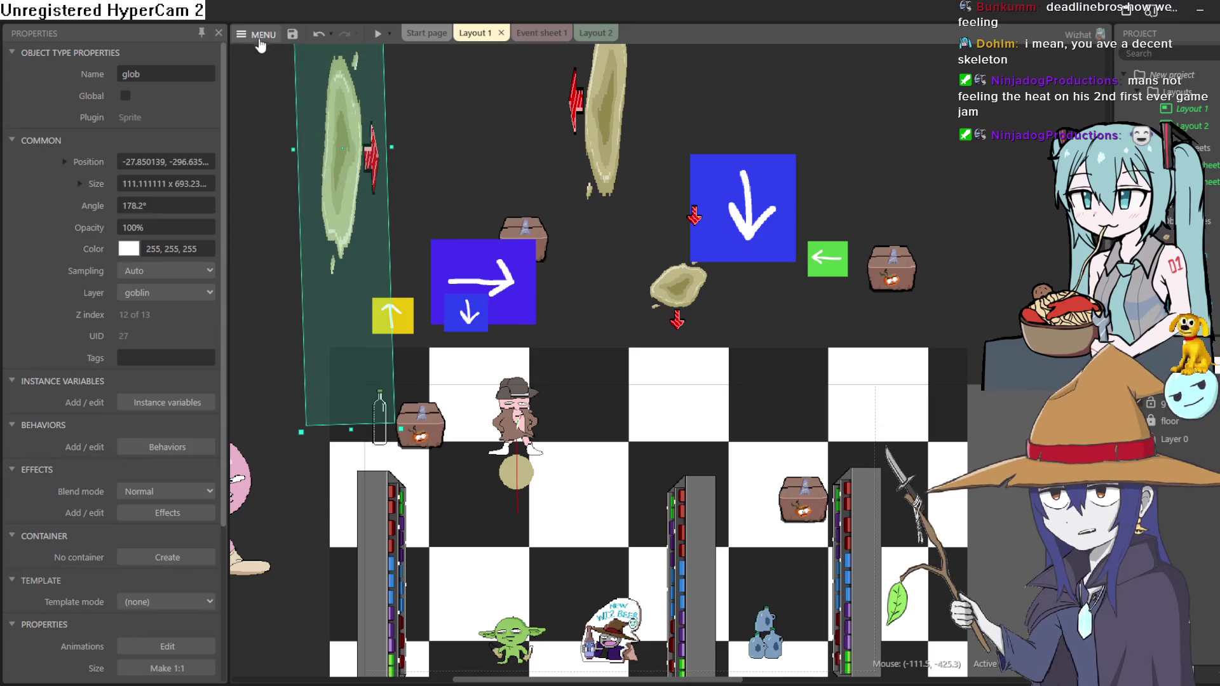
drag(307, 104, 250, 66)
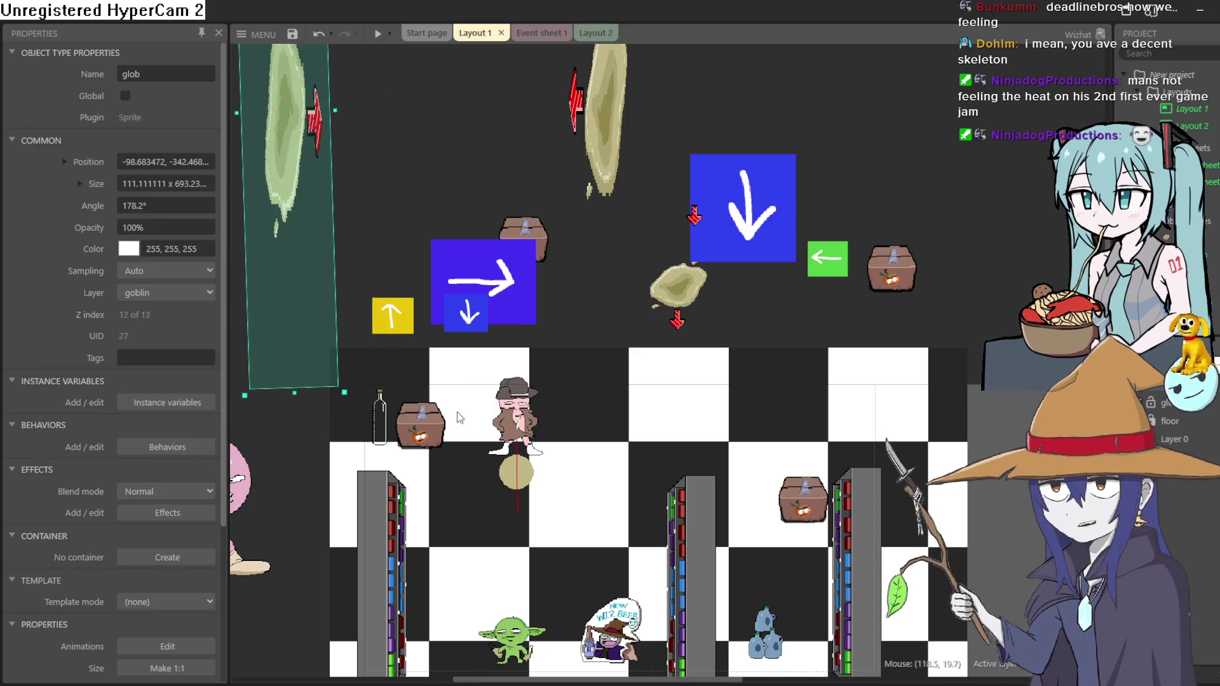
scroll(432, 443, up, 5)
click(589, 407)
drag(588, 406, 607, 401)
scroll(608, 401, down, 5)
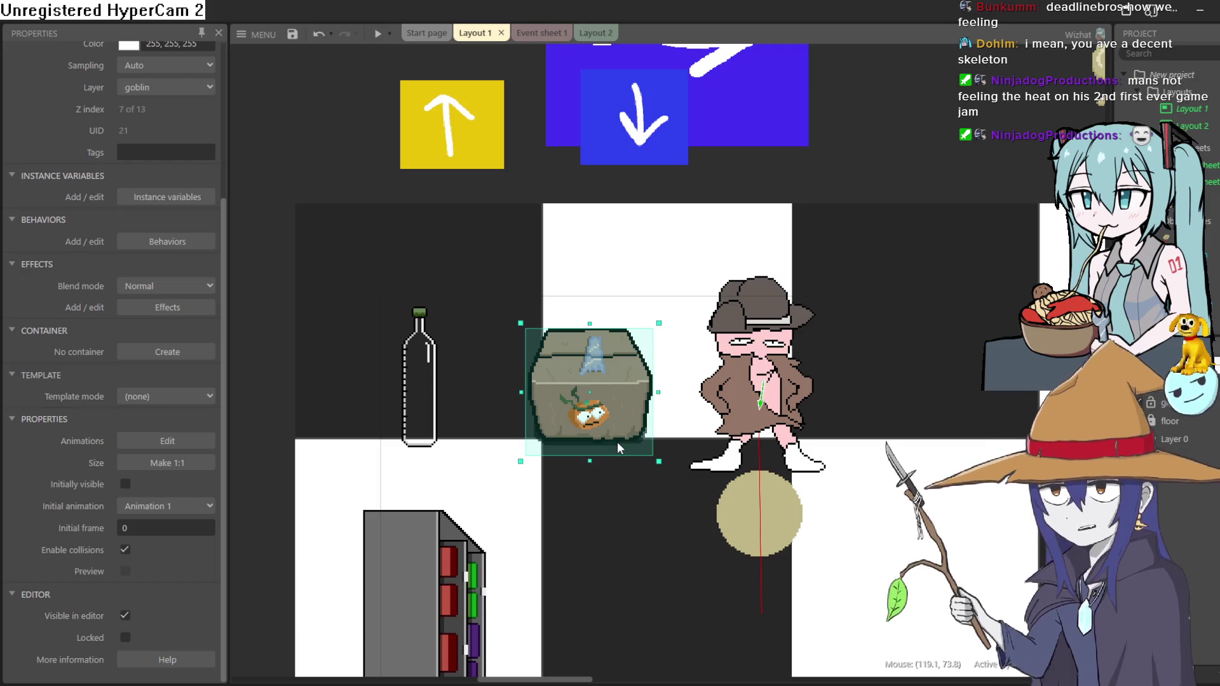
scroll(600, 424, up, 8)
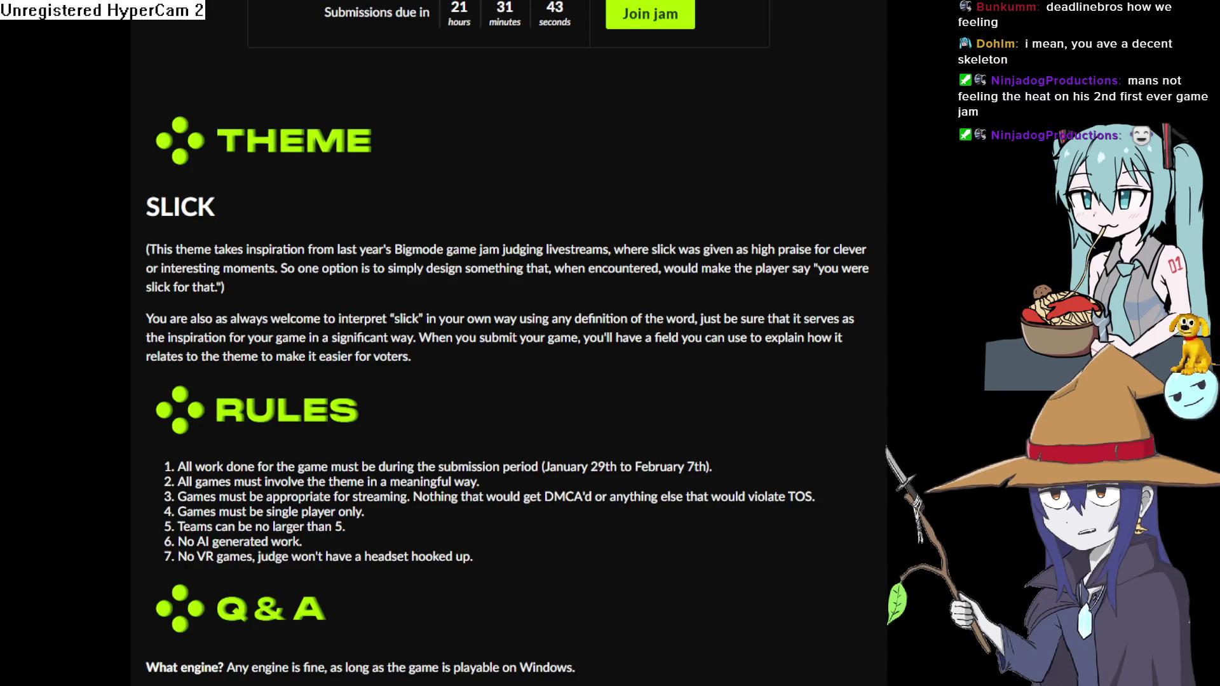
scroll(316, 199, down, 5)
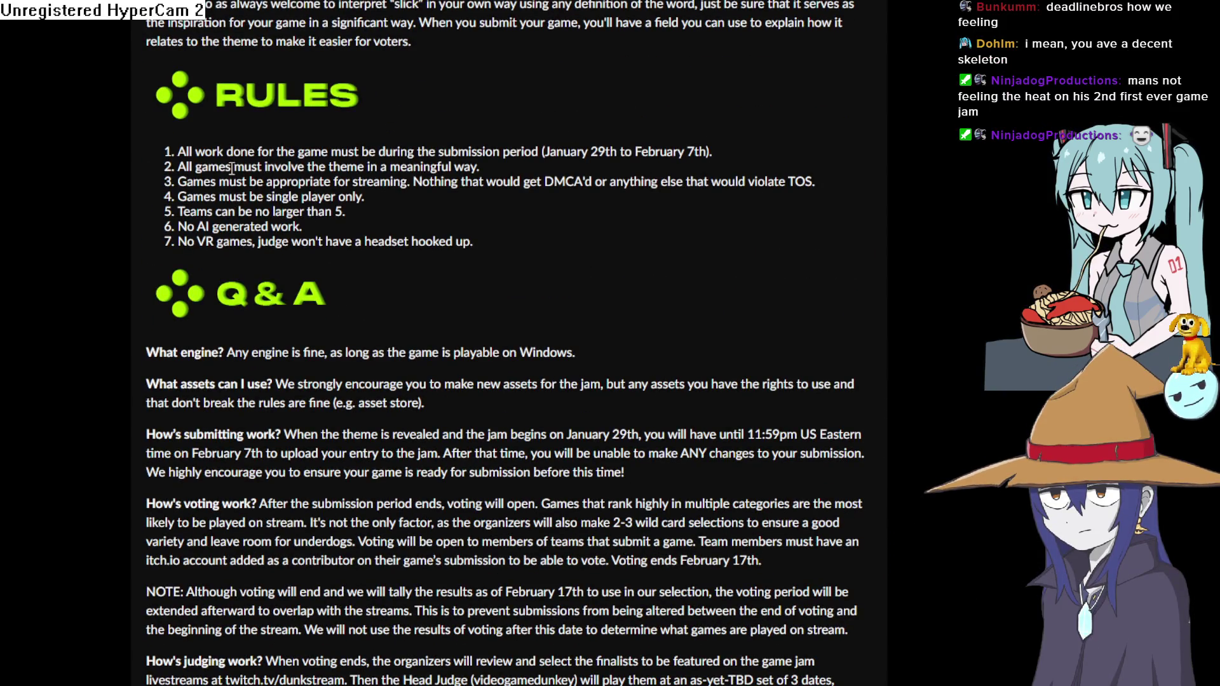
drag(179, 151, 366, 148)
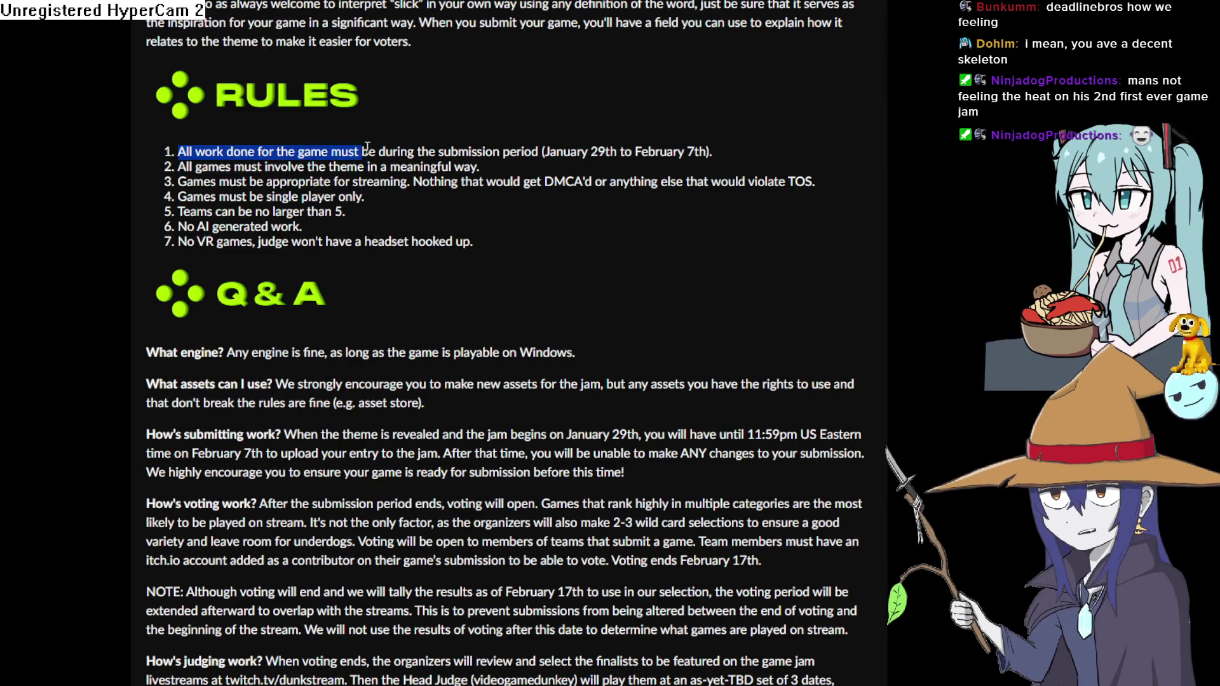
mouse_move(471, 153)
mouse_down()
mouse_move(607, 144)
mouse_move(730, 161)
mouse_up()
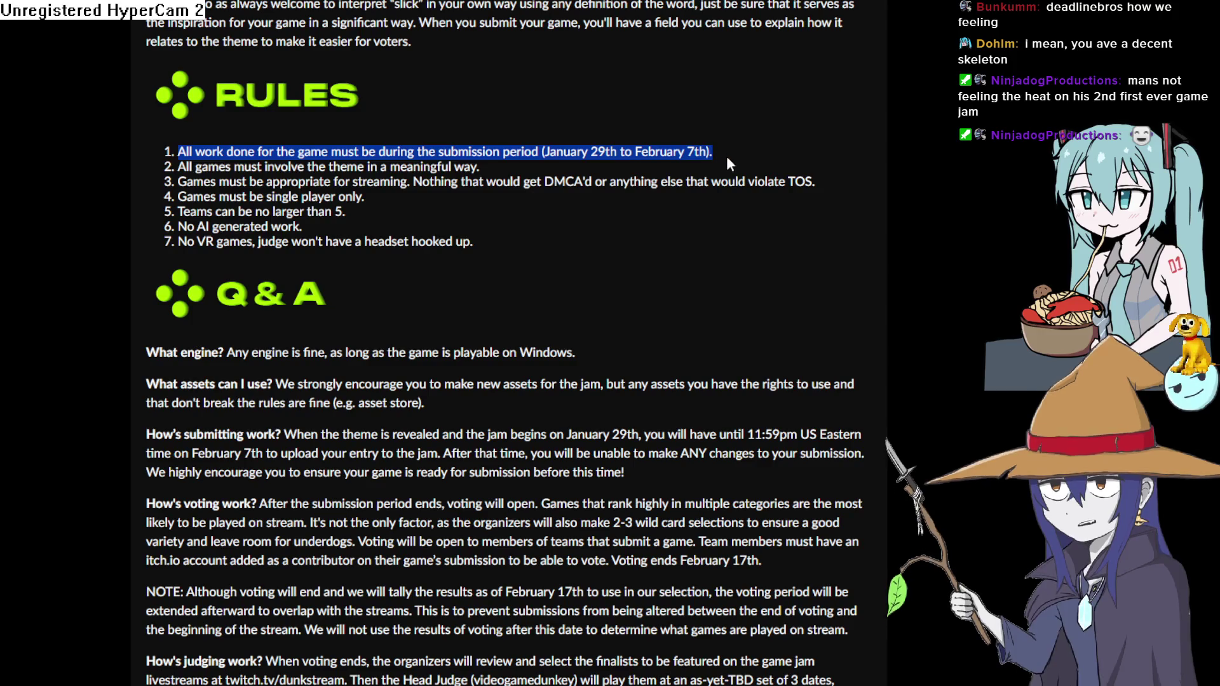
click(631, 170)
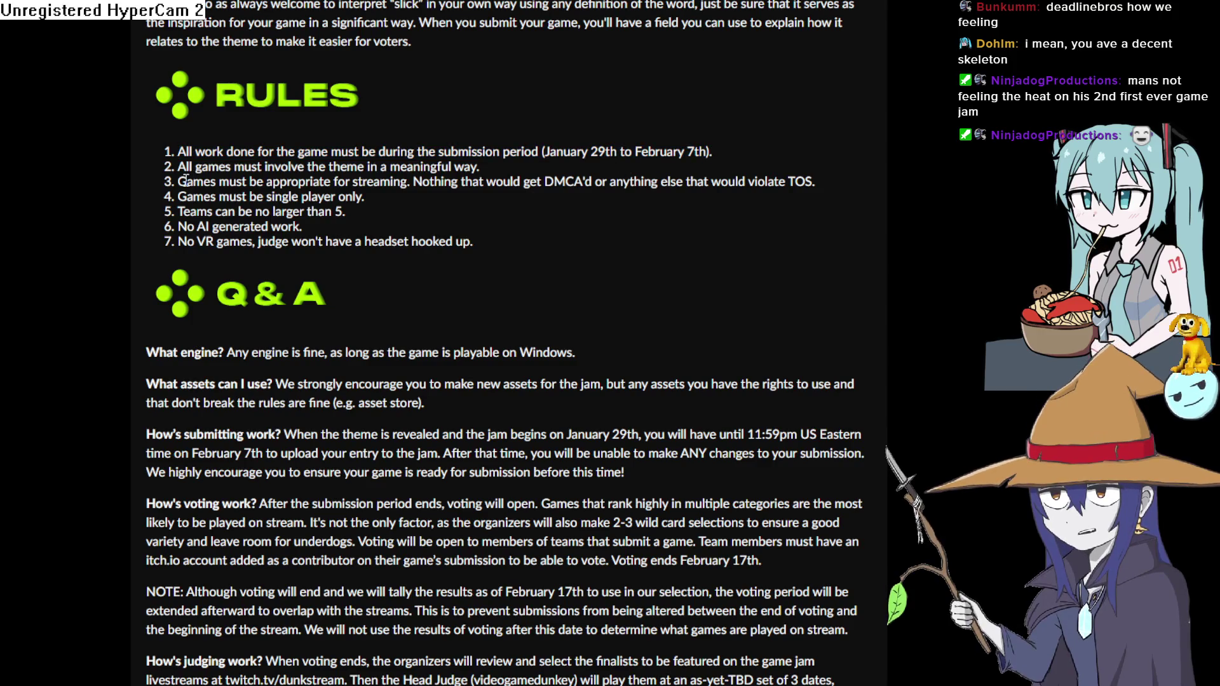
scroll(184, 183, down, 5)
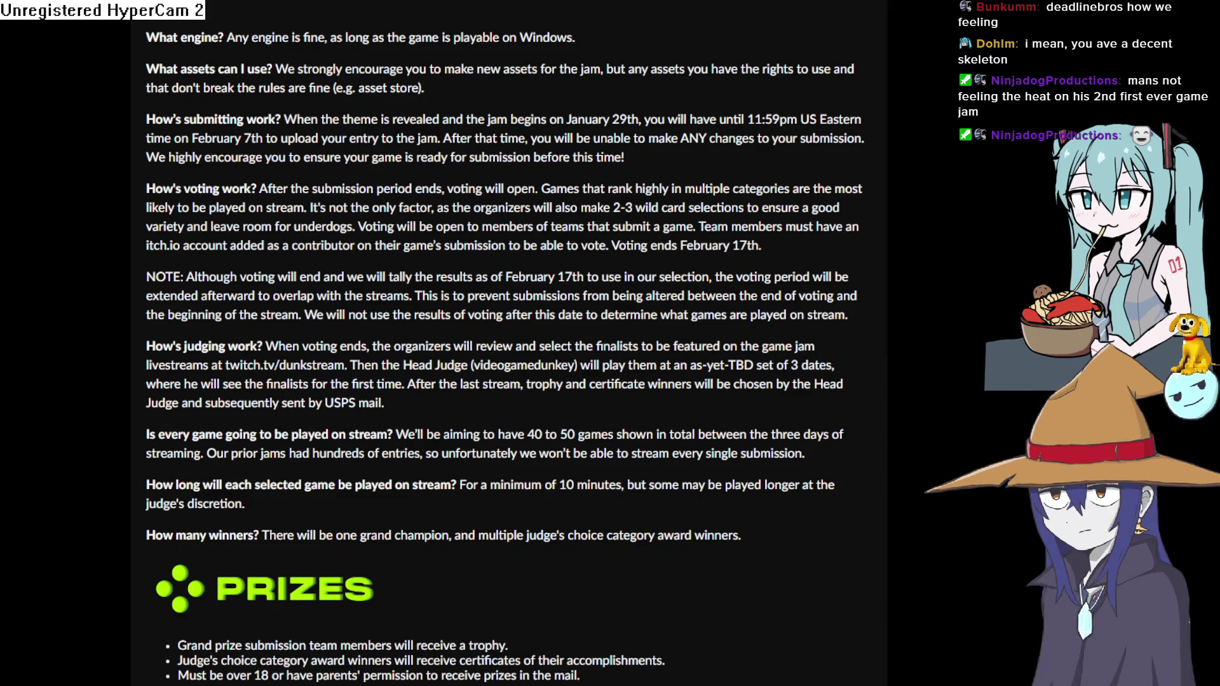
click(1193, 16)
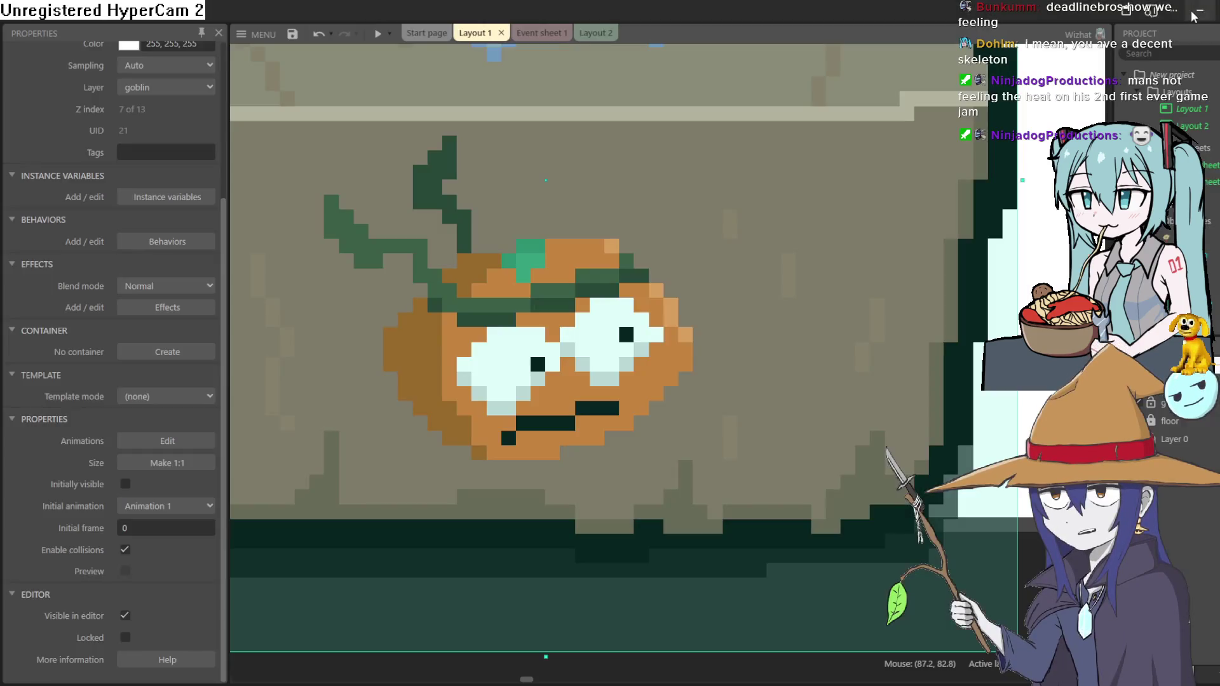
Drag the Sprite6 pumpkin crate off the board to about -136.7, -111.9, beside the other crate
scroll(590, 272, down, 10)
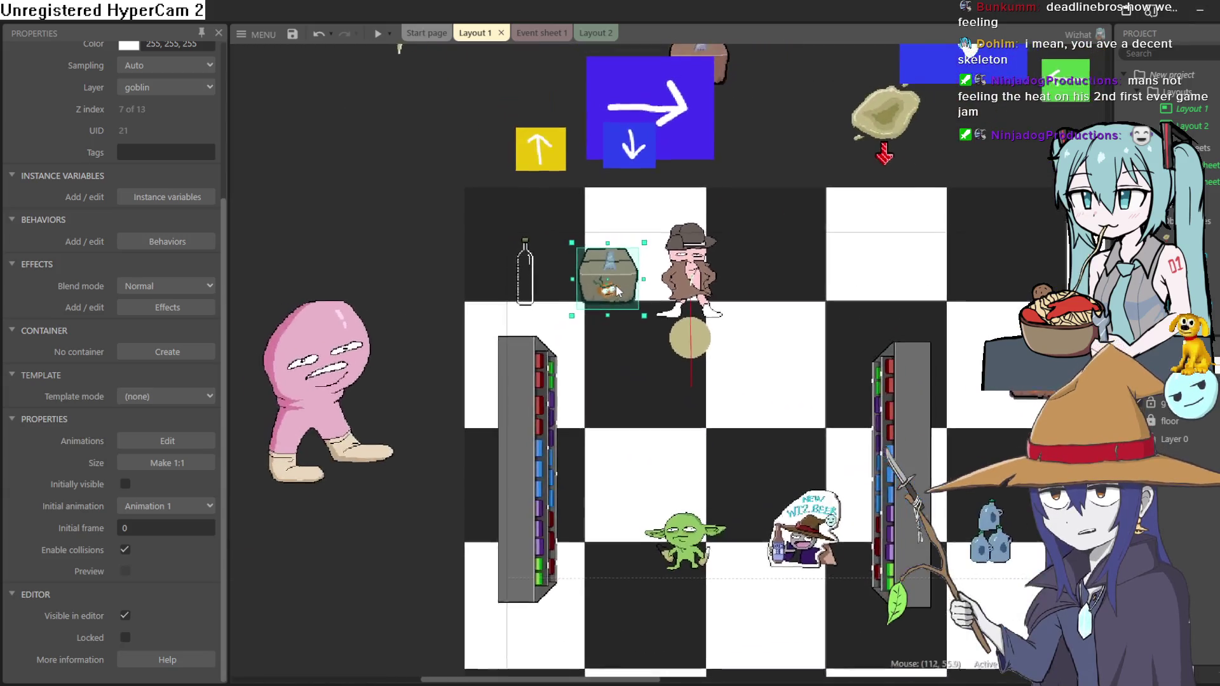
mouse_move(616, 291)
mouse_down()
mouse_move(445, 145)
mouse_move(377, 125)
mouse_up()
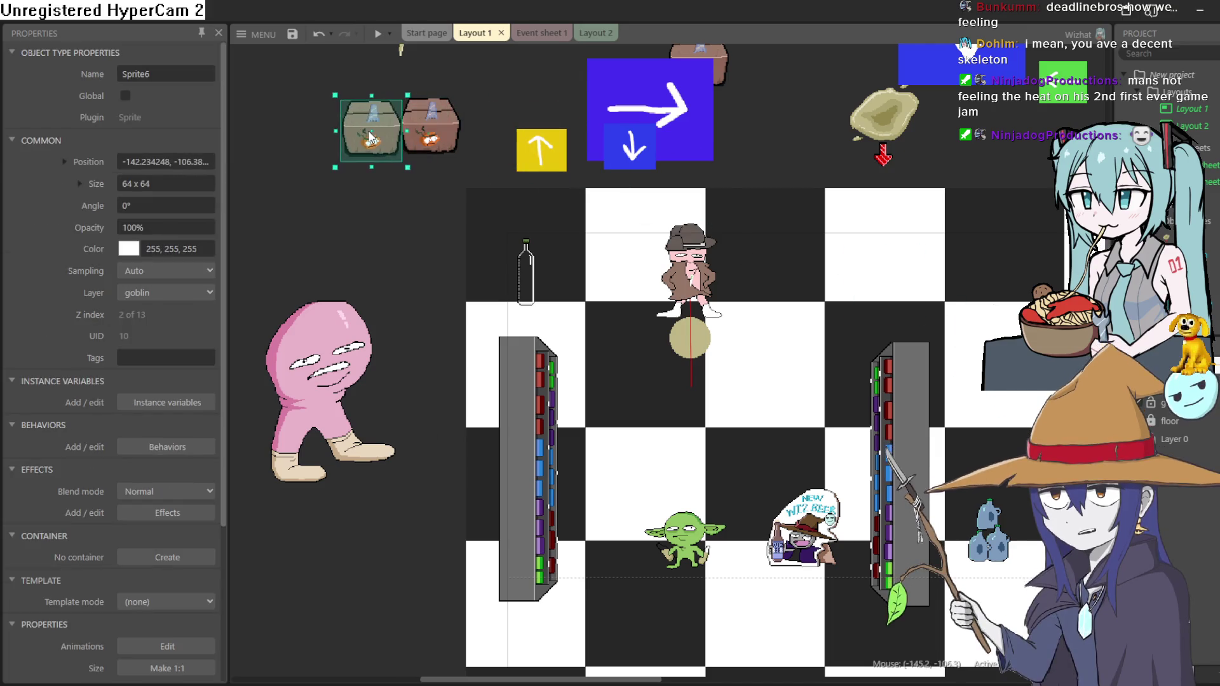
scroll(527, 199, down, 2)
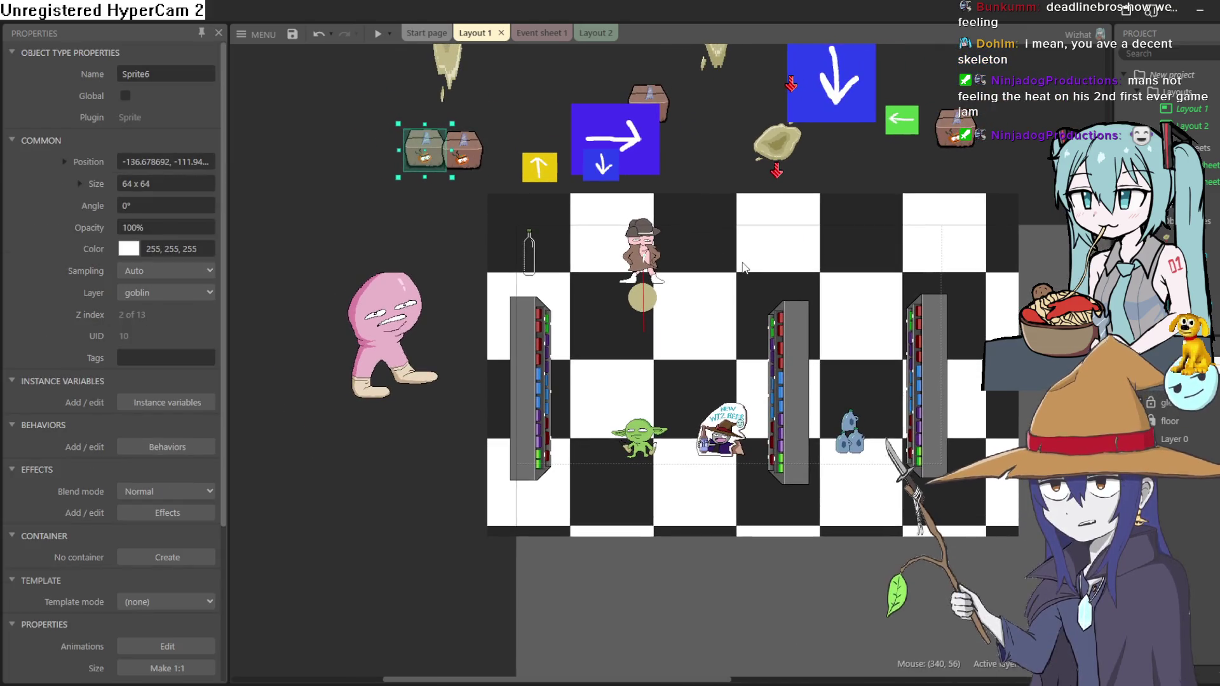
drag(730, 259, 686, 300)
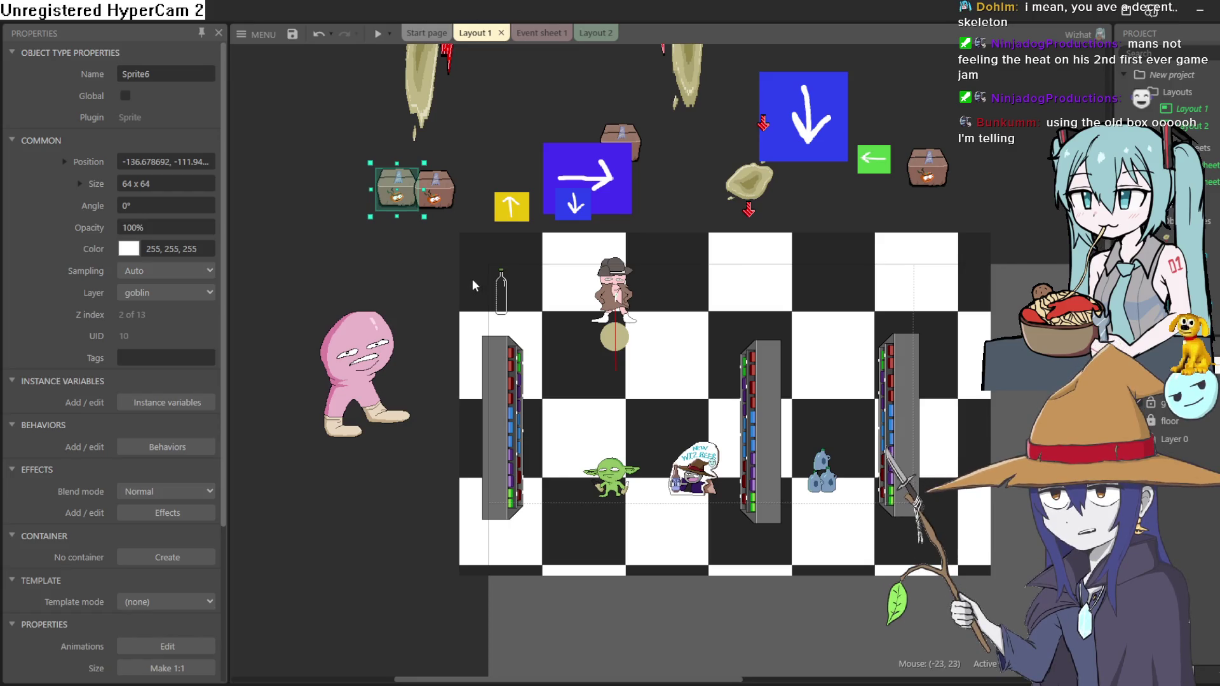
Move the glob sprite to -79, -100 and set the crate beside the yellow arrow
click(394, 216)
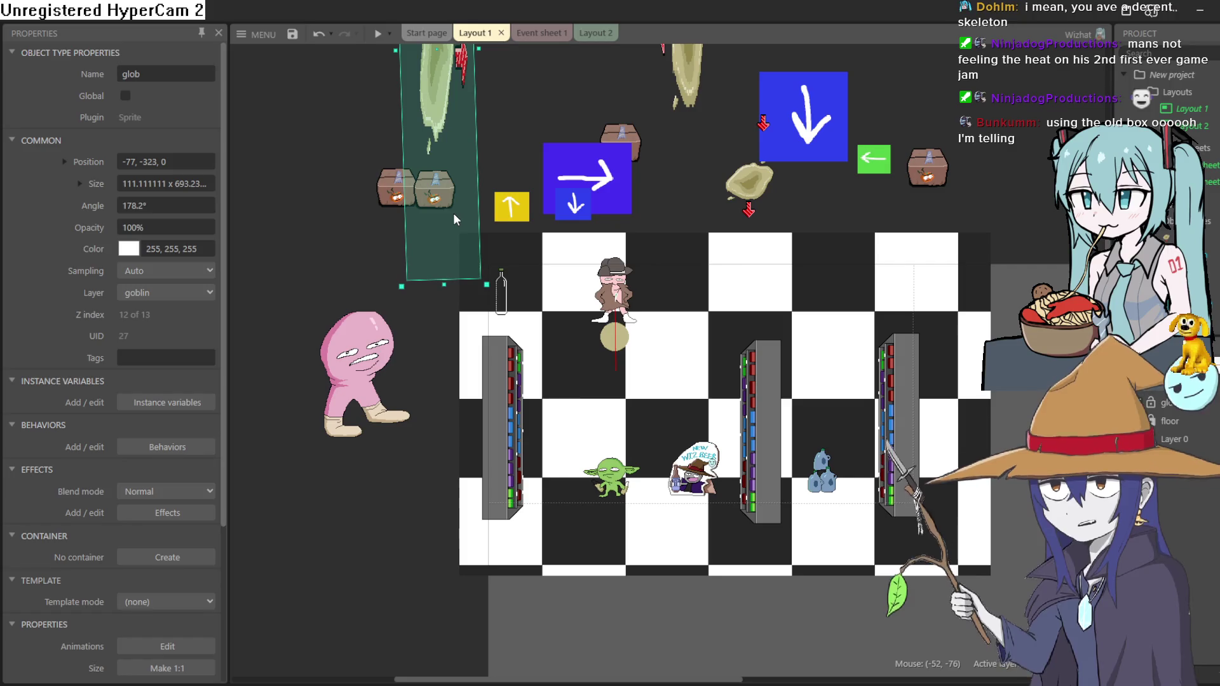
mouse_move(394, 216)
mouse_down()
mouse_move(329, 212)
mouse_move(383, 326)
mouse_move(394, 249)
mouse_move(376, 228)
mouse_up()
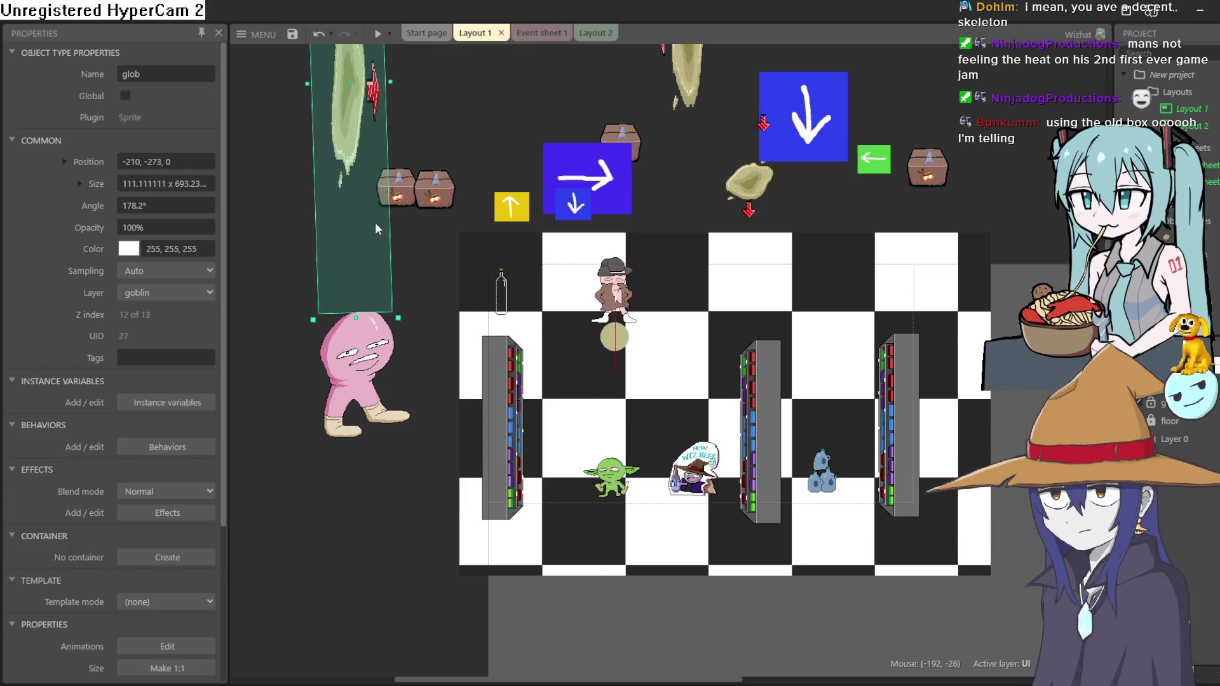
mouse_move(436, 194)
mouse_down()
mouse_move(472, 202)
mouse_move(433, 210)
mouse_move(447, 209)
mouse_up()
Zoom in and out over the layout, then return to Aseprite
scroll(447, 210, down, 2)
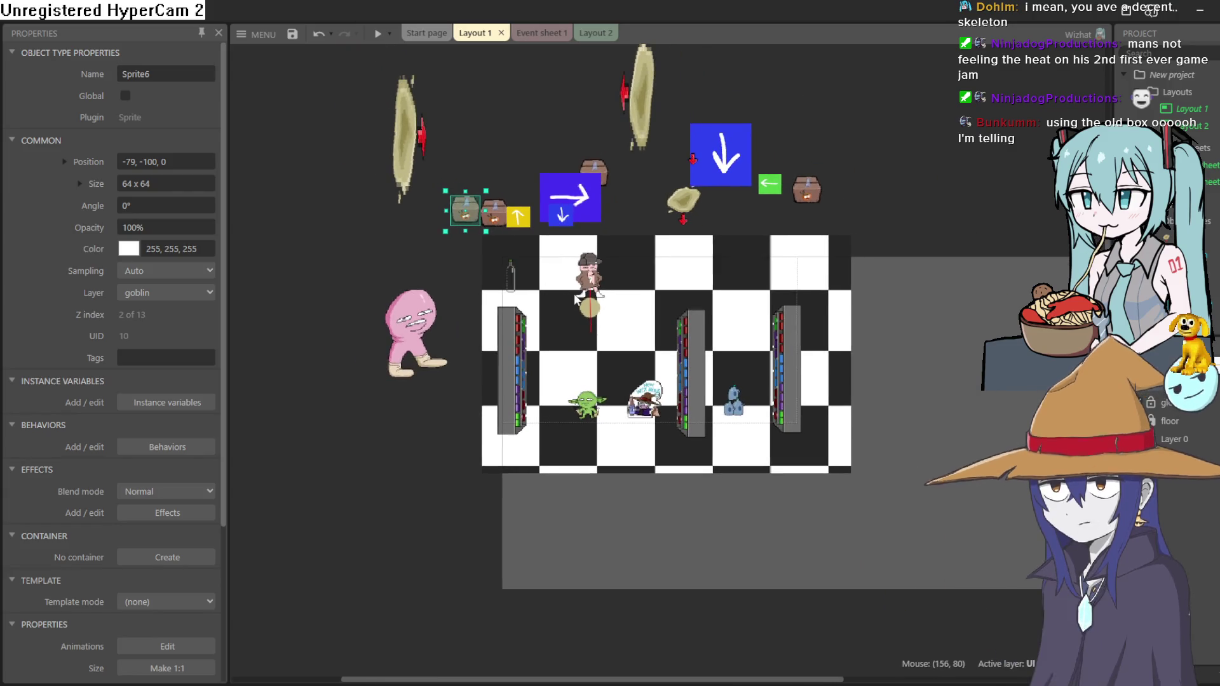
scroll(556, 213, up, 4)
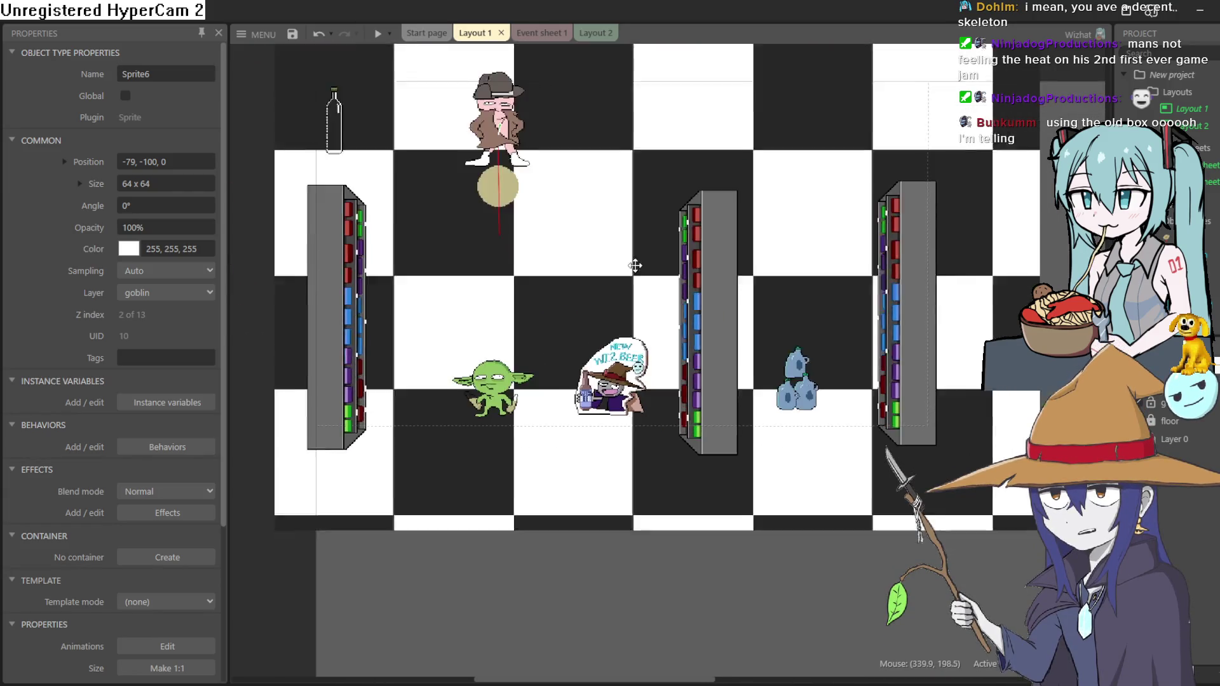
scroll(607, 254, down, 1)
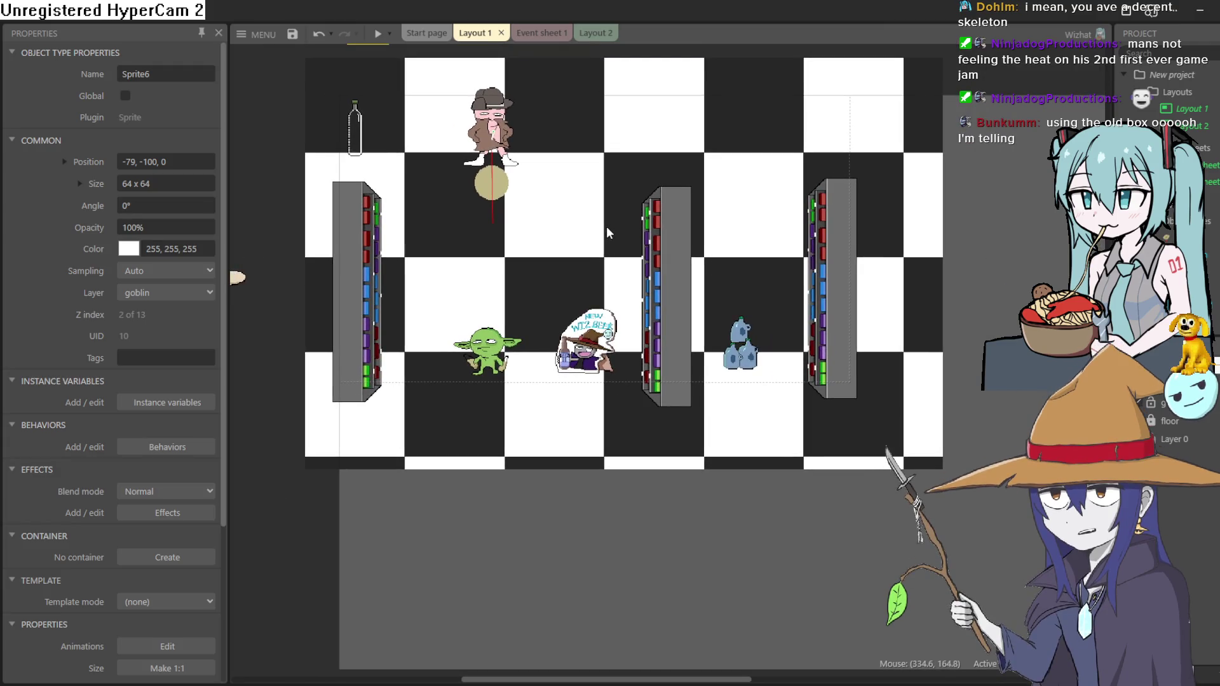
scroll(597, 251, up, 1)
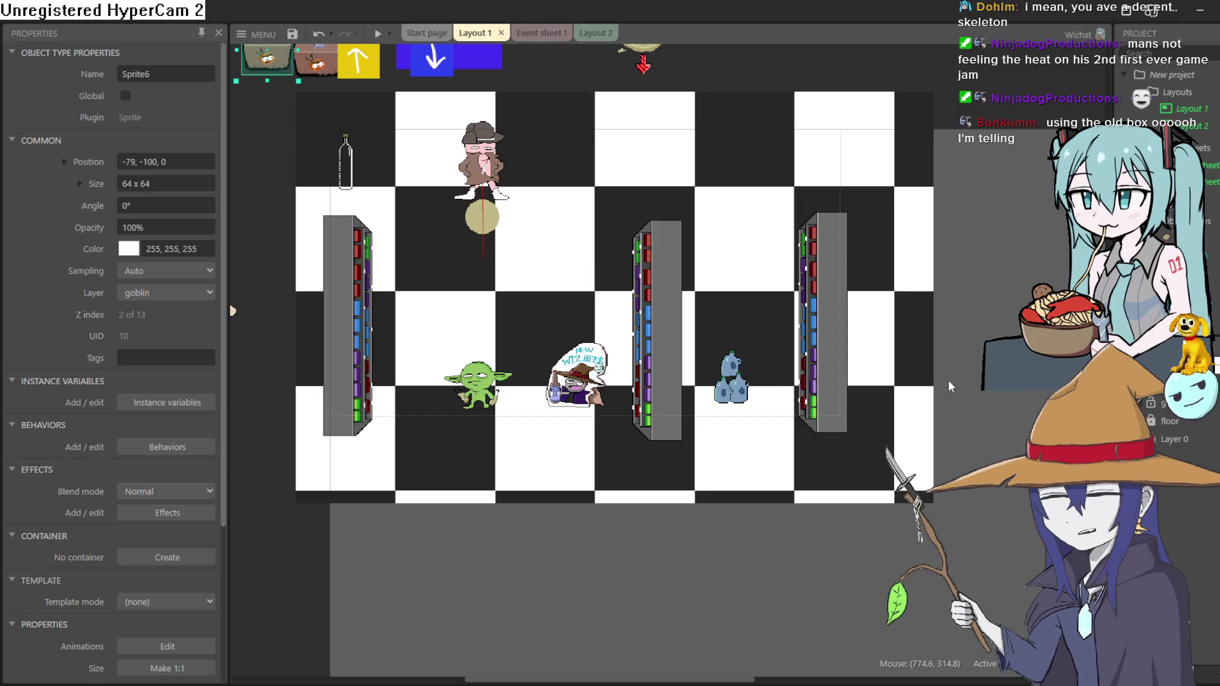
key(alt+Tab)
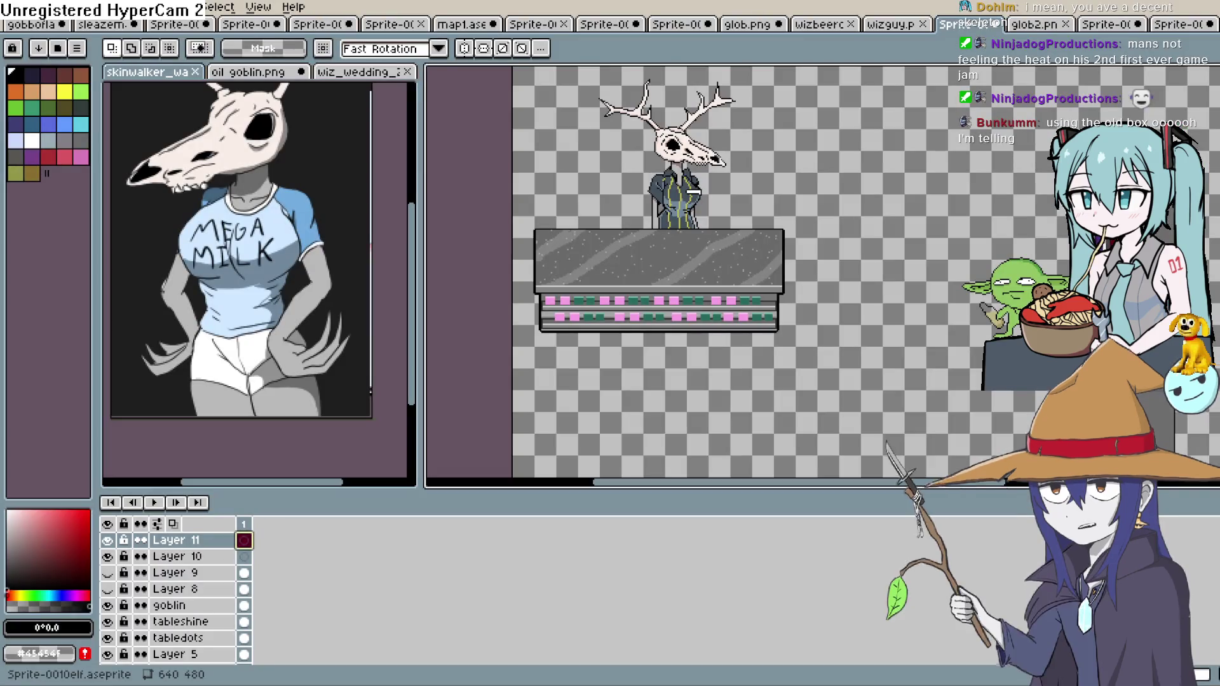
click(462, 25)
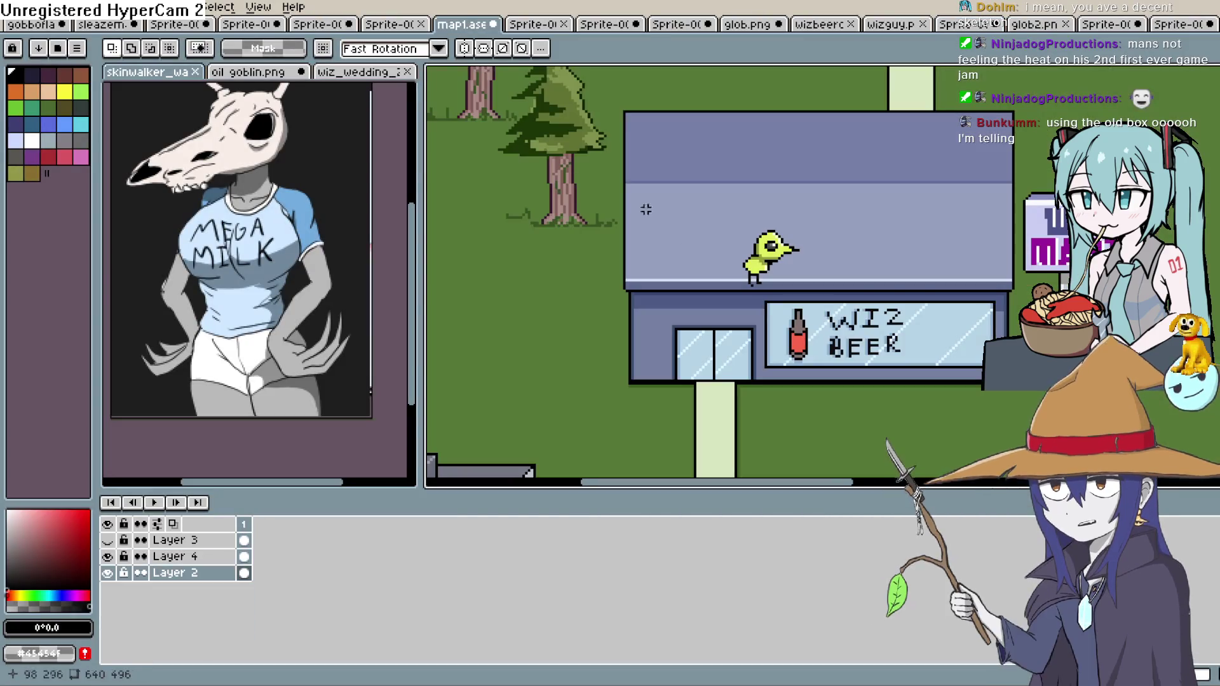
scroll(830, 324, down, 4)
scroll(946, 354, up, 3)
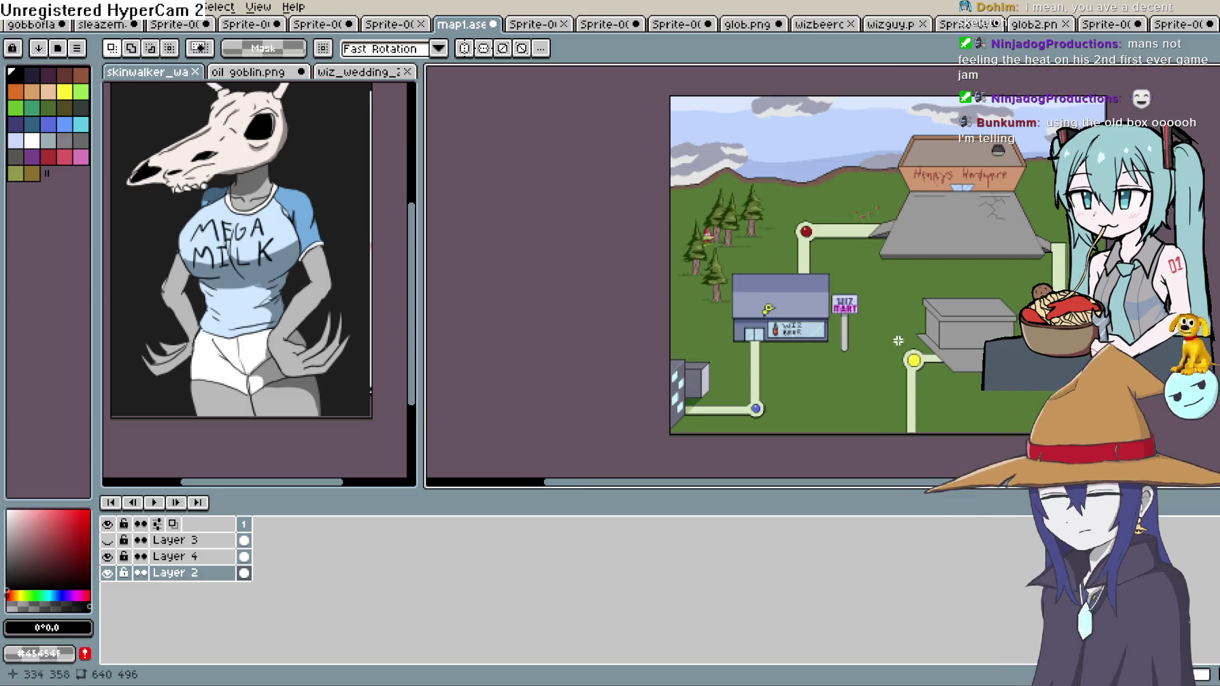
drag(945, 354, 790, 302)
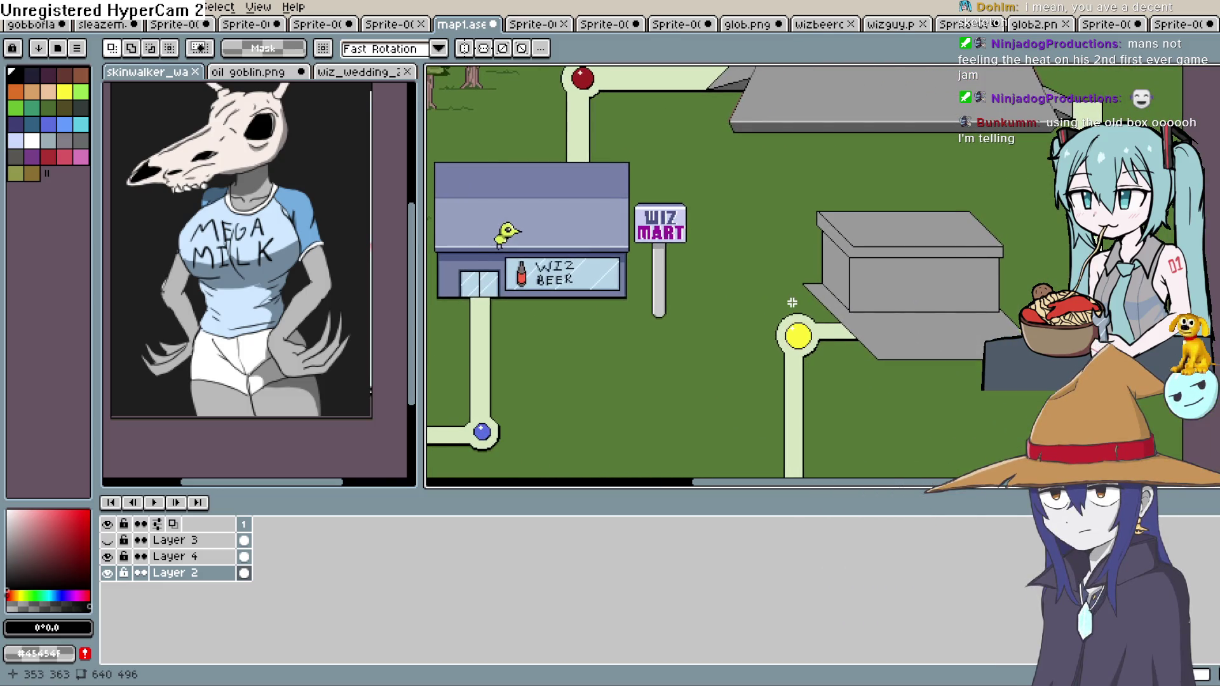
mouse_move(626, 264)
mouse_down()
mouse_move(937, 286)
mouse_move(923, 379)
mouse_move(890, 249)
mouse_up()
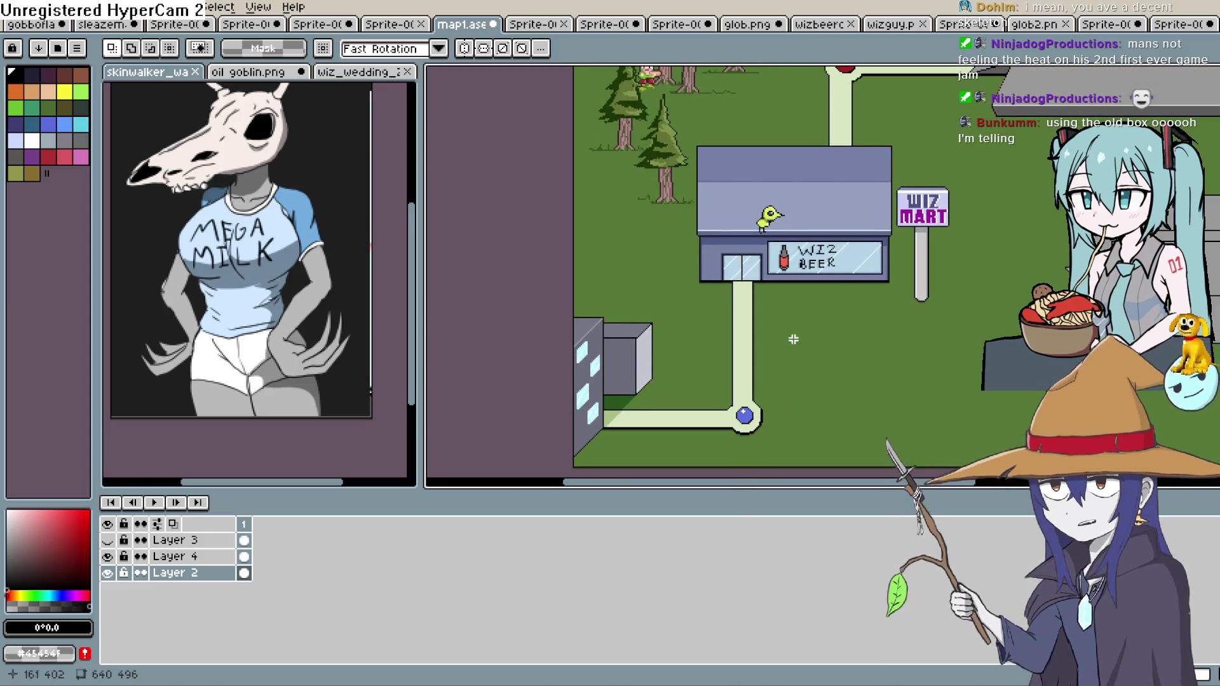
mouse_move(803, 287)
mouse_down()
mouse_move(673, 222)
mouse_move(672, 237)
mouse_up()
scroll(672, 237, up, 3)
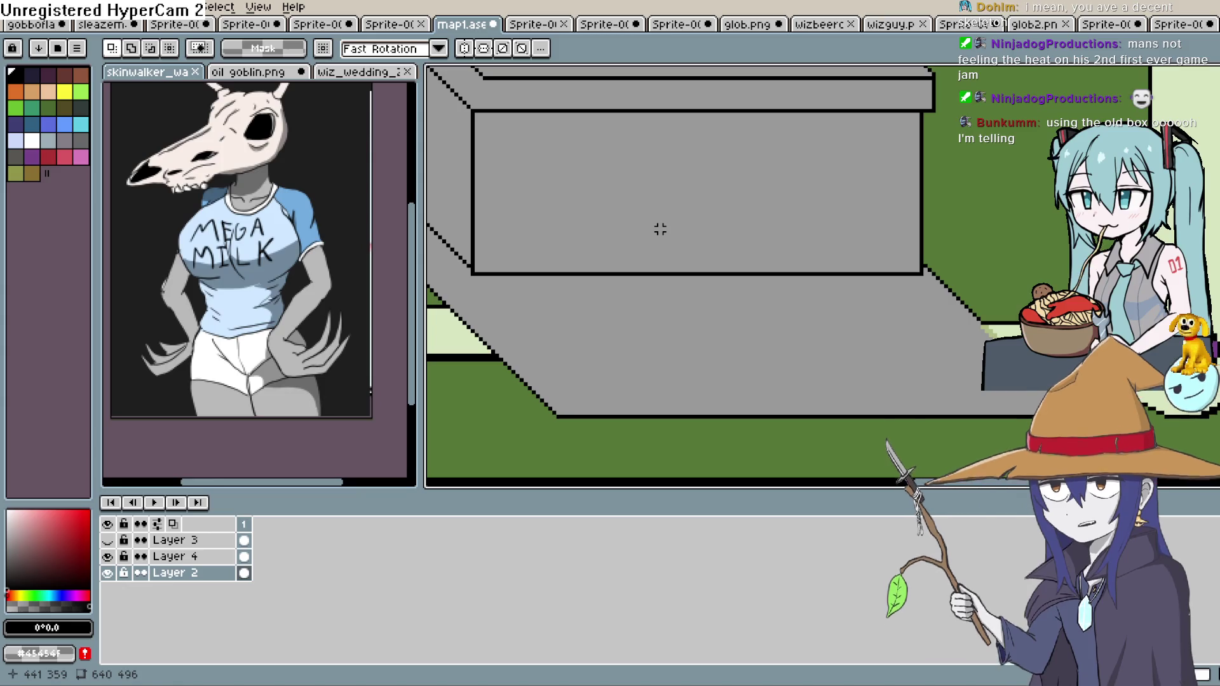
key(i)
scroll(685, 270, left, 2)
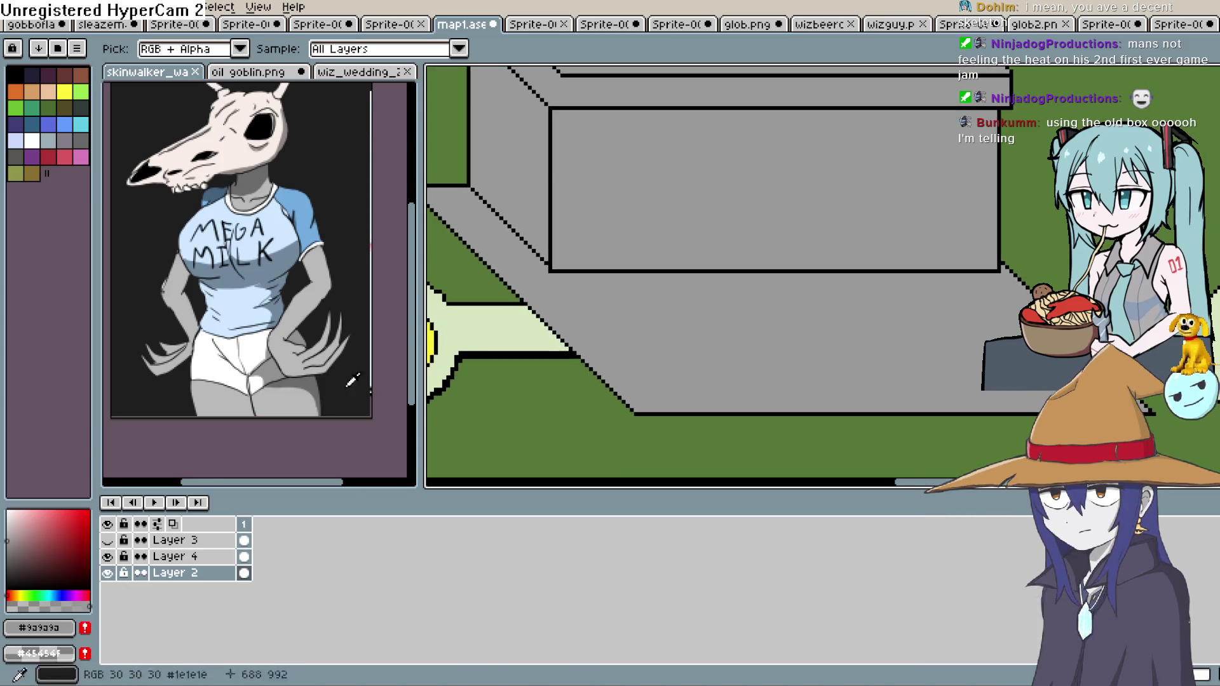
scroll(710, 261, down, 5)
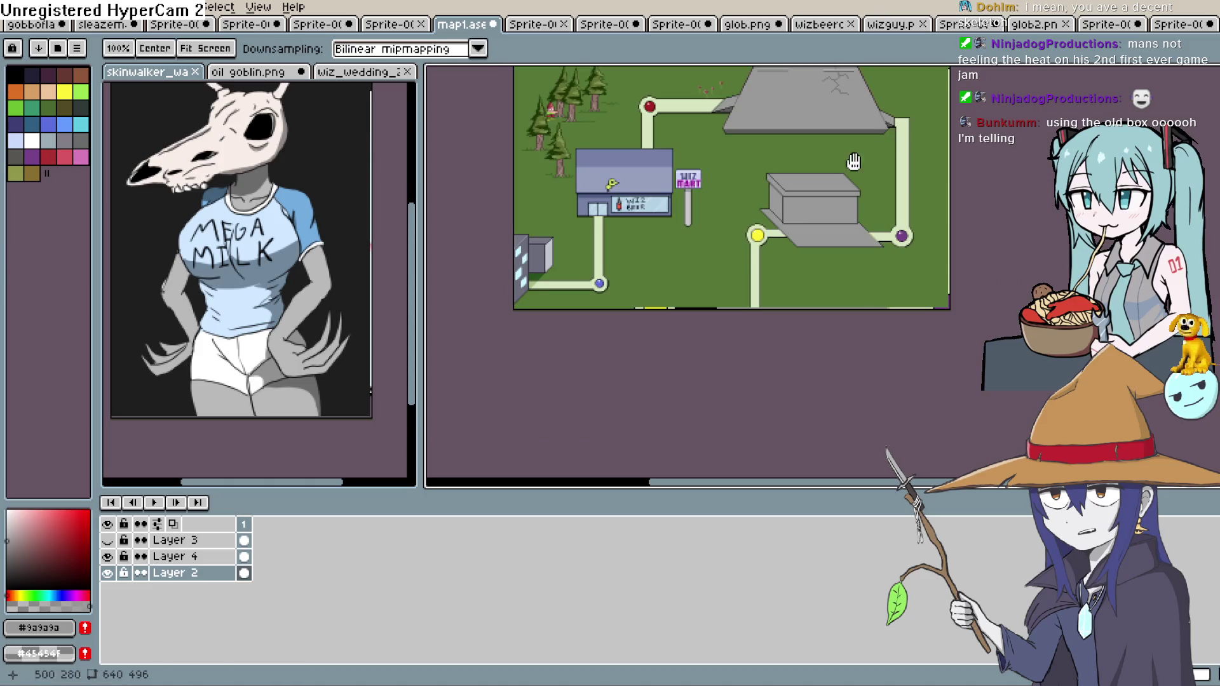
scroll(853, 162, up, 3)
scroll(787, 246, up, 2)
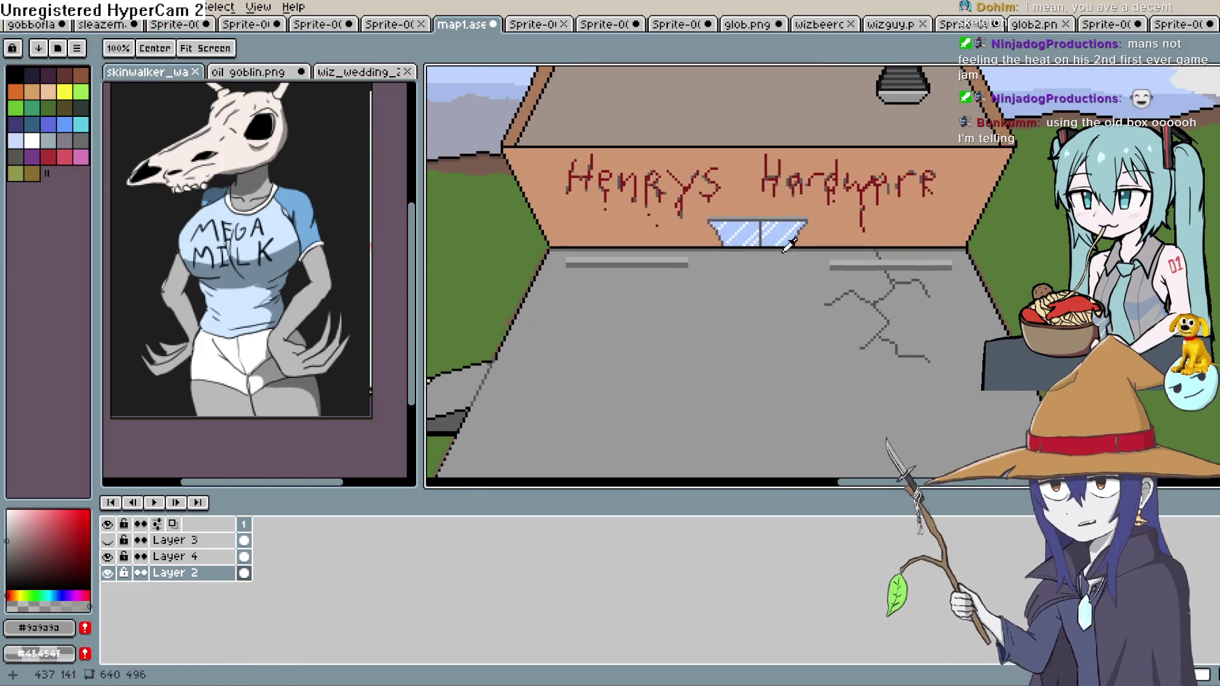
scroll(788, 246, down, 2)
mouse_move(762, 294)
mouse_down()
mouse_move(769, 247)
mouse_move(868, 181)
mouse_move(939, 99)
mouse_up()
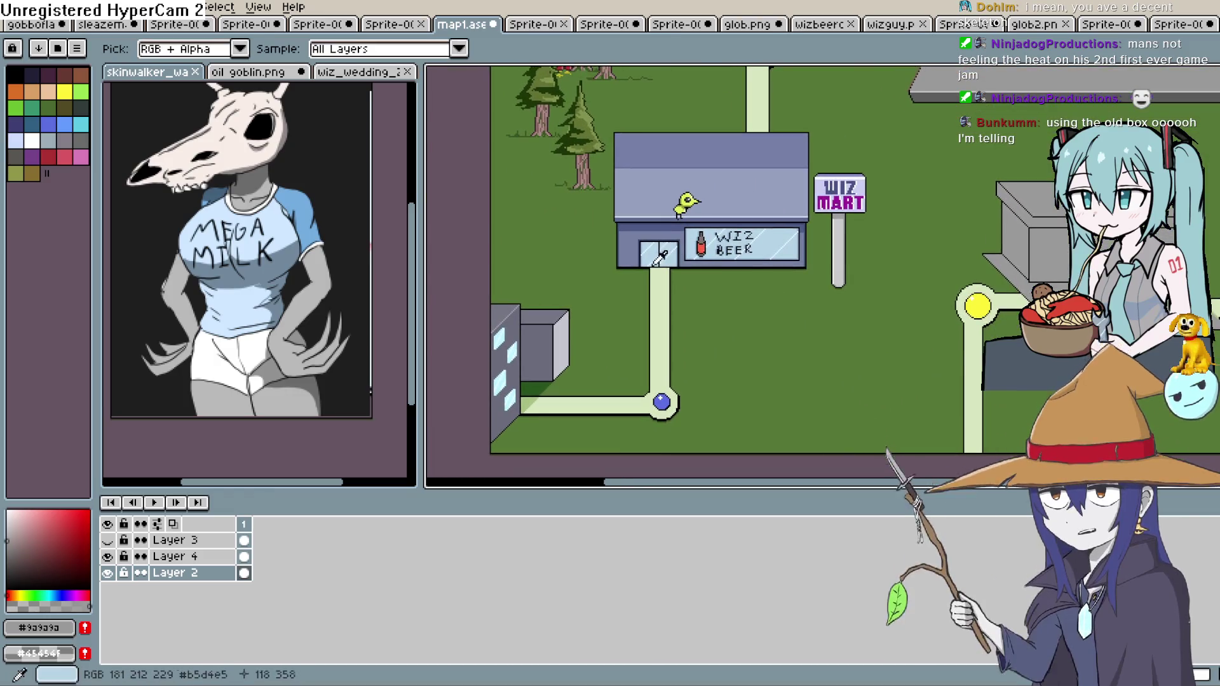
scroll(864, 202, down, 2)
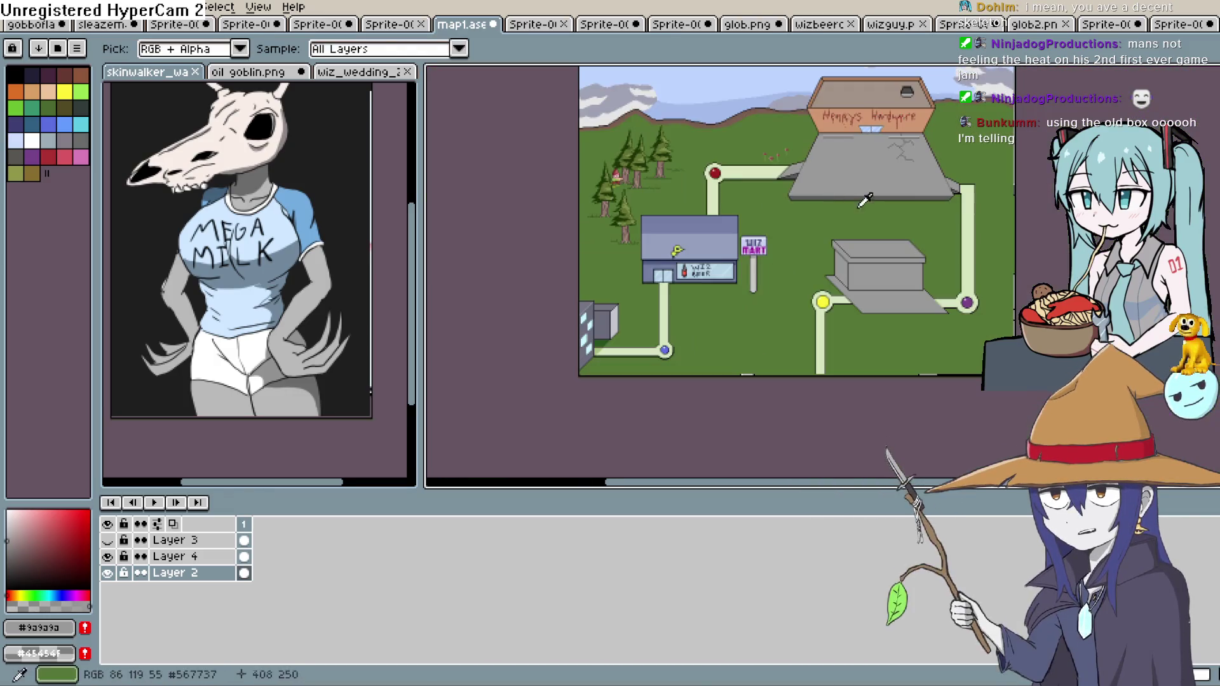
drag(908, 181, 770, 227)
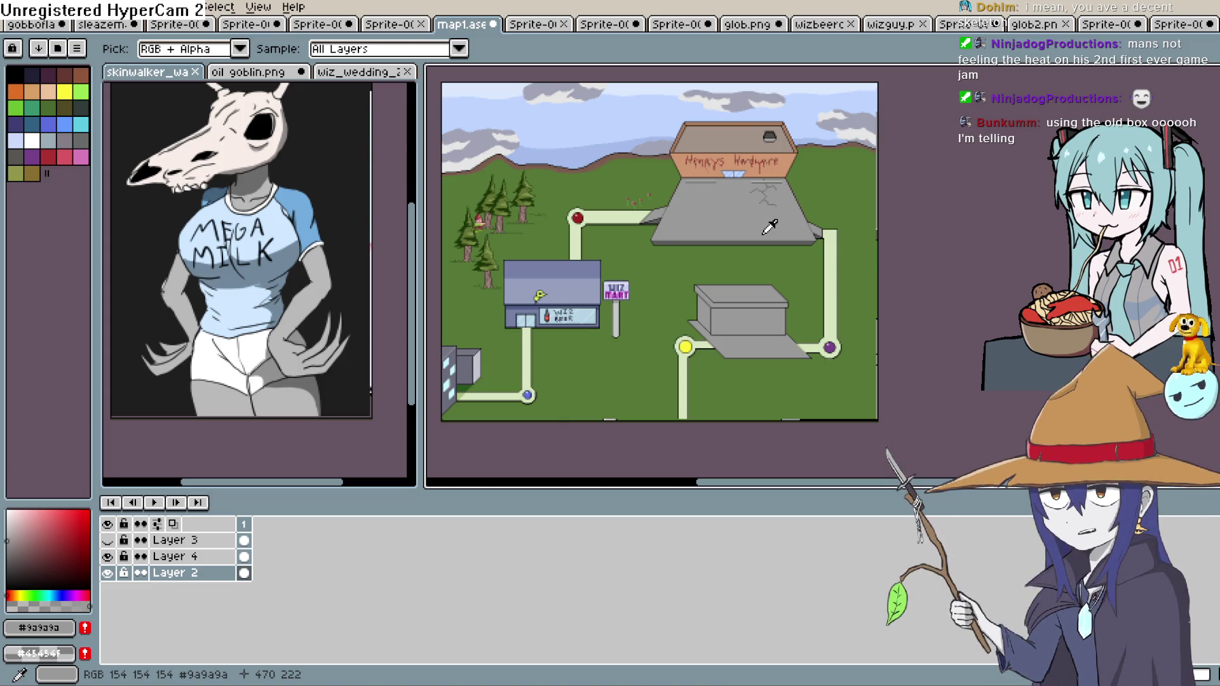
key(h)
scroll(731, 315, up, 2)
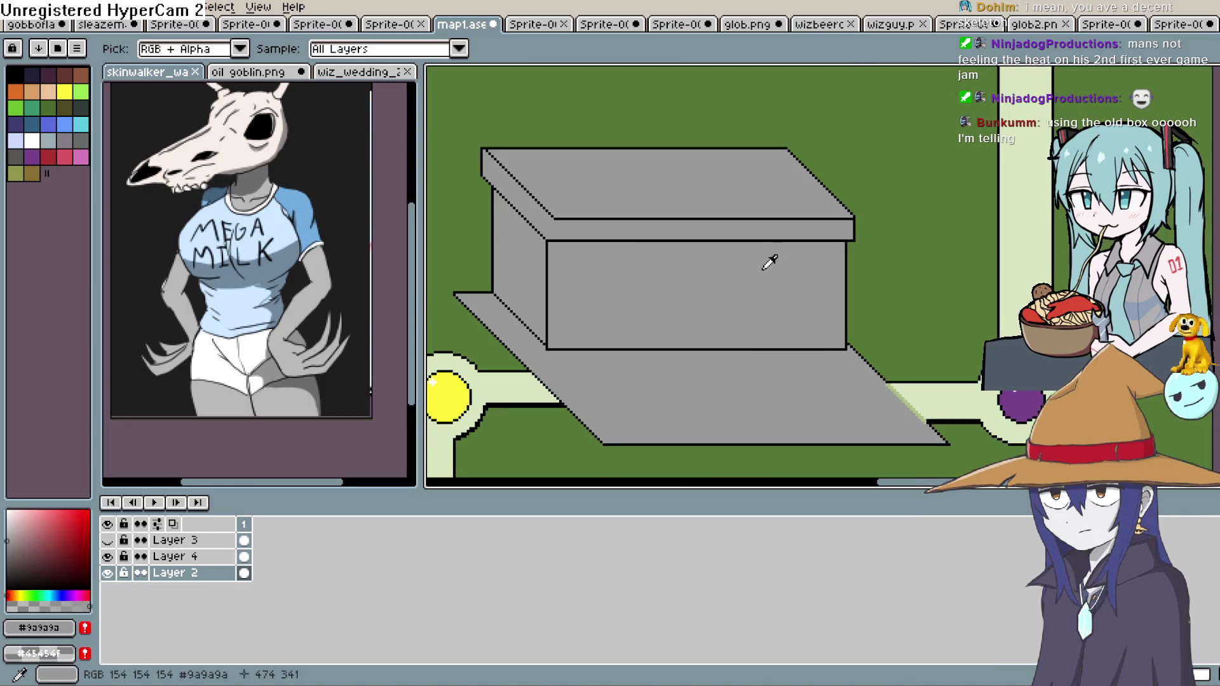
key(i)
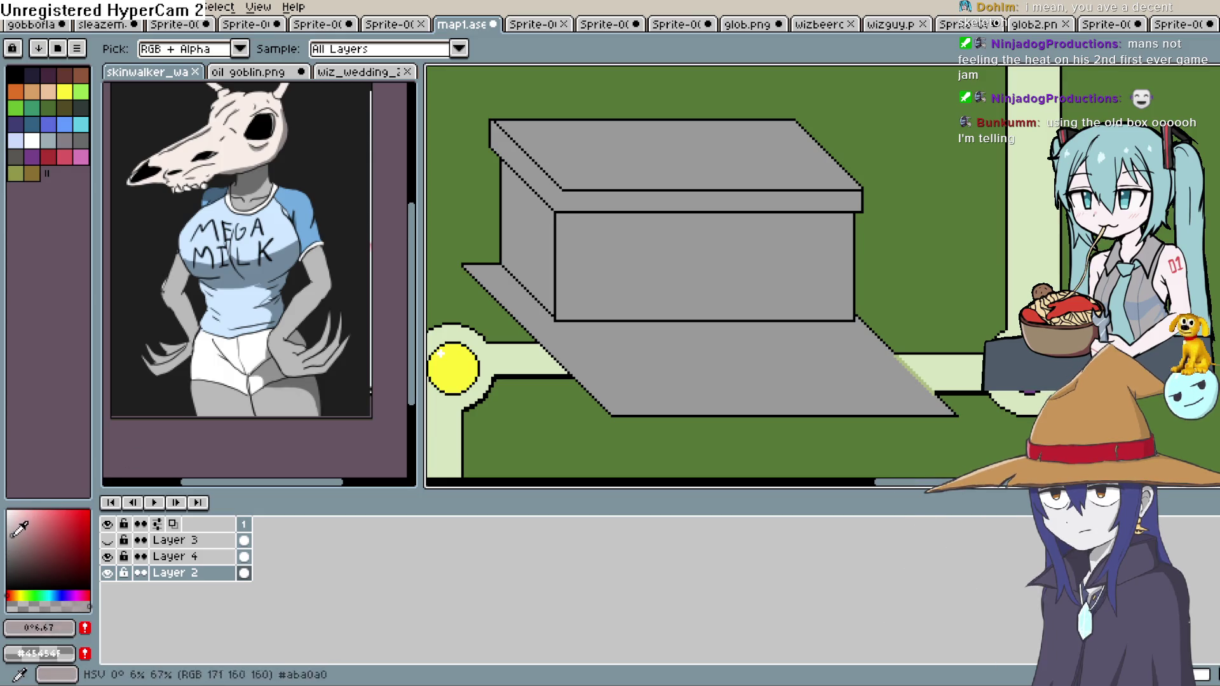
drag(18, 537, 25, 544)
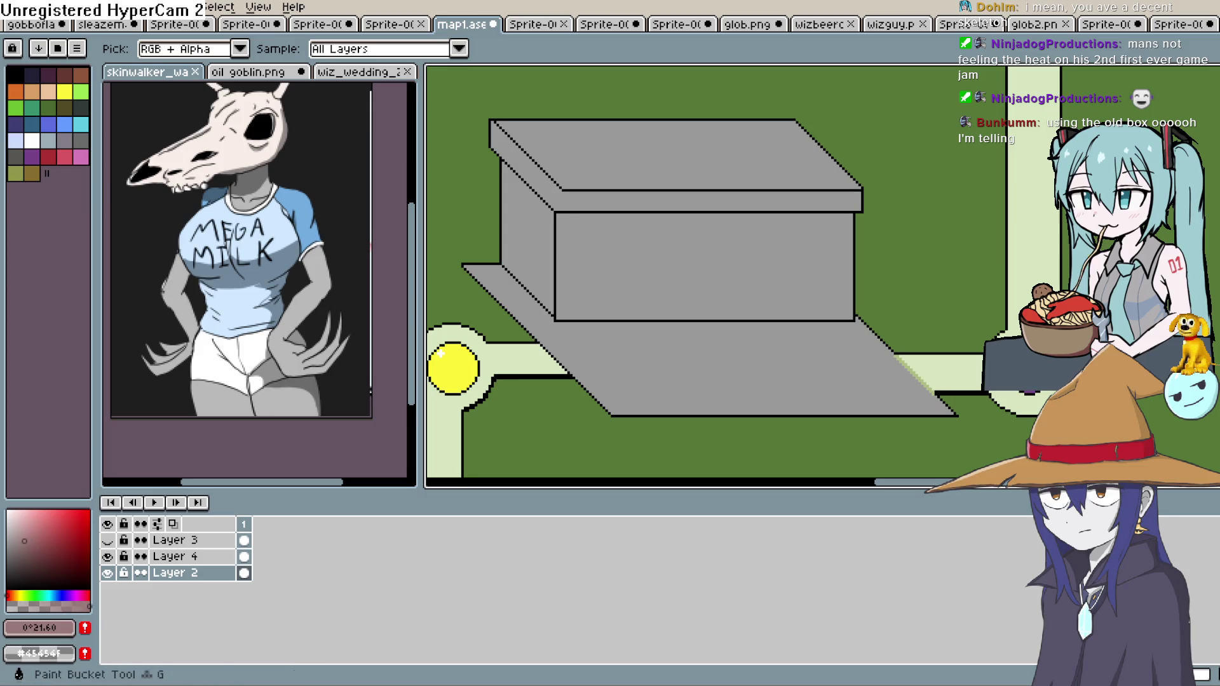
Fill the box faces with mauve, dark mauve, dark brown and pink-mauve shades
click(693, 268)
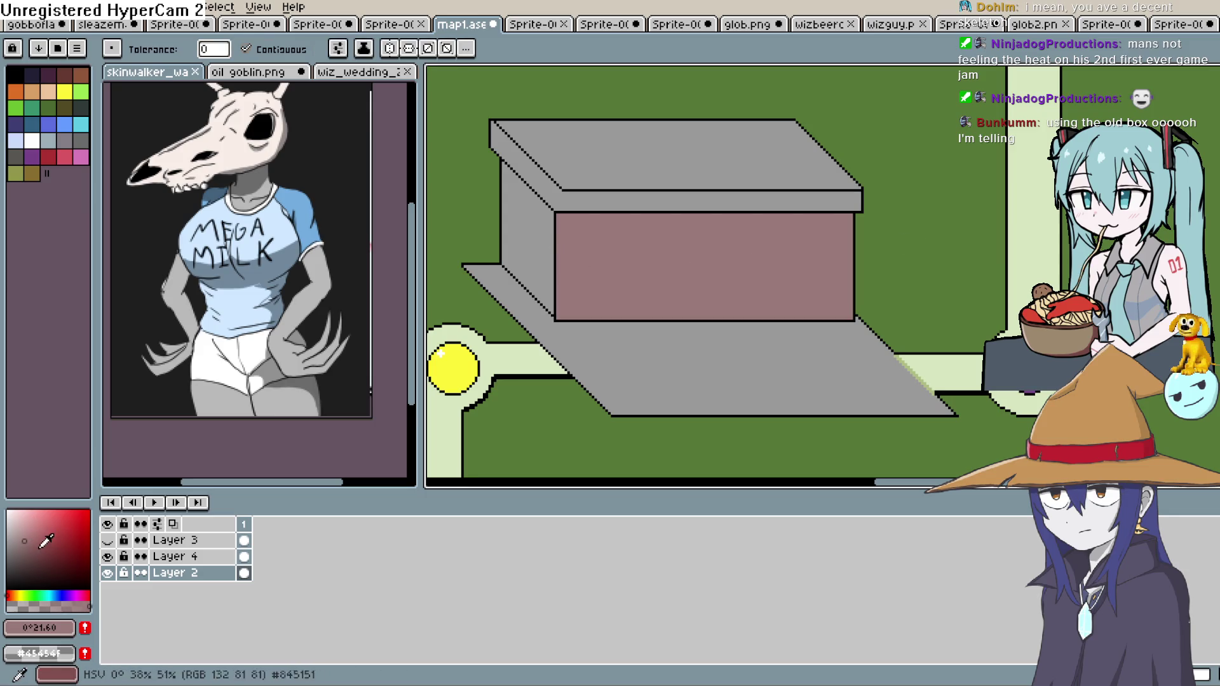
click(547, 226)
scroll(649, 362, up, 2)
scroll(648, 362, right, 2)
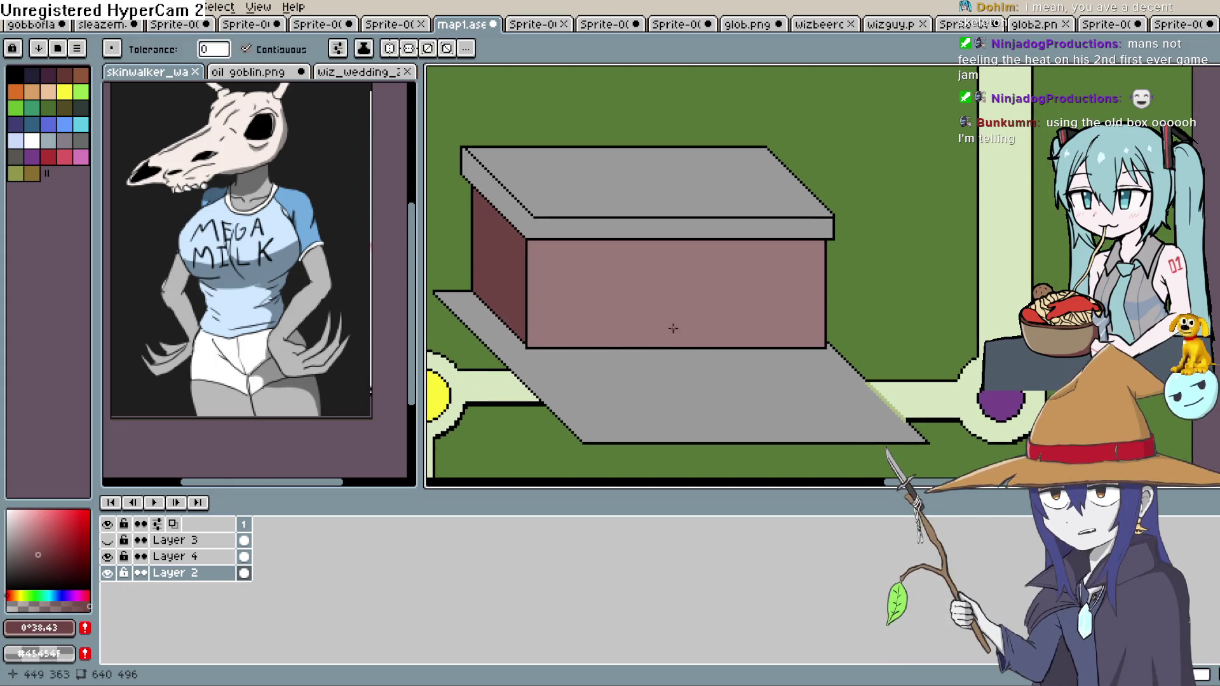
click(26, 565)
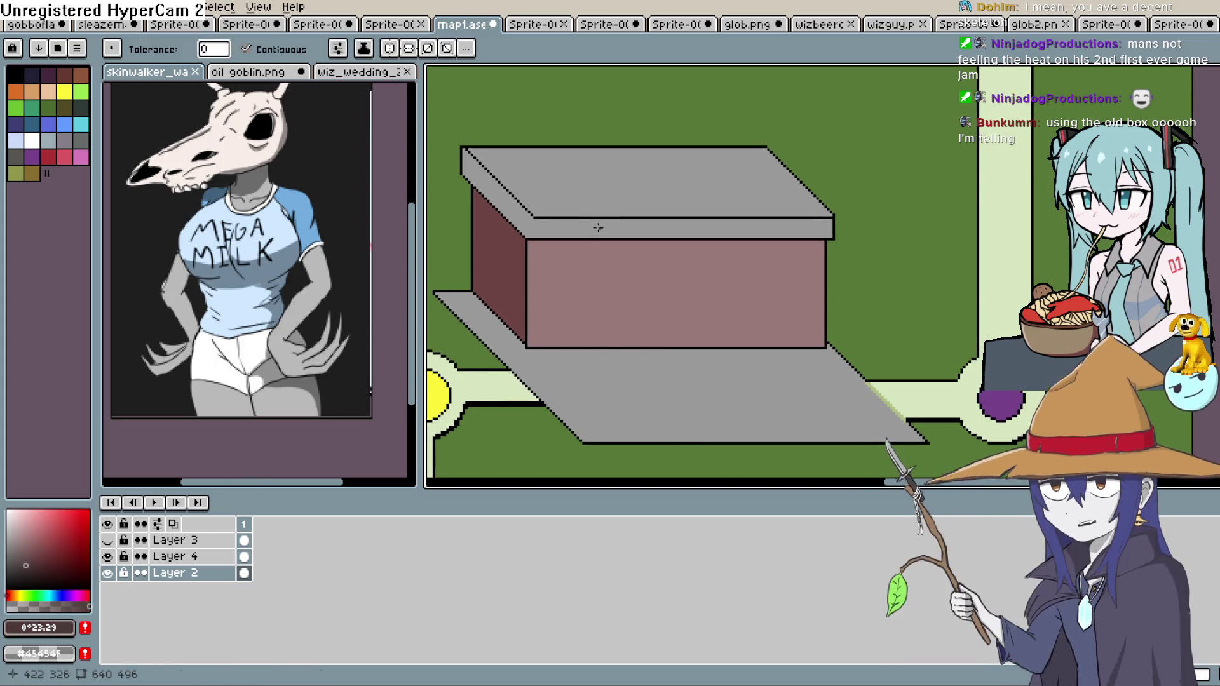
click(575, 232)
click(26, 542)
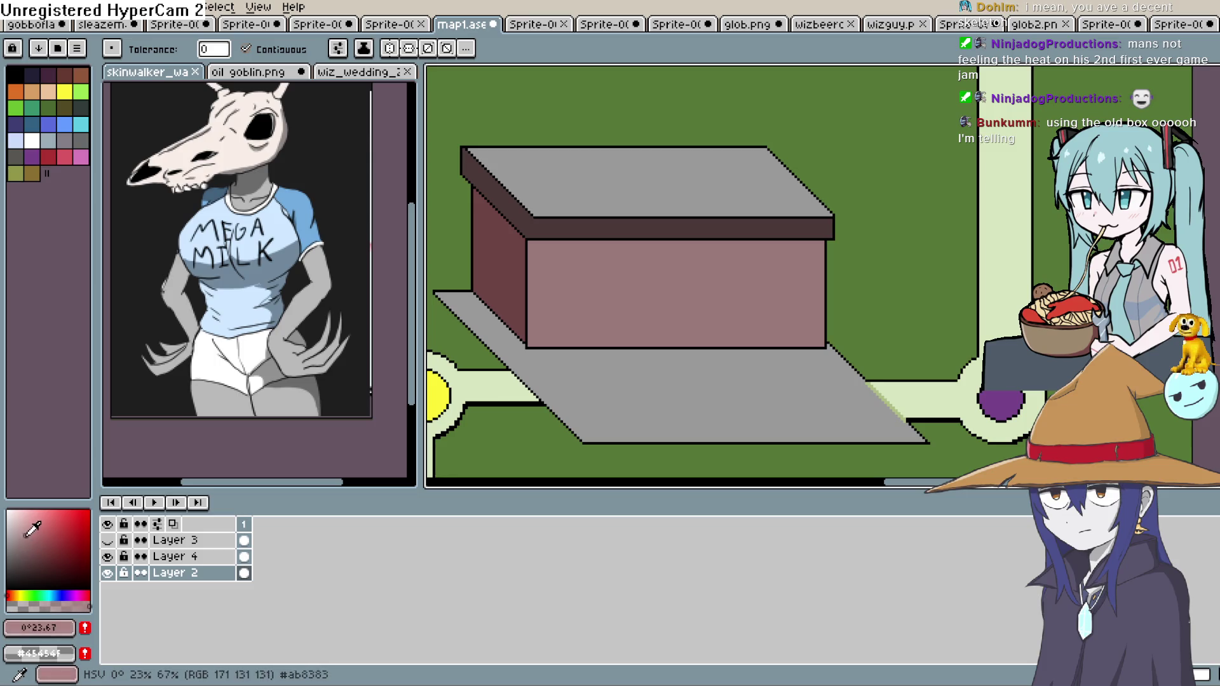
click(682, 191)
scroll(756, 254, down, 2)
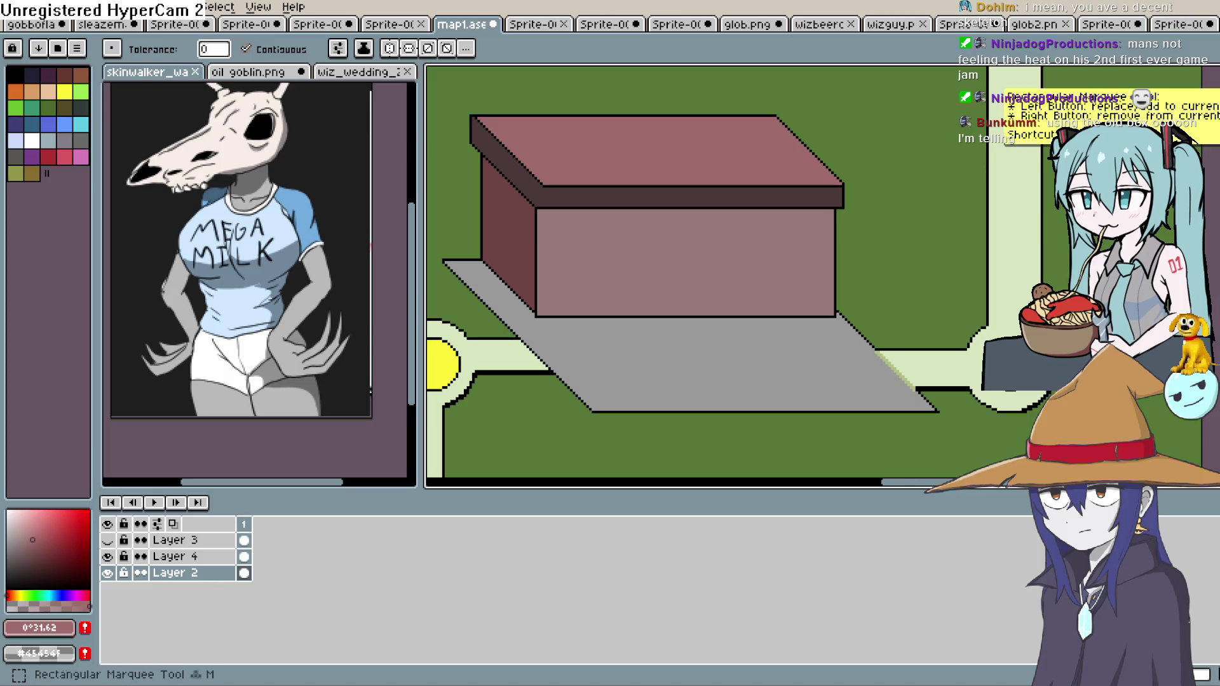
drag(795, 263, 795, 291)
Draw a door outline on the front wall with the Line tool and fill it grey
key(l)
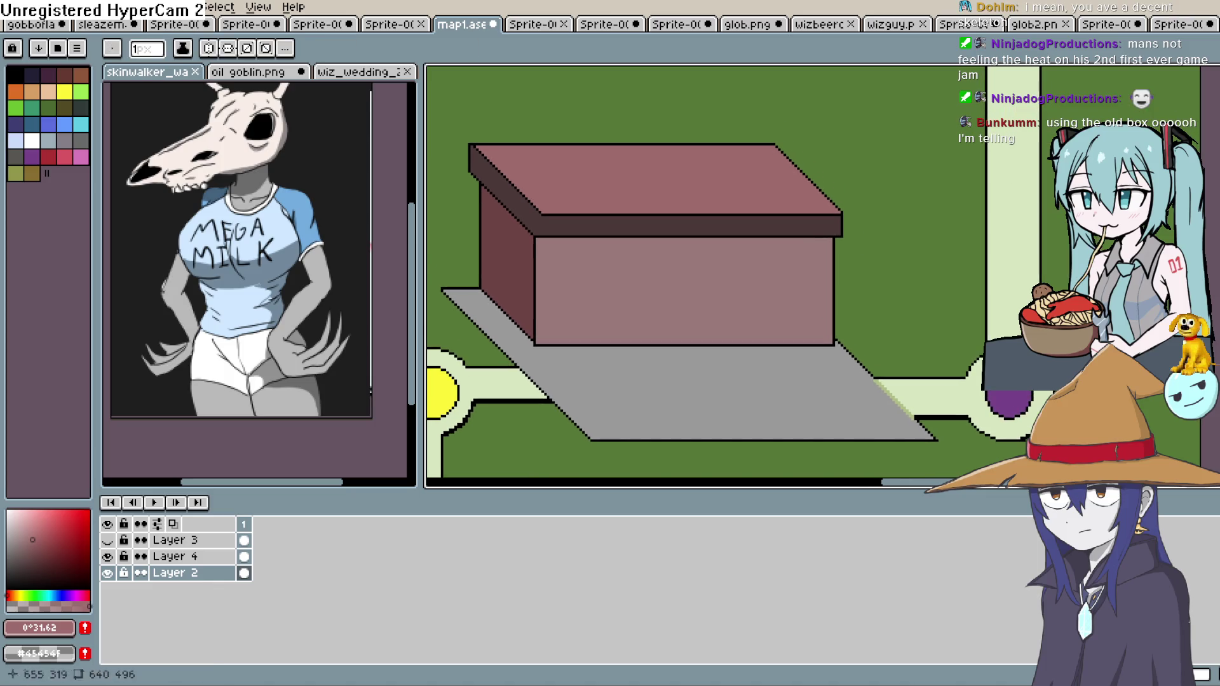
click(8, 512)
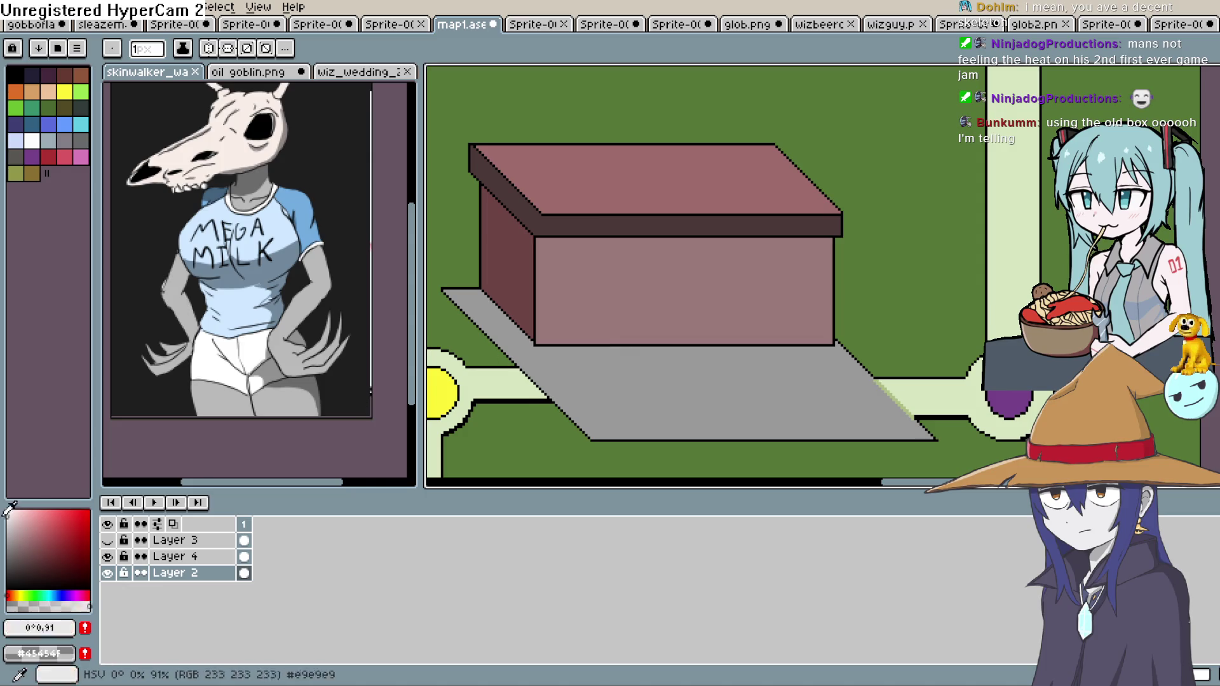
mouse_move(636, 343)
mouse_down()
mouse_move(636, 261)
mouse_move(753, 266)
mouse_move(753, 334)
mouse_up()
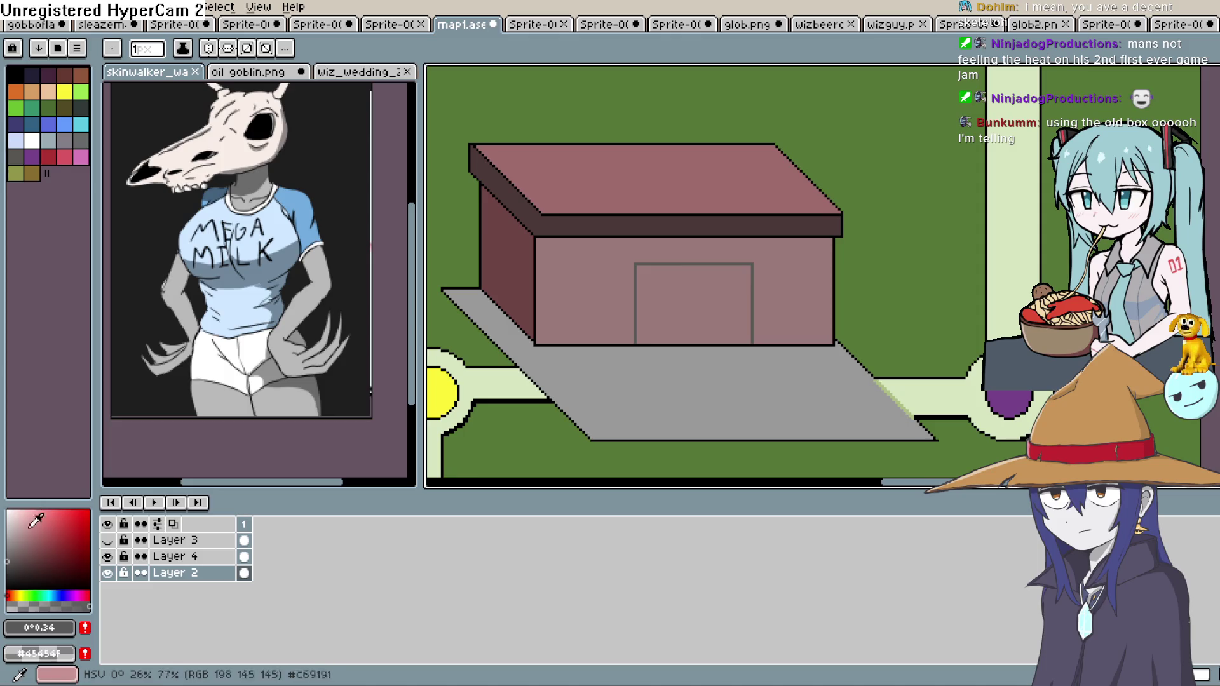
key(g)
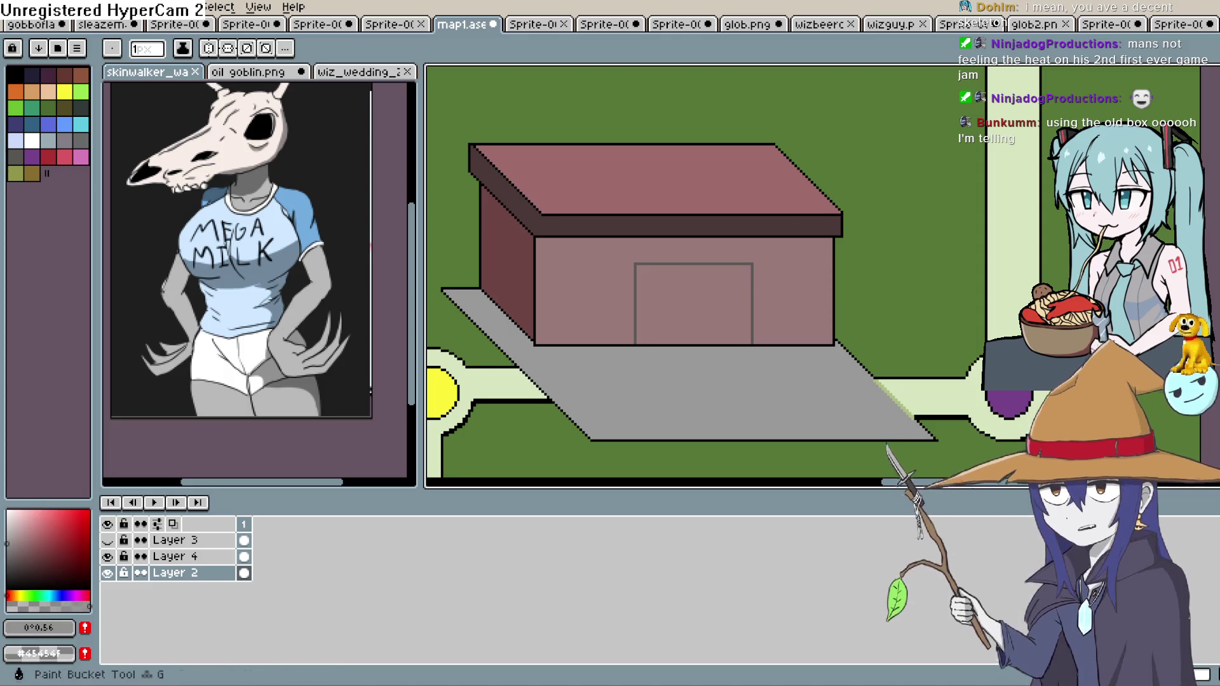
click(699, 289)
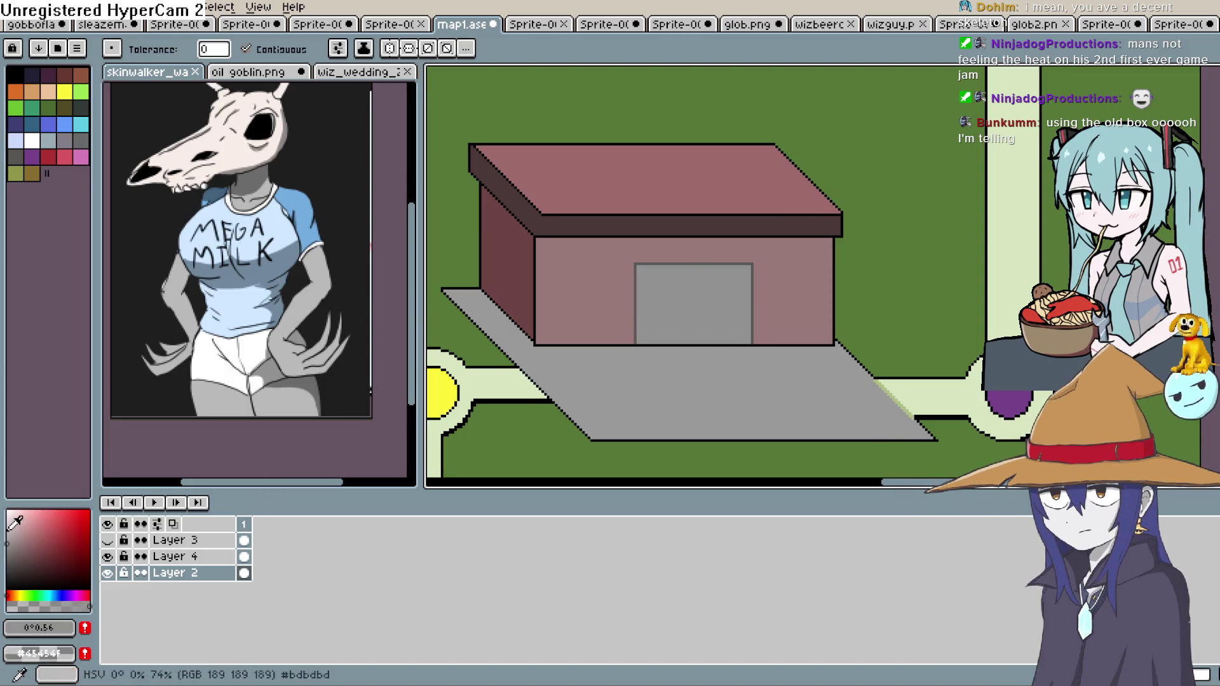
key(b)
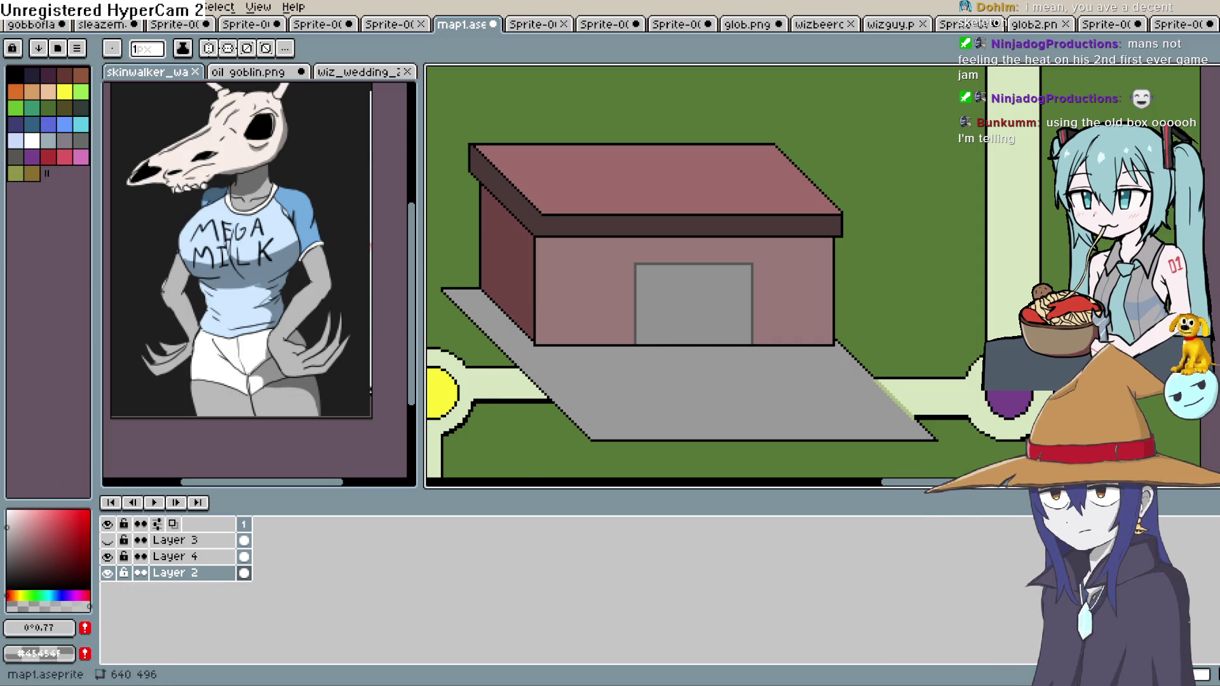
key(alt+Tab)
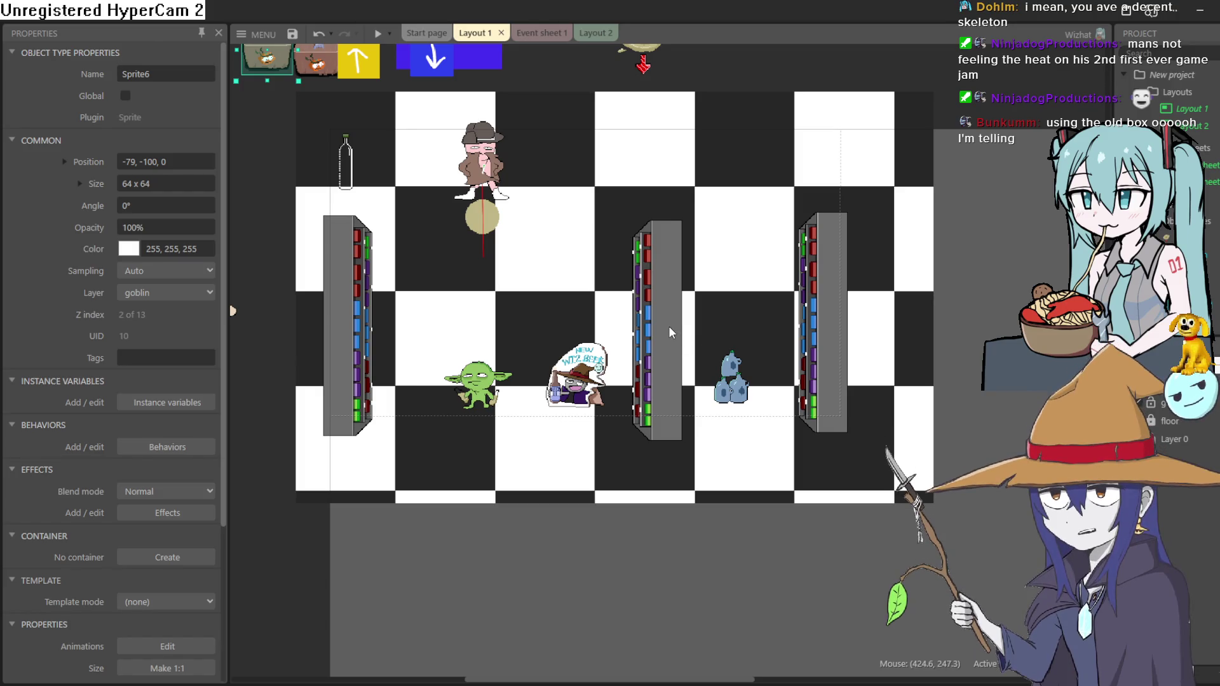
Nudge the middle, right and left shelf sprites in Layout 1 into alignment
drag(670, 331, 671, 325)
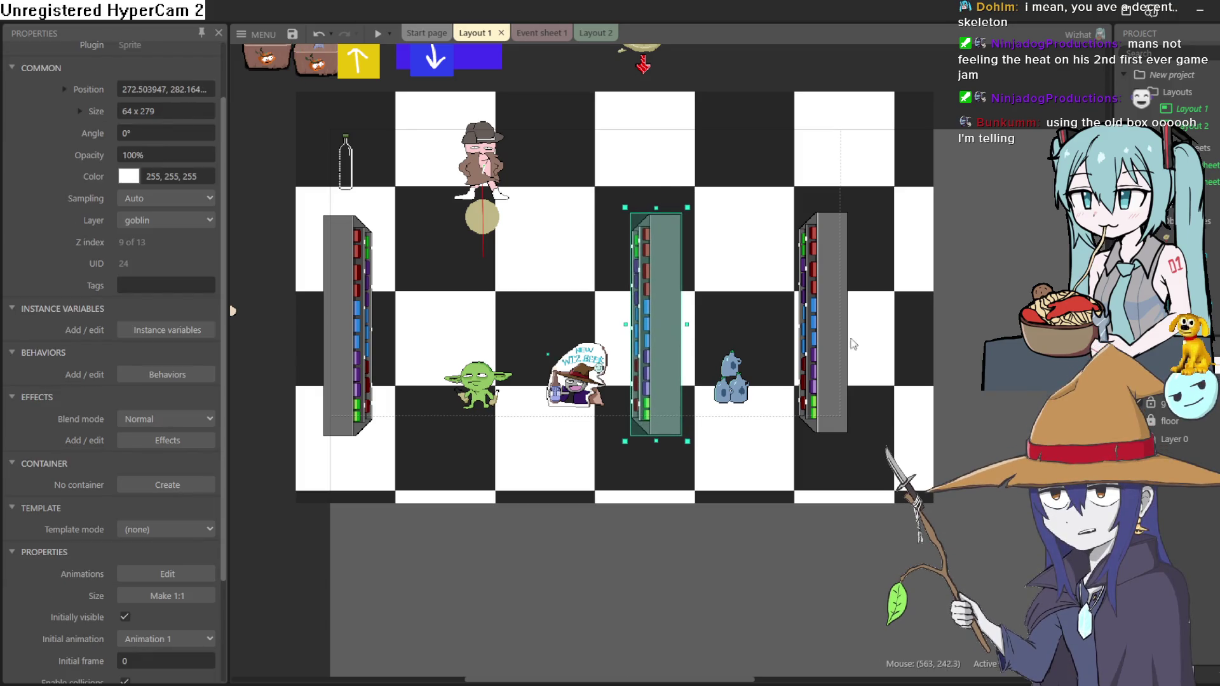
drag(837, 351, 835, 357)
drag(673, 321, 683, 322)
key(Escape)
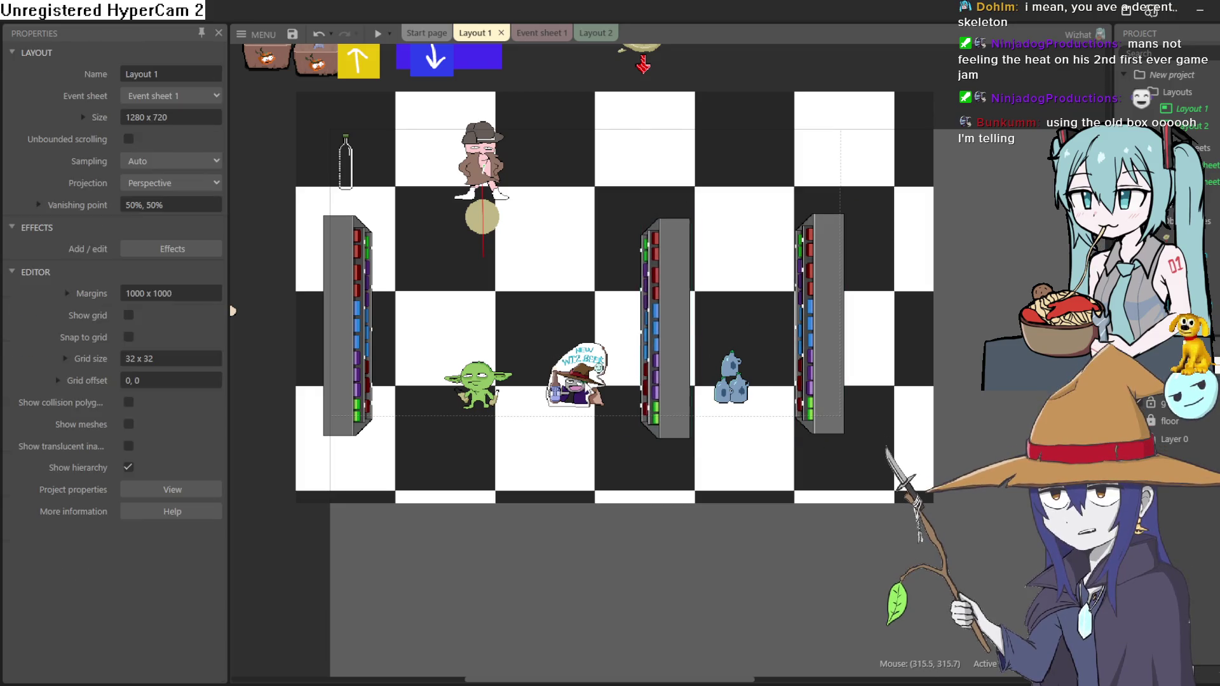
mouse_move(334, 341)
mouse_down()
mouse_move(349, 318)
mouse_move(345, 337)
mouse_up()
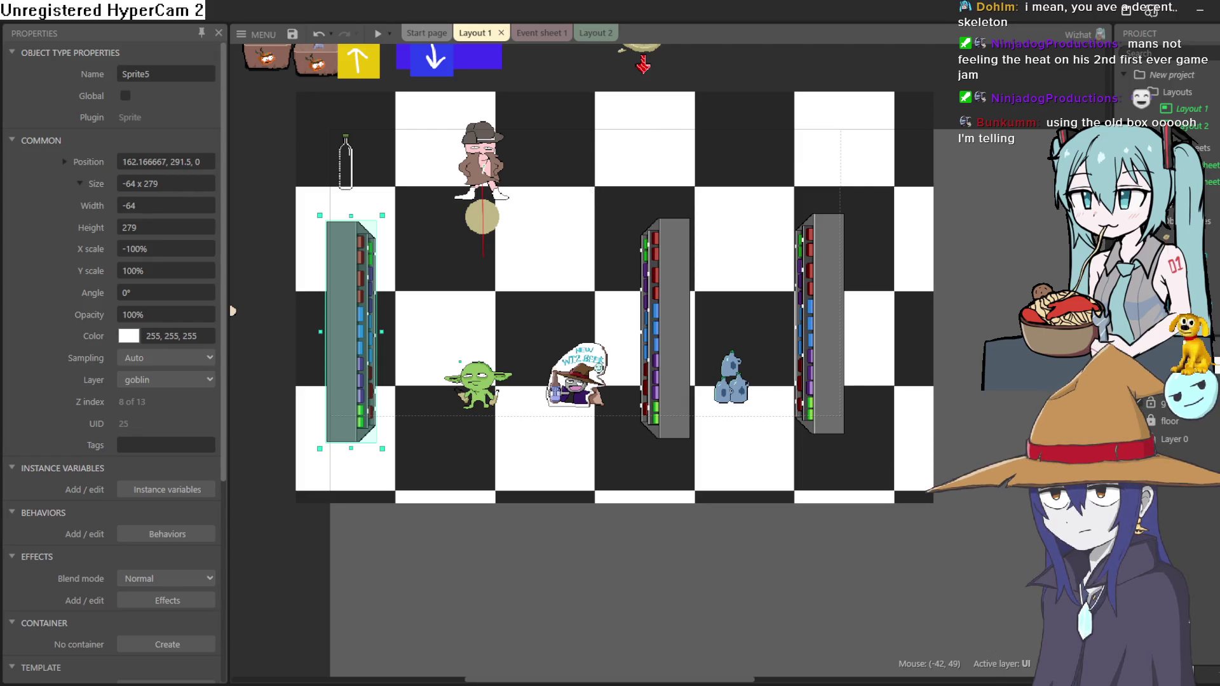
key(alt+Tab)
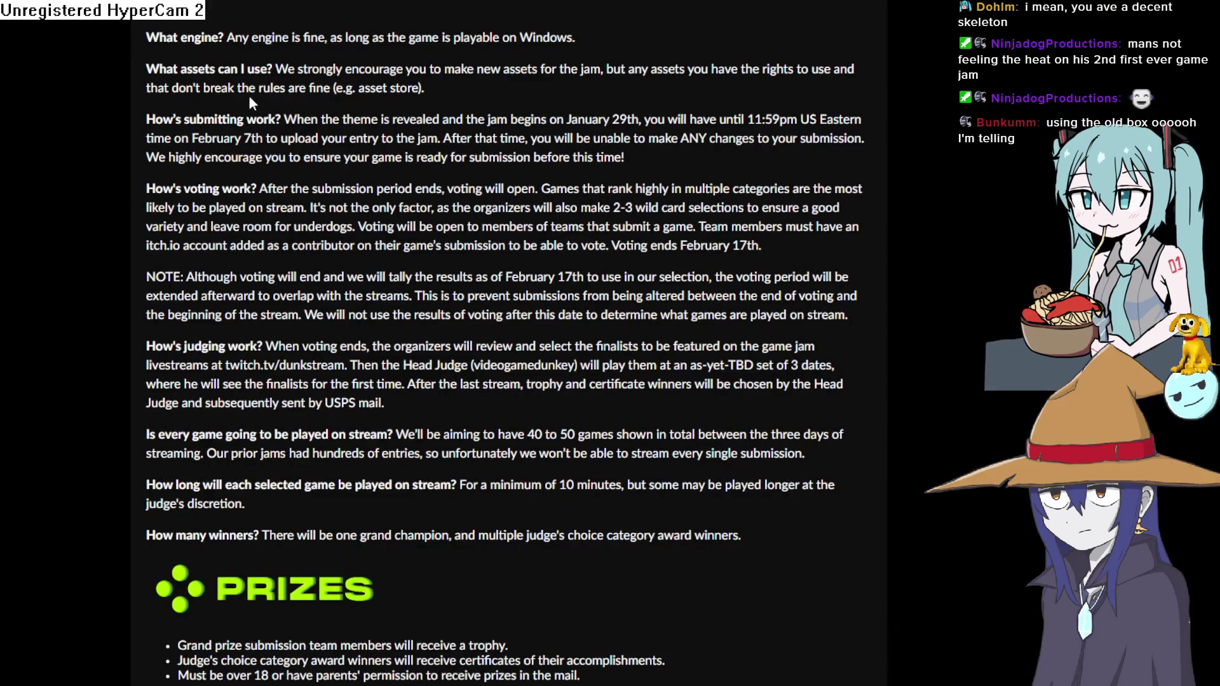
Scroll the Bigmode FAQ and briefly highlight the prize sponsor text
scroll(560, 318, down, 15)
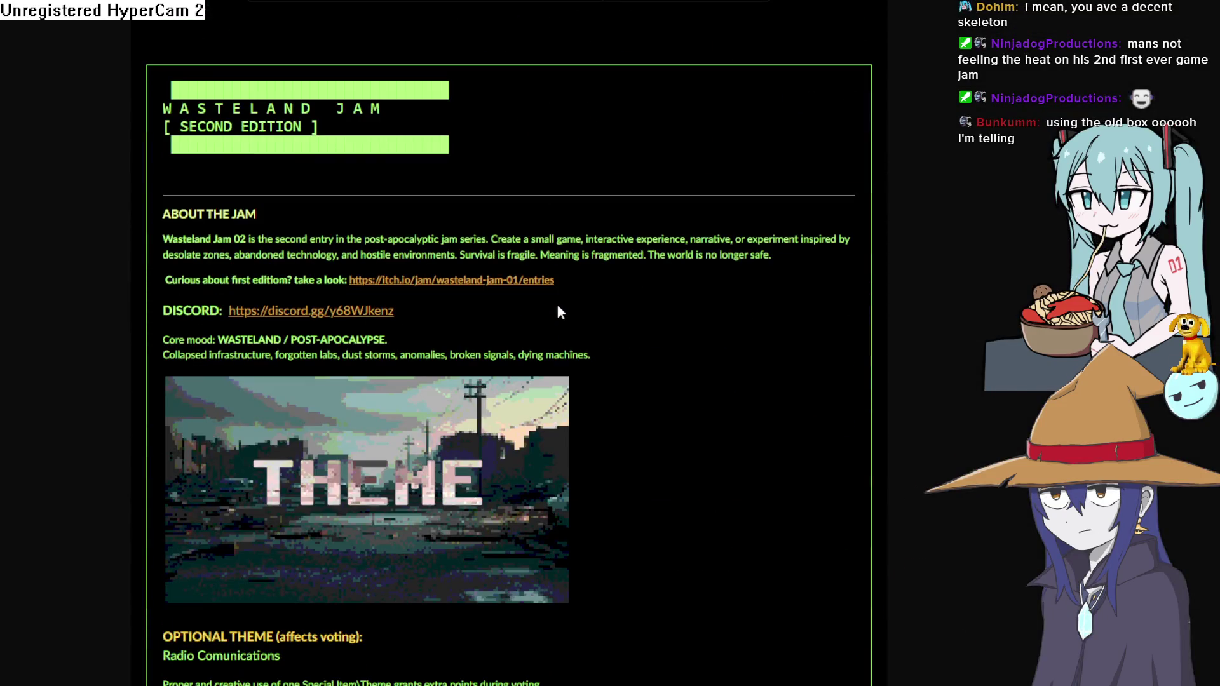
scroll(550, 305, down, 6)
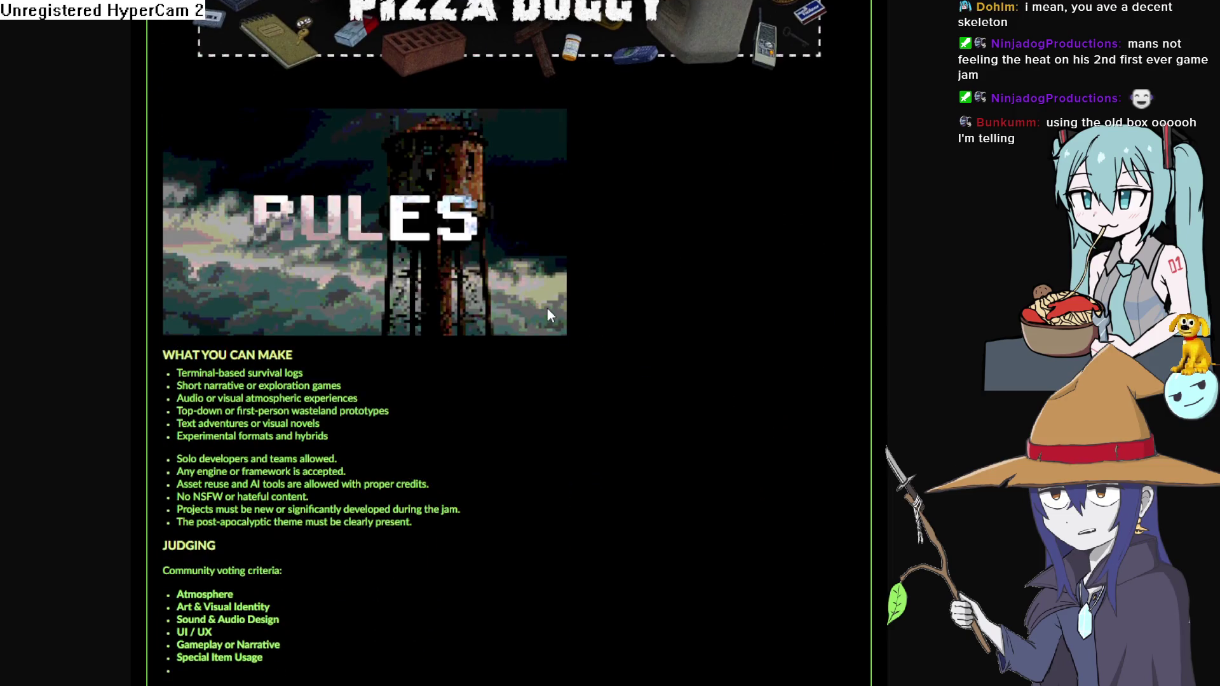
scroll(547, 307, up, 4)
scroll(388, 243, up, 3)
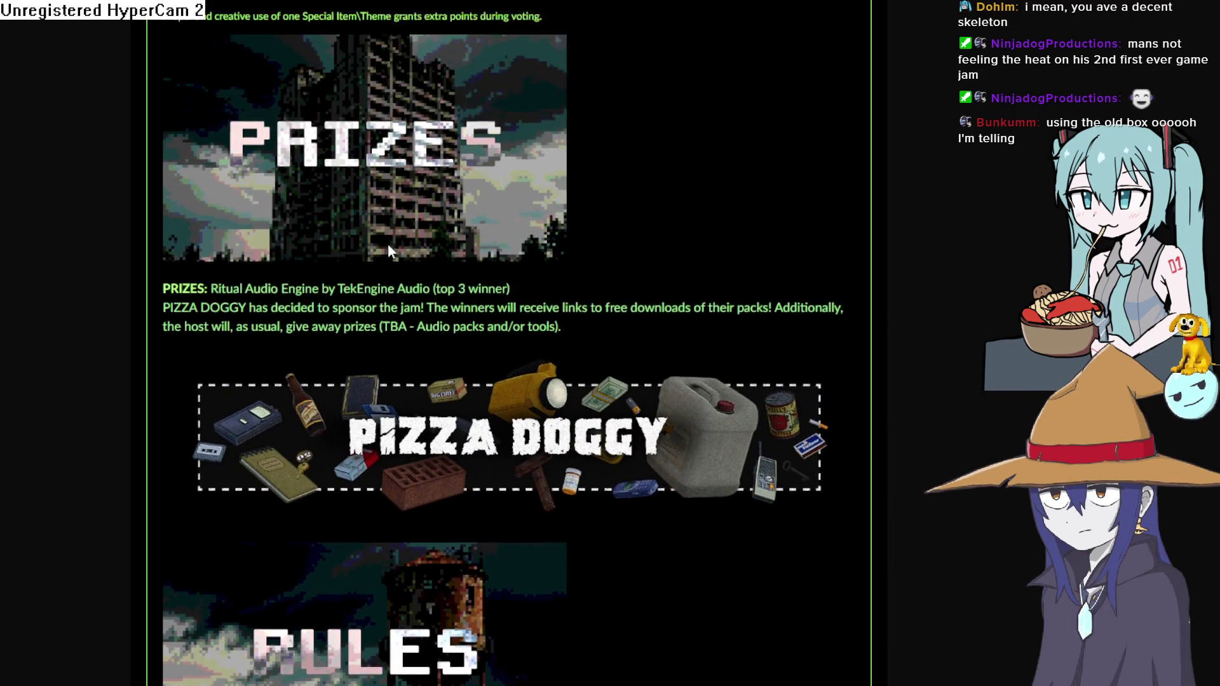
drag(222, 328, 348, 322)
click(349, 322)
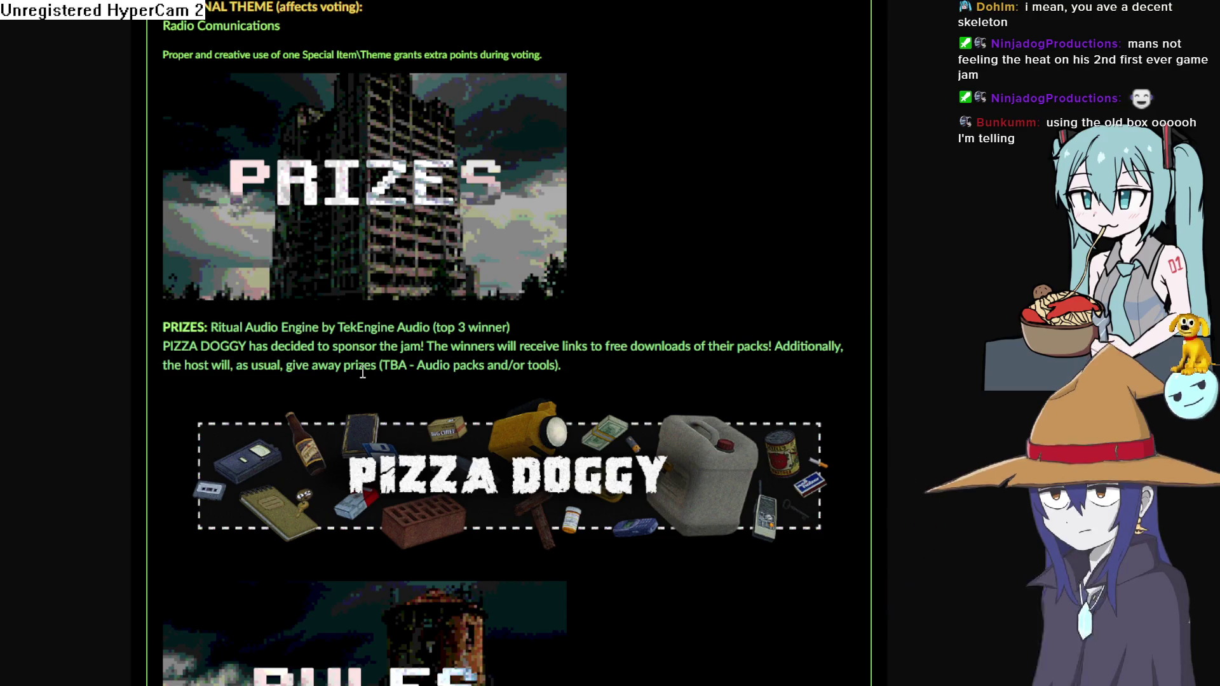
Go back through the previous jam page to the itch.io jam calendar
scroll(363, 375, down, 1)
scroll(367, 376, down, 8)
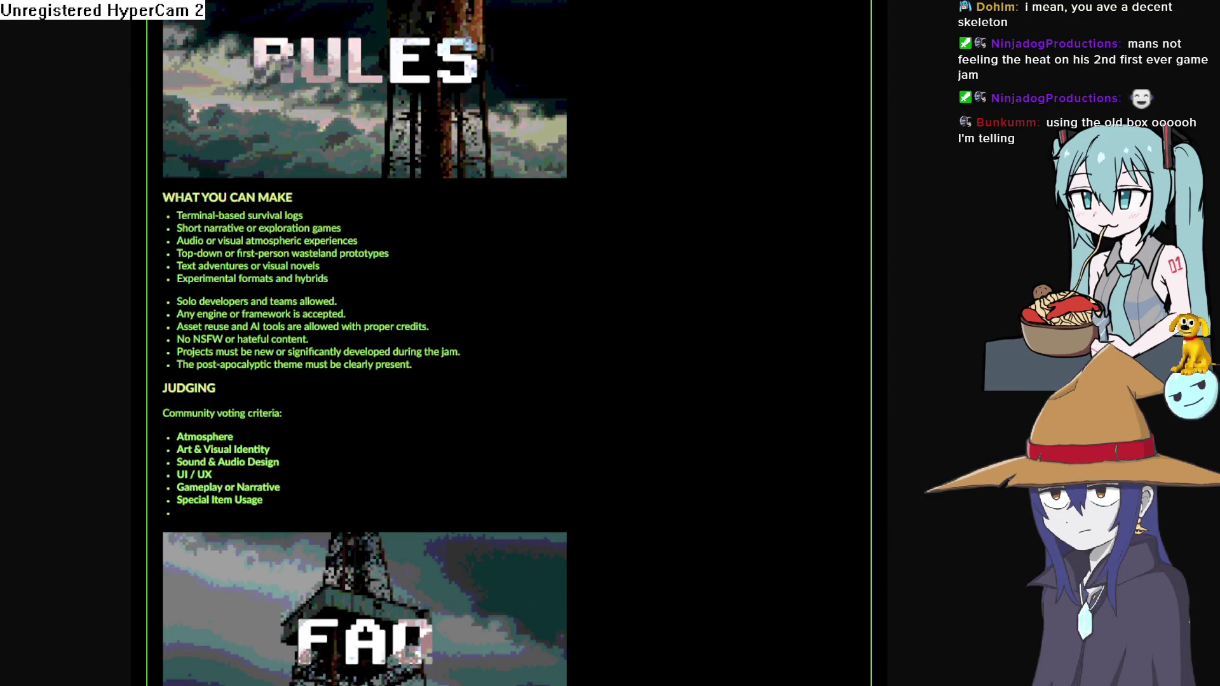
key(ctrl+Tab)
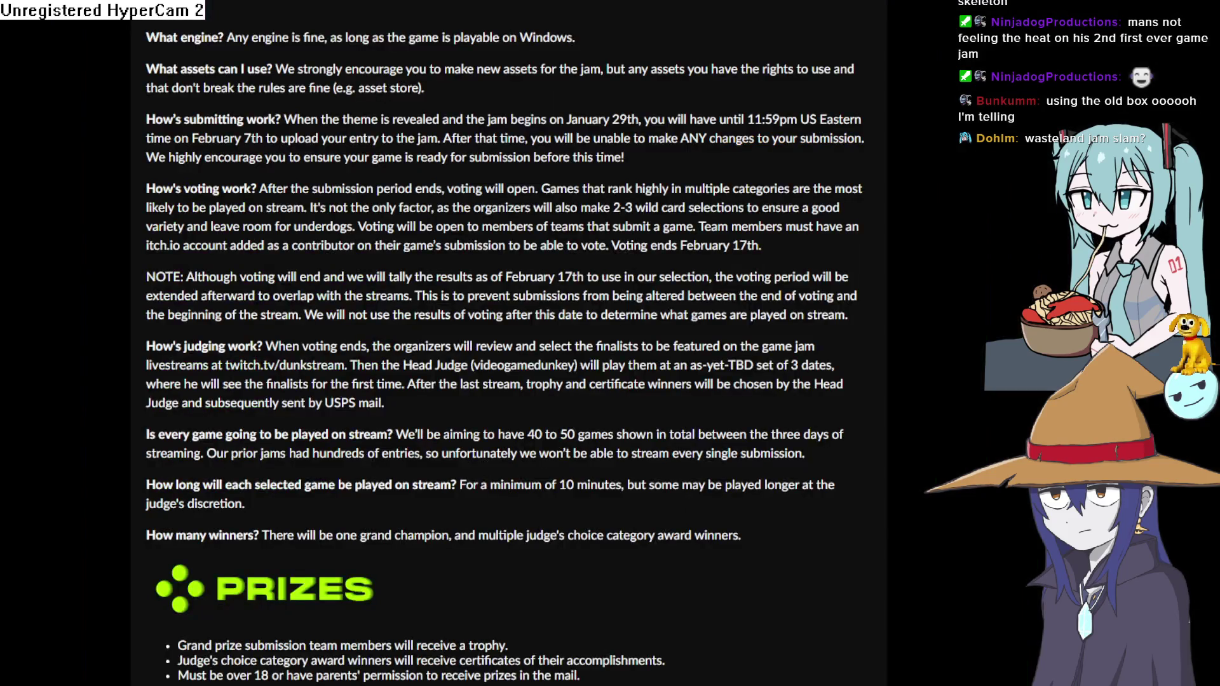
key(ctrl+Tab)
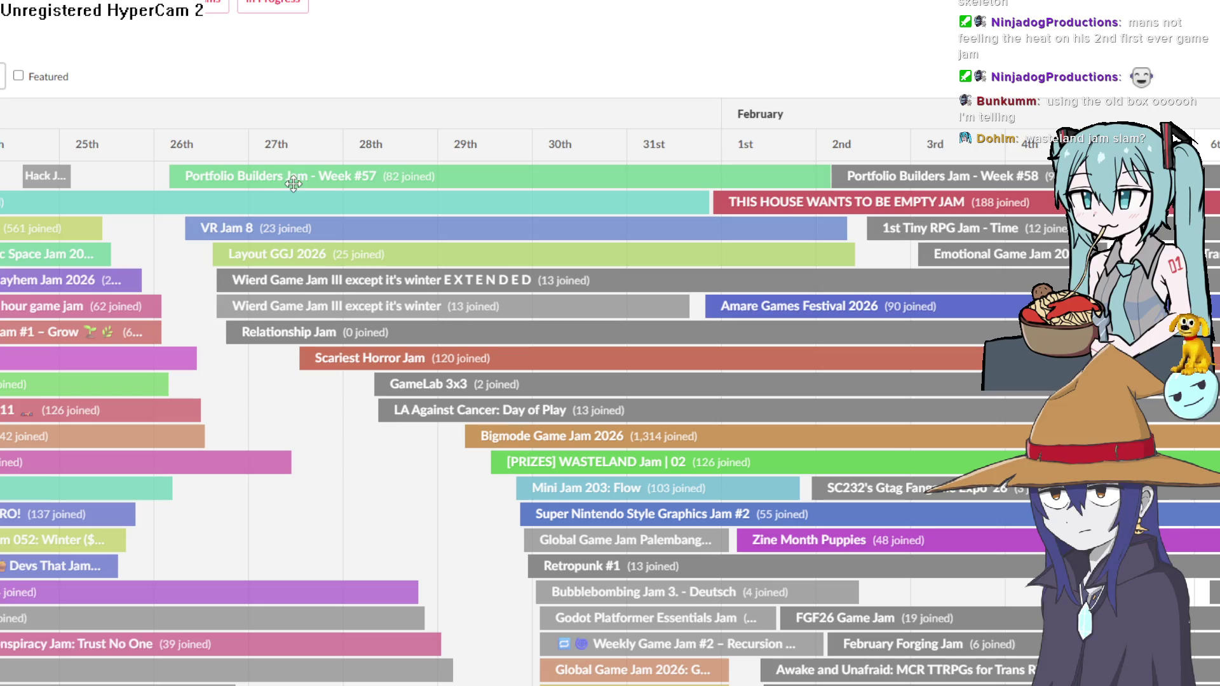
Toggle the Featured filter on and off so all jams show on the calendar
scroll(661, 280, down, 2)
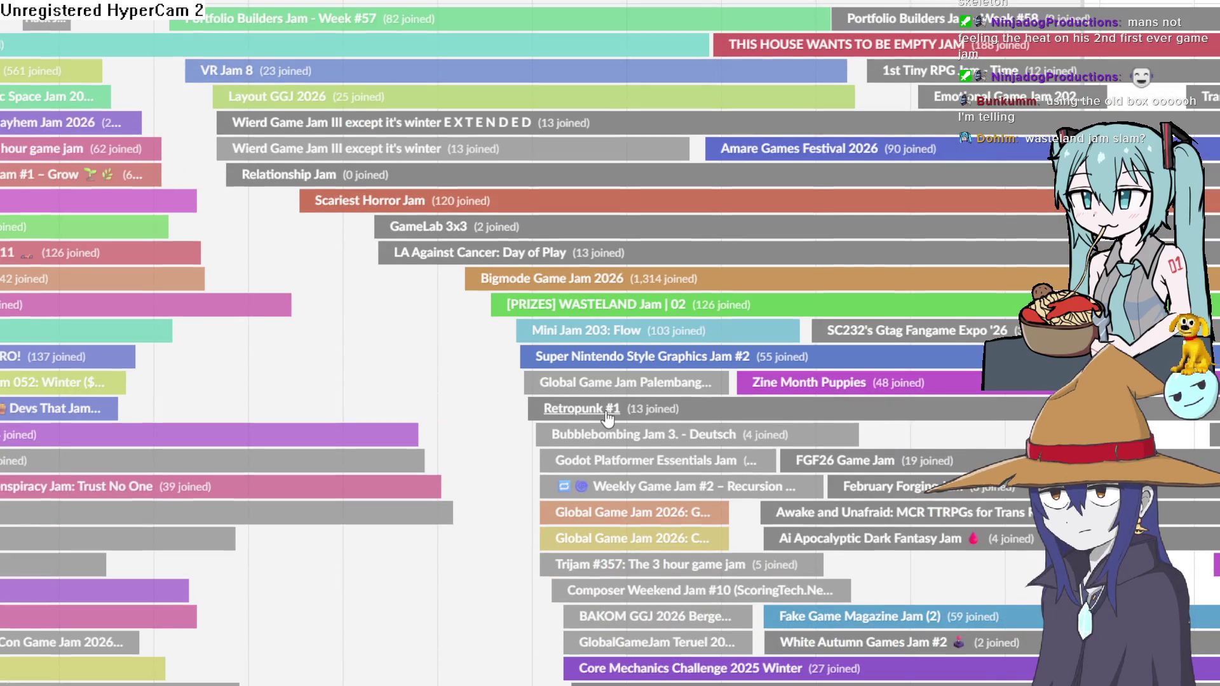
scroll(601, 389, up, 5)
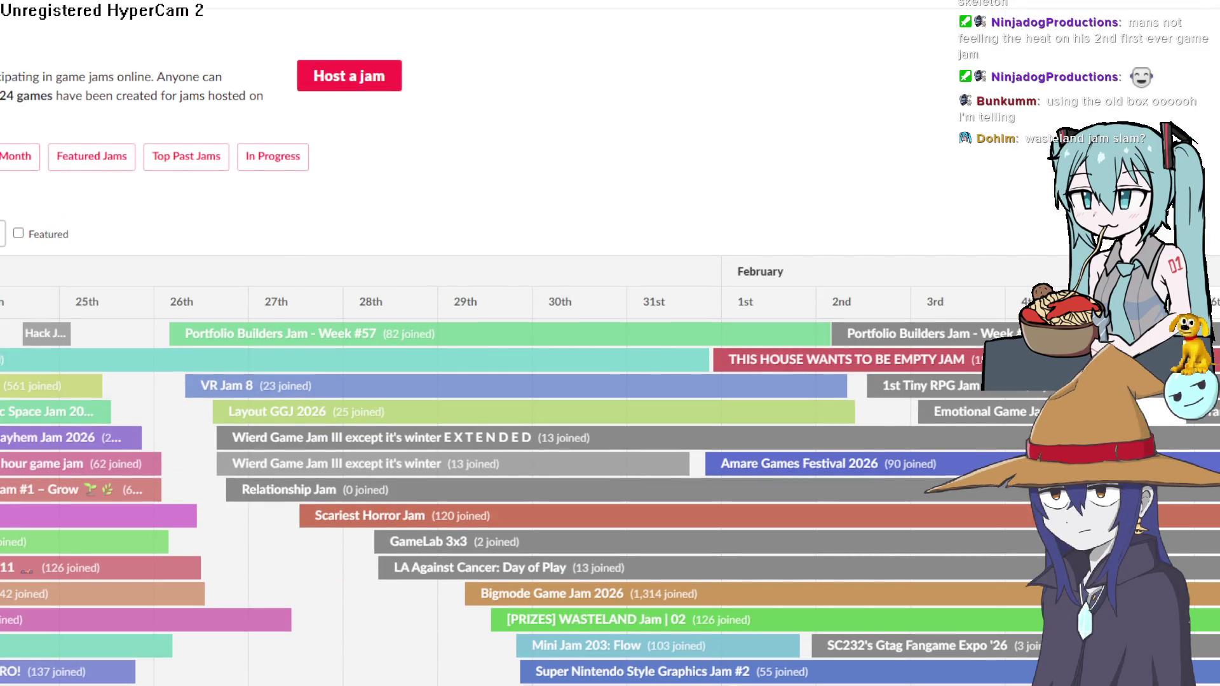
click(18, 233)
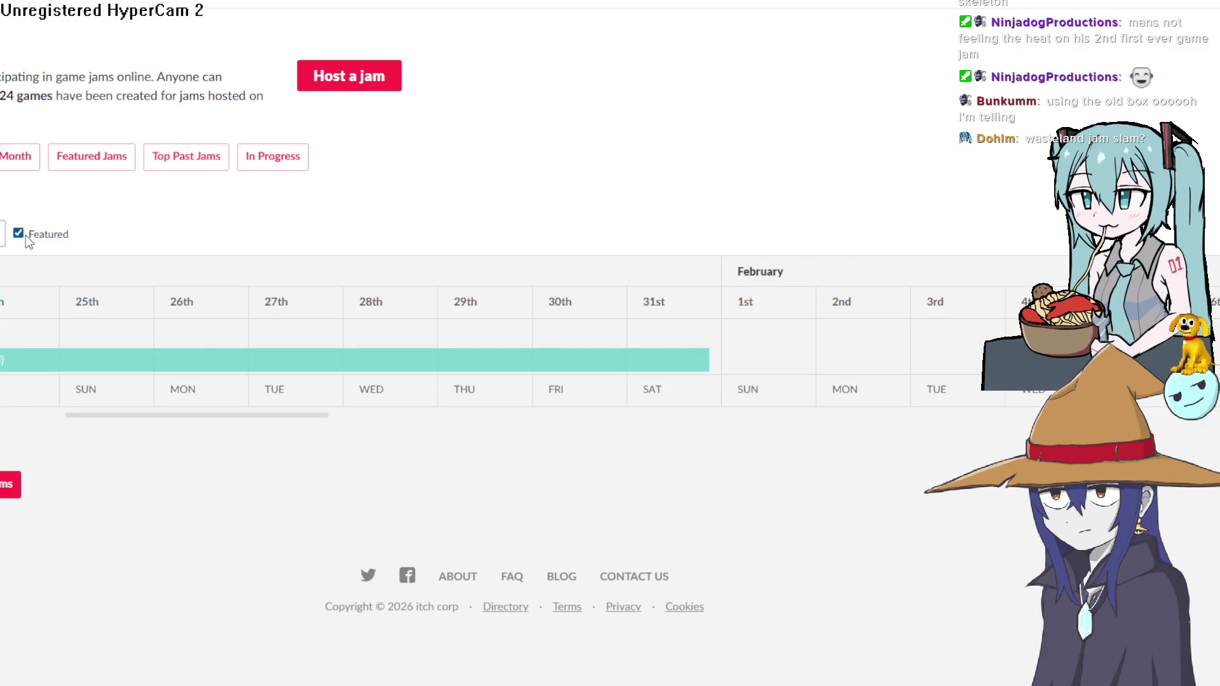
click(25, 234)
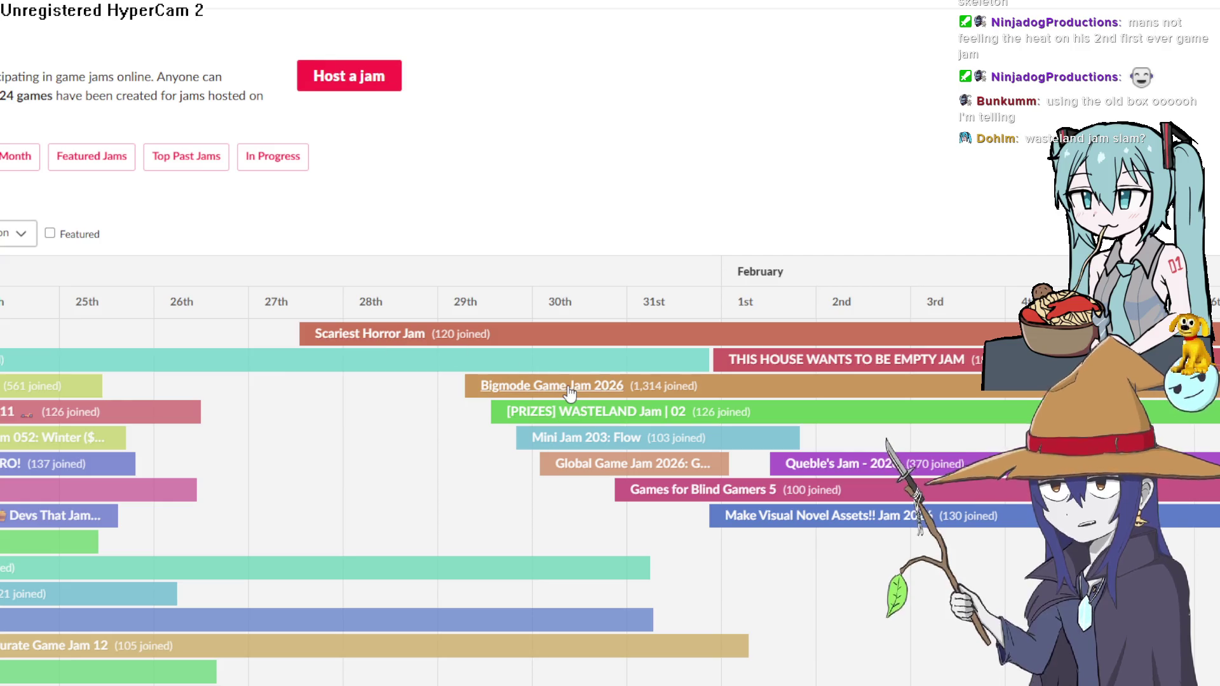
Drag the timeline to early February and open the This House Wants To Be Empty Jam
drag(632, 427, 592, 428)
drag(915, 449, 531, 446)
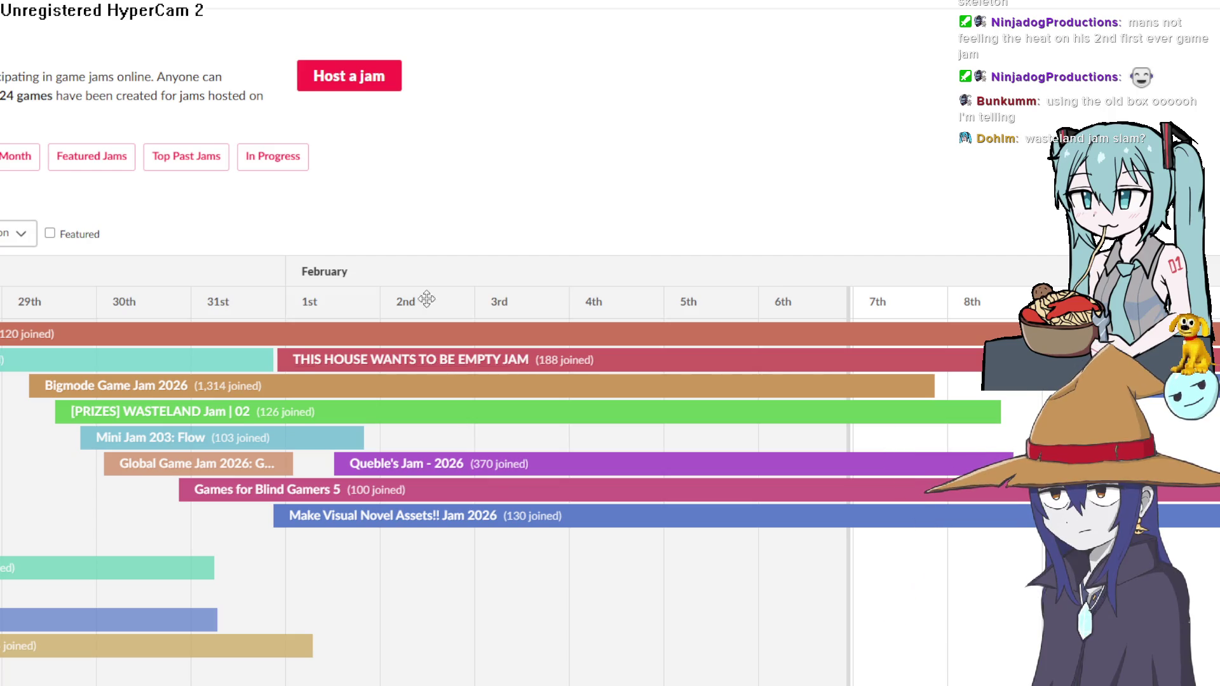
click(513, 360)
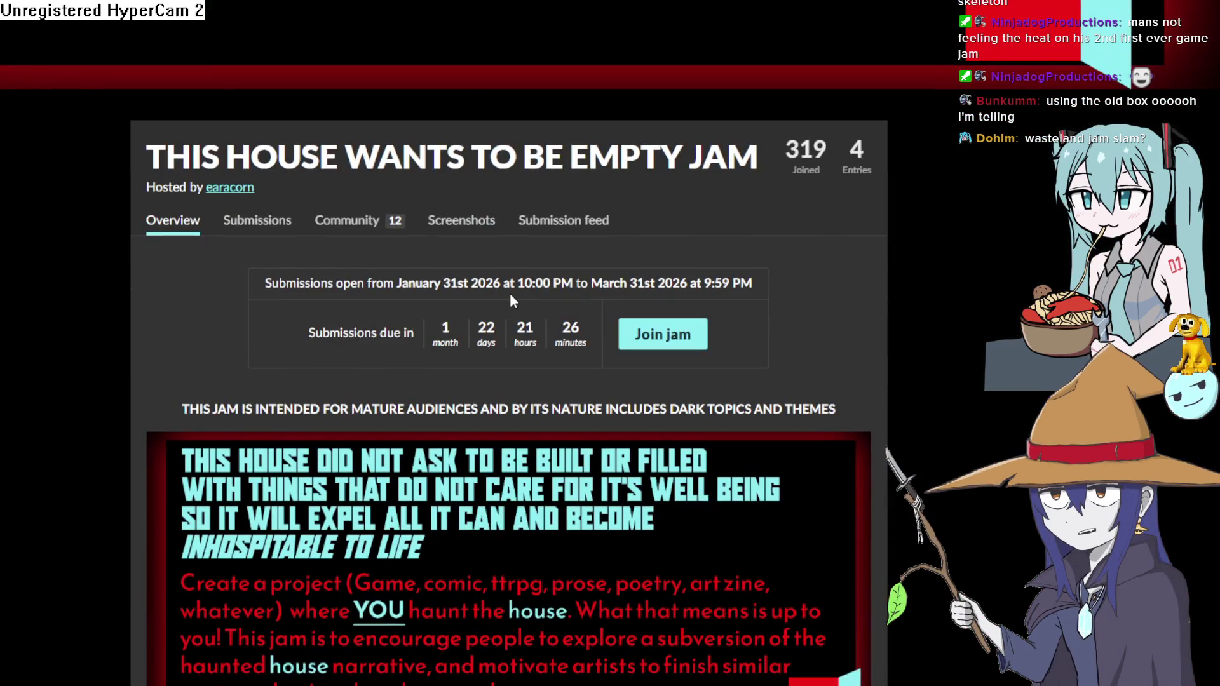
Scroll through the house jam's goal and FAQ, then go back to the Bigmode page
scroll(506, 298, down, 5)
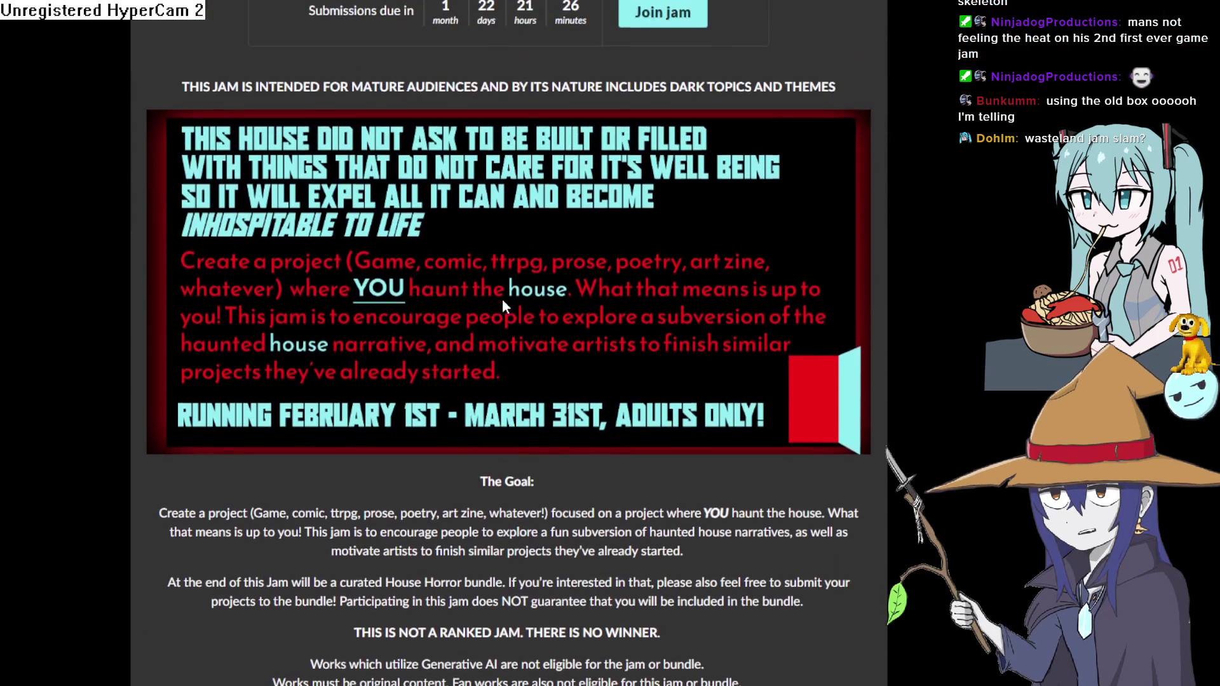
scroll(502, 305, down, 15)
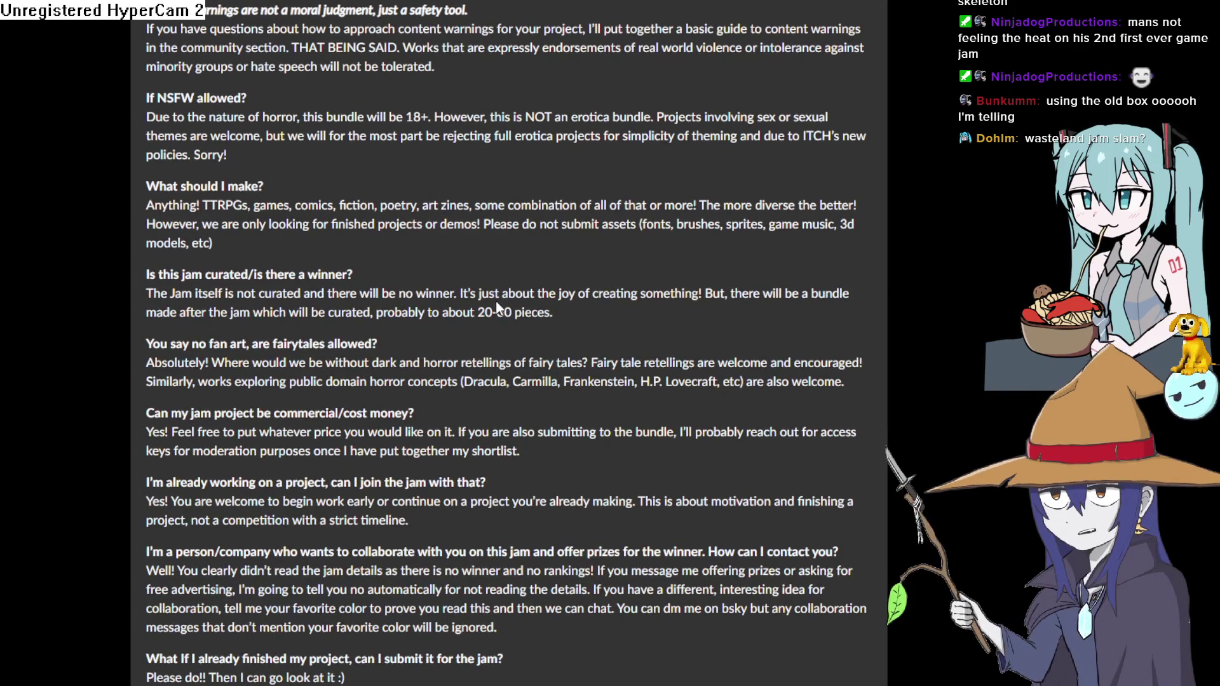
scroll(497, 305, down, 5)
scroll(495, 306, up, 13)
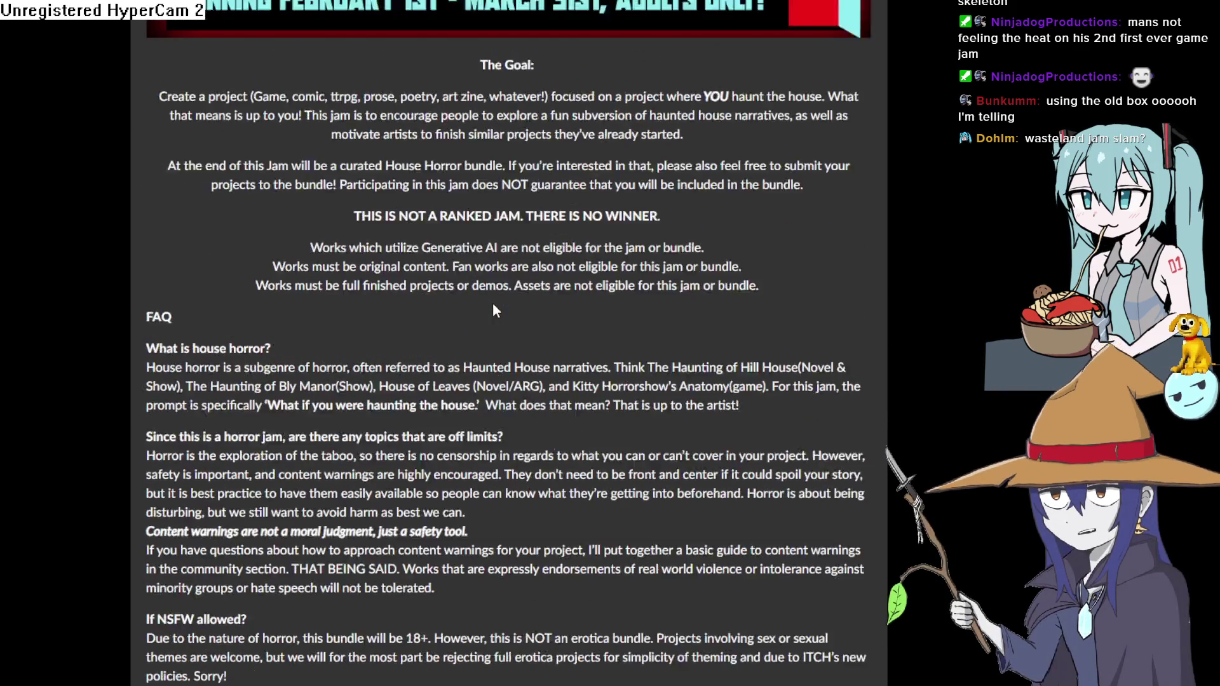
scroll(493, 304, up, 2)
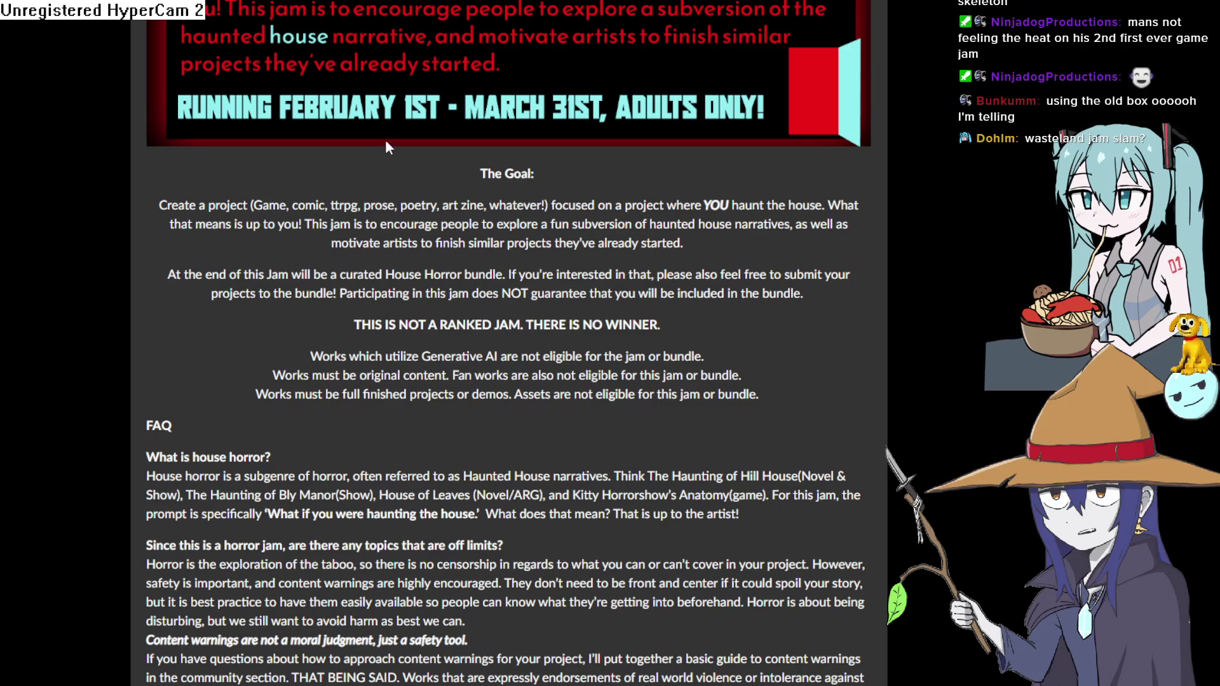
key(alt+Left)
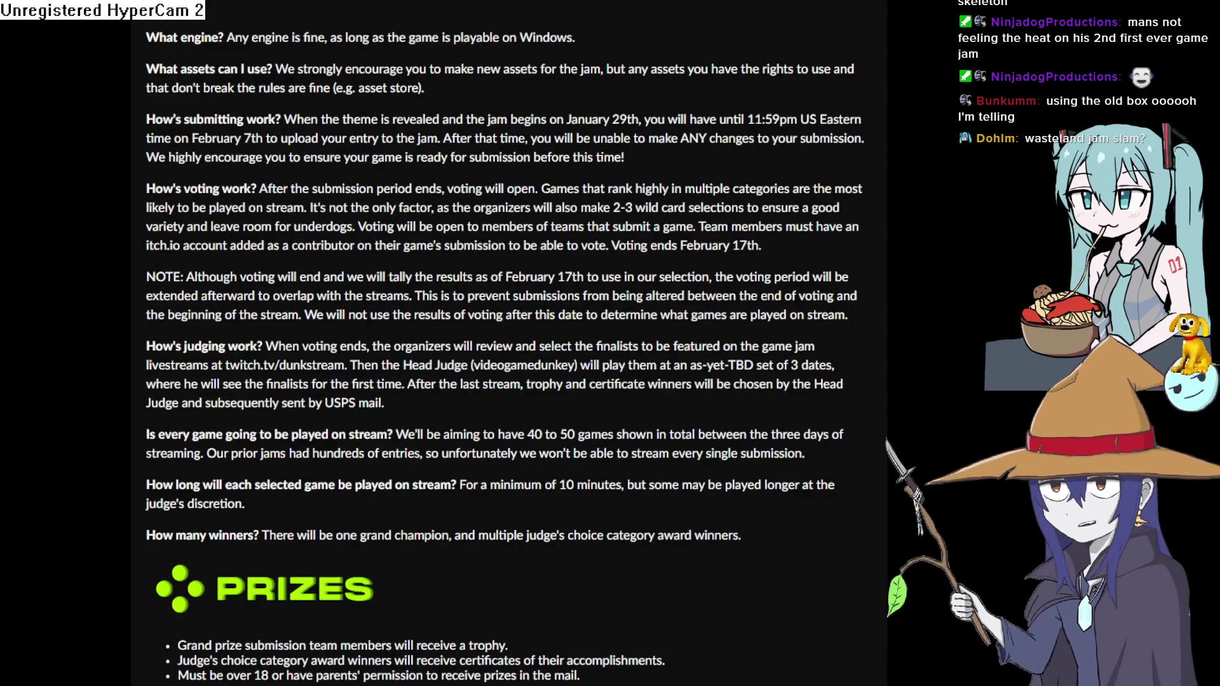
Return to the calendar, move the timeline into February and open Queble's Jam - 2026
key(alt+Left)
scroll(436, 440, down, 3)
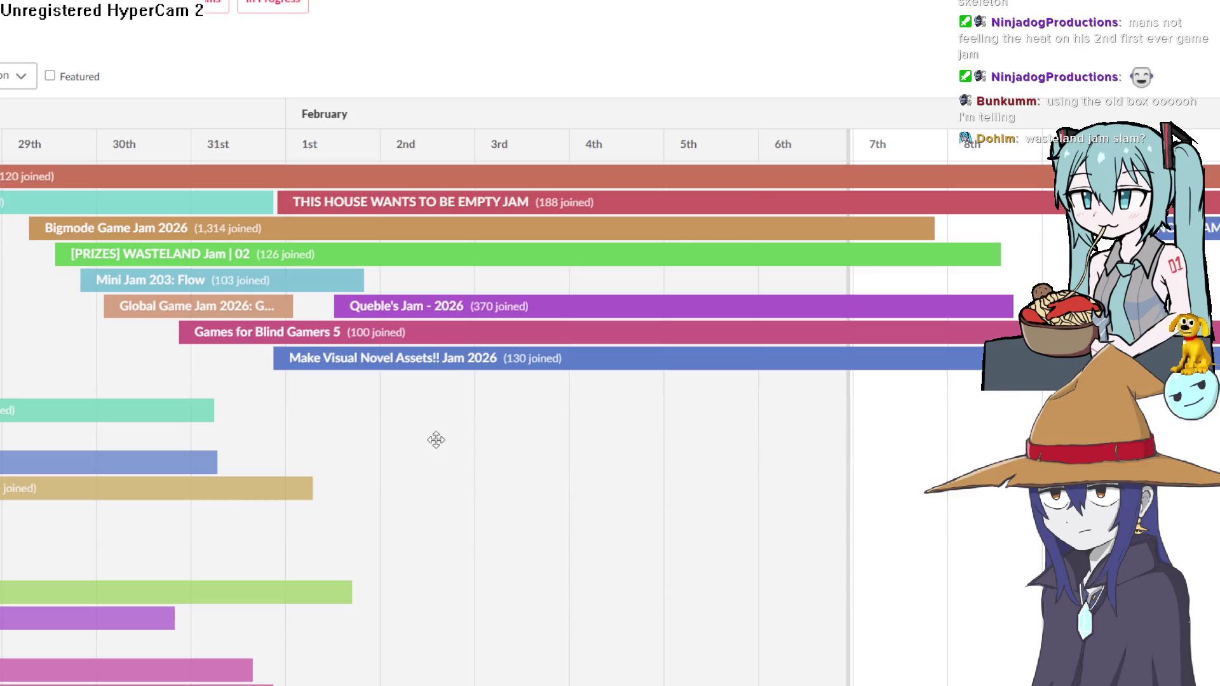
drag(441, 417, 517, 422)
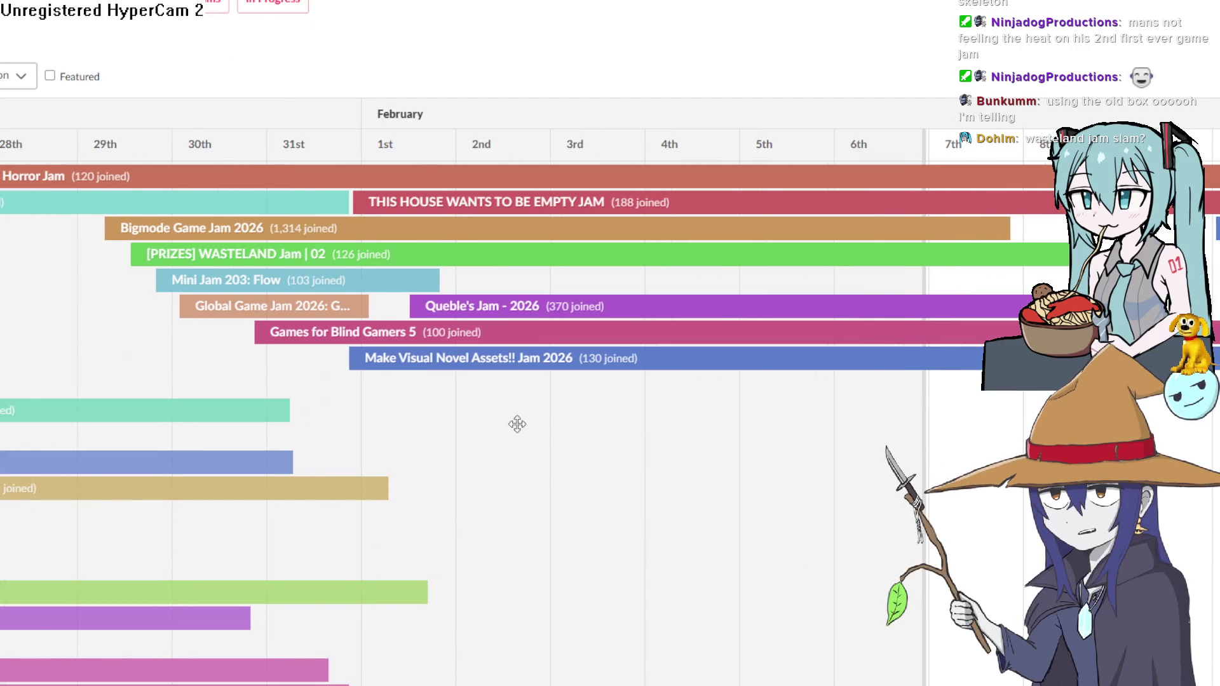
mouse_move(566, 280)
mouse_down()
mouse_move(267, 242)
mouse_move(517, 248)
mouse_up()
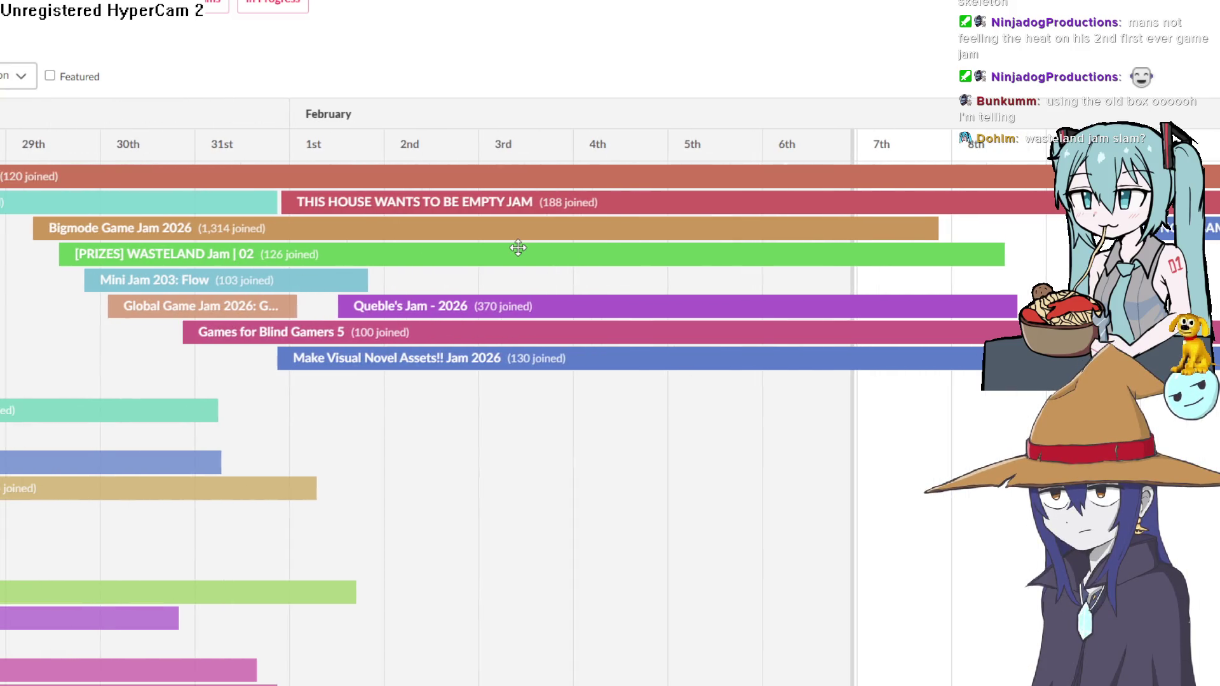
click(410, 307)
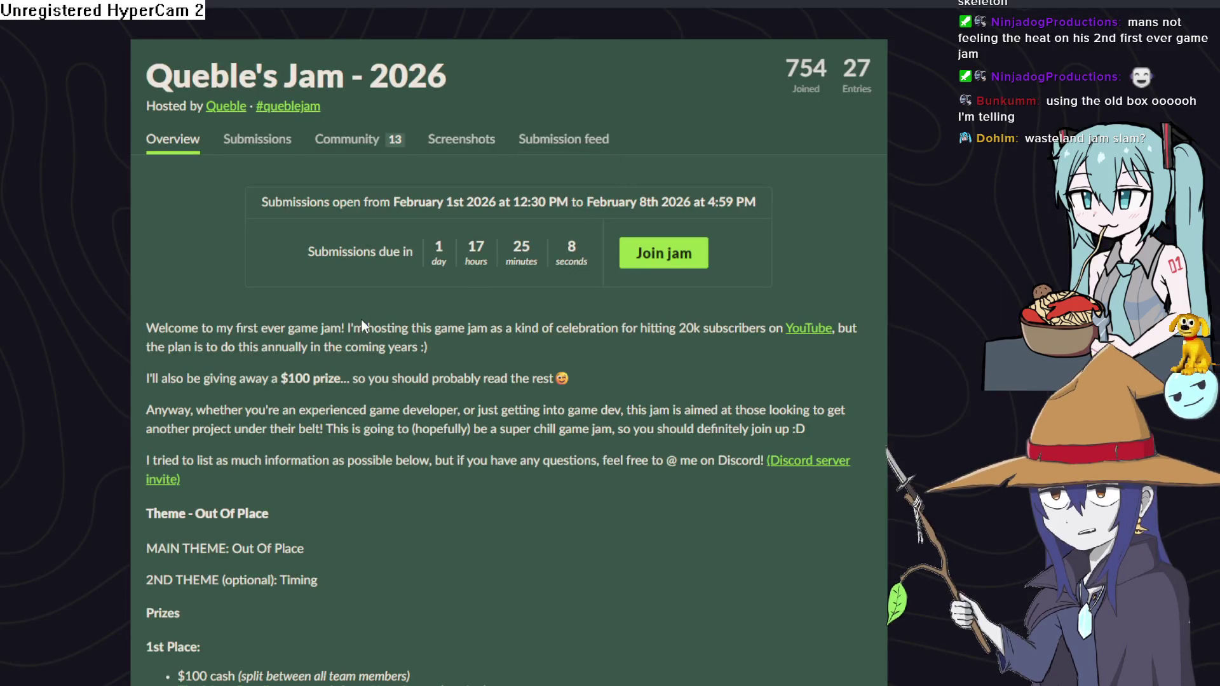
Highlight the $100 prize and intro text, then scroll to the Prizes list and back
drag(283, 379, 348, 376)
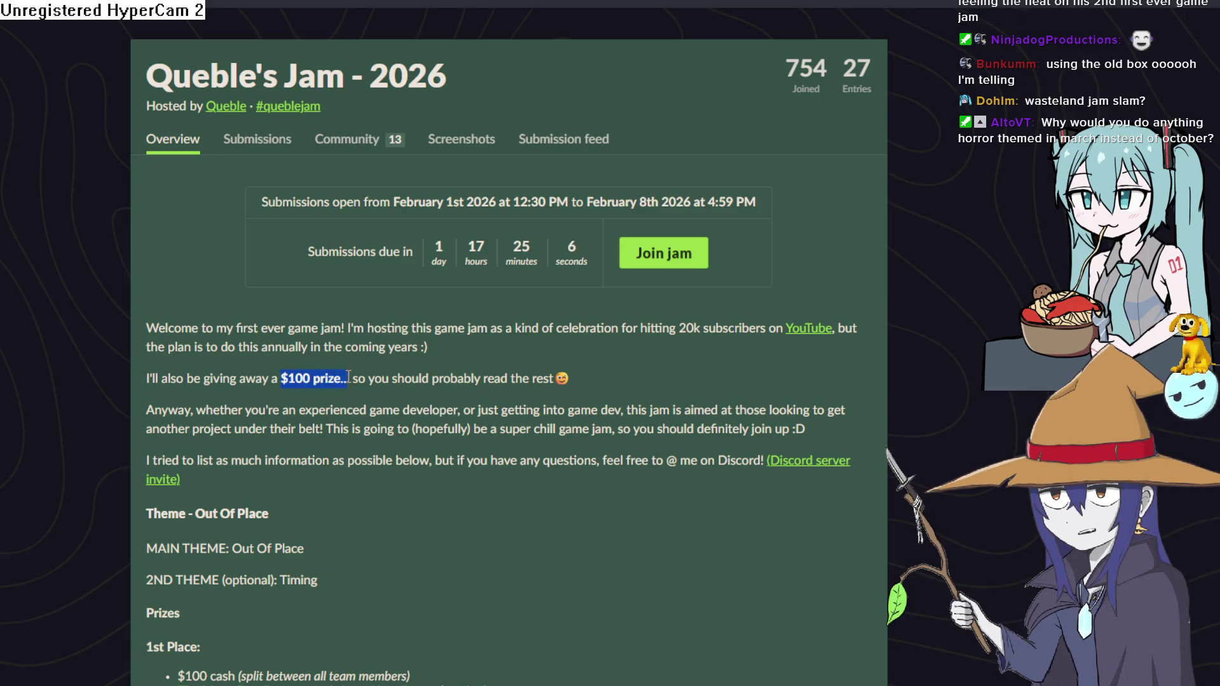
click(367, 382)
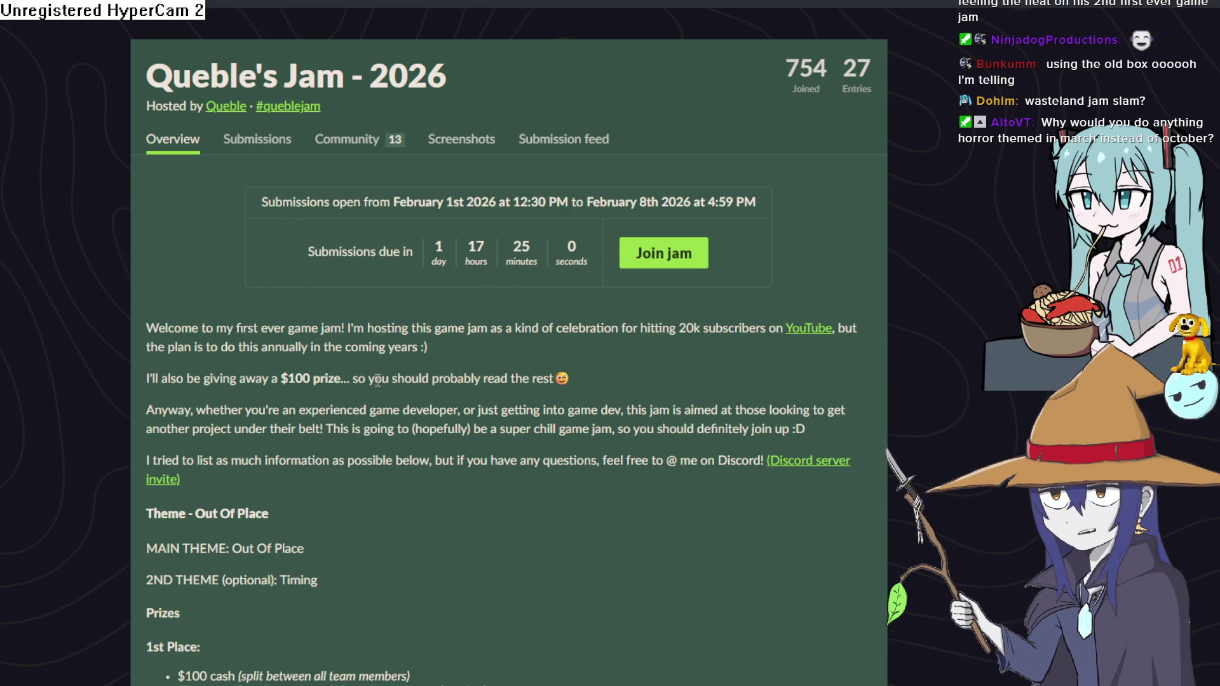
drag(353, 378, 479, 379)
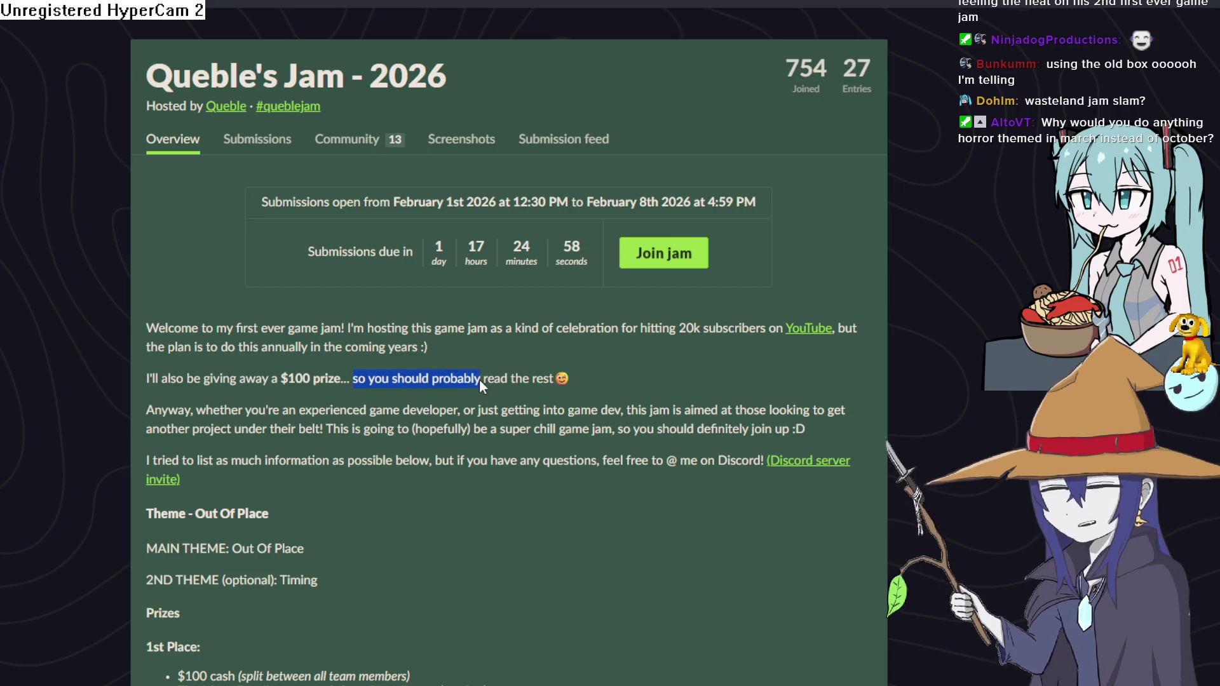
click(426, 389)
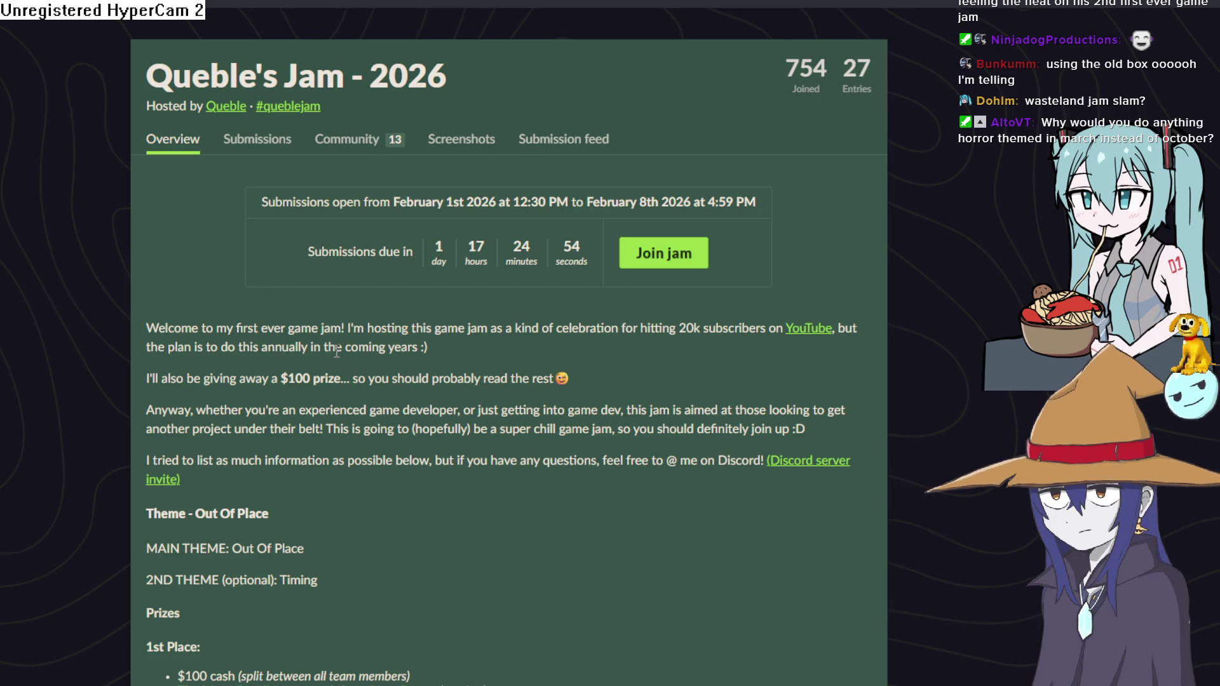
scroll(337, 343, down, 3)
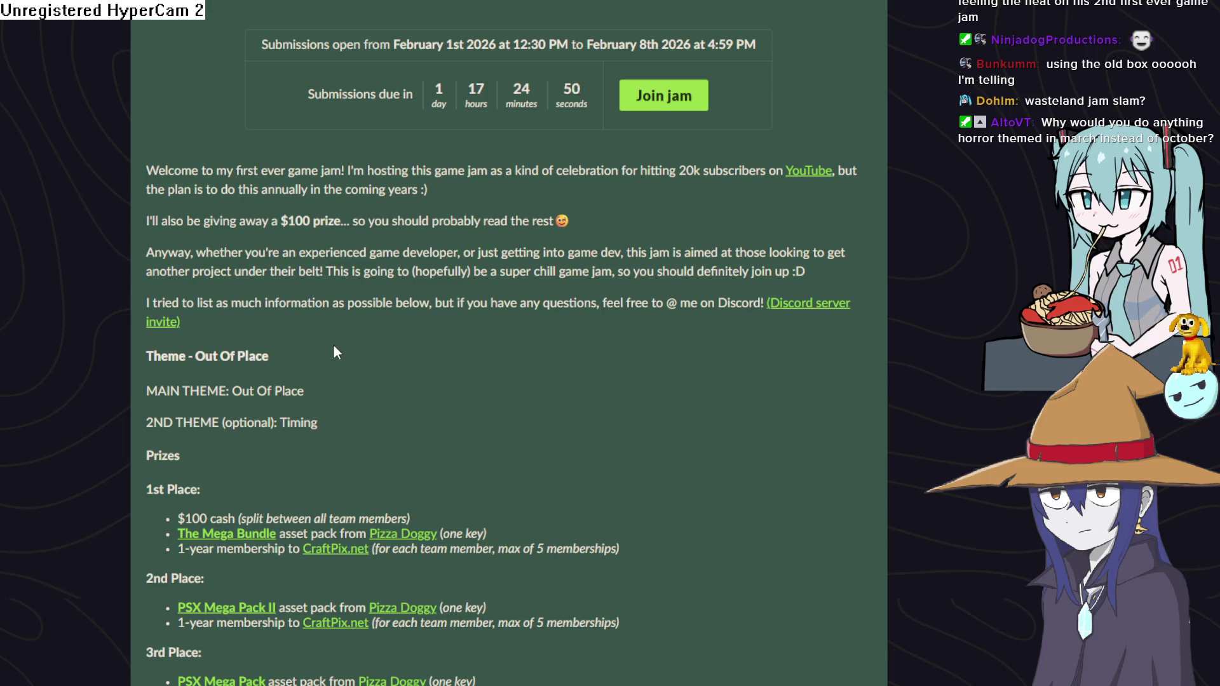
scroll(333, 344, up, 3)
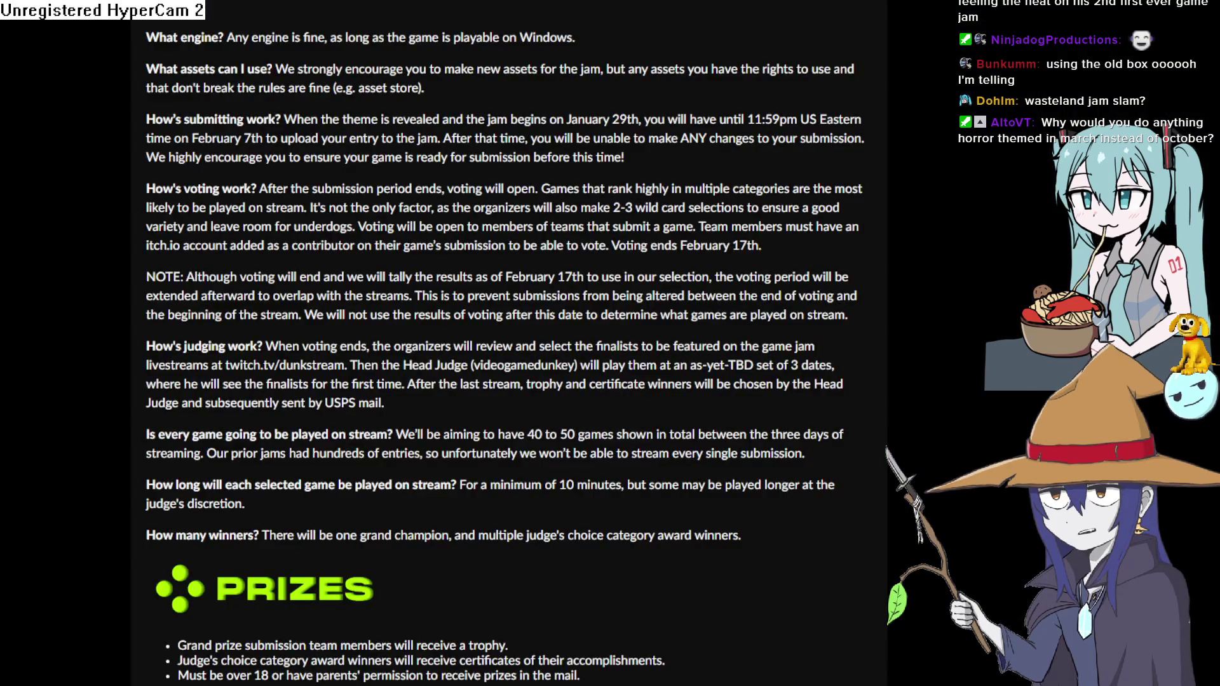
Scroll up the Bigmode Game Jam 2026 page to the SLICK theme and RULES
scroll(364, 120, up, 10)
scroll(364, 120, up, 2)
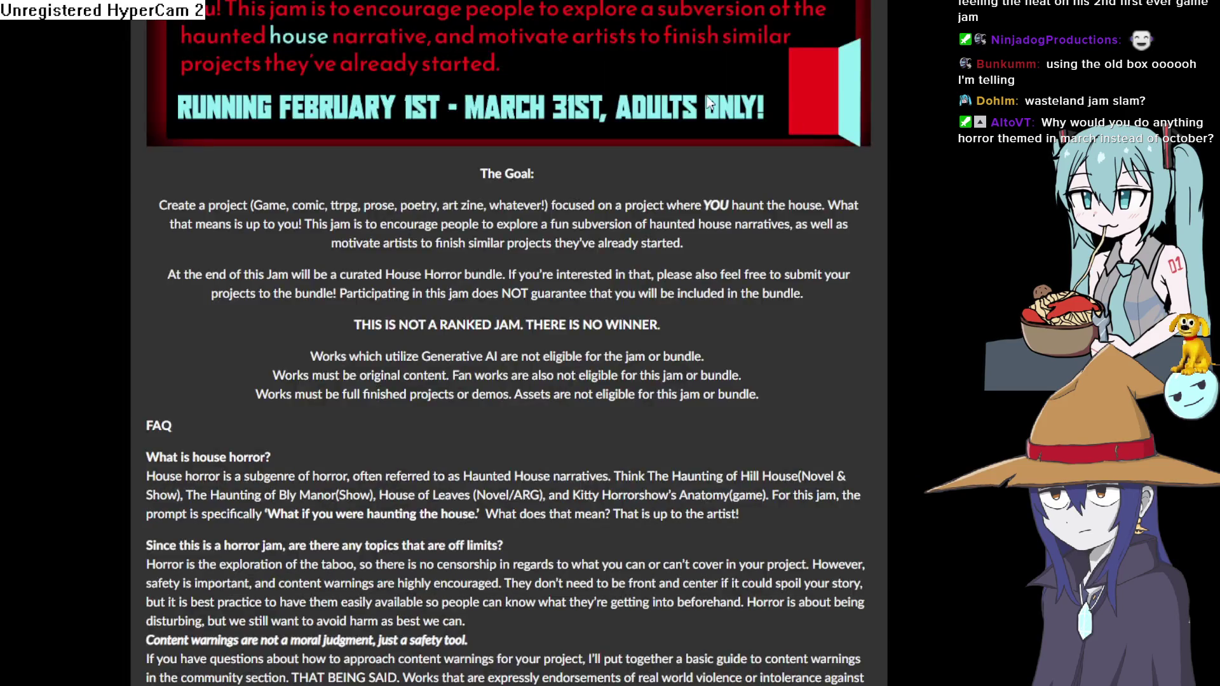
scroll(845, 124, up, 10)
scroll(842, 124, down, 5)
scroll(519, 171, up, 5)
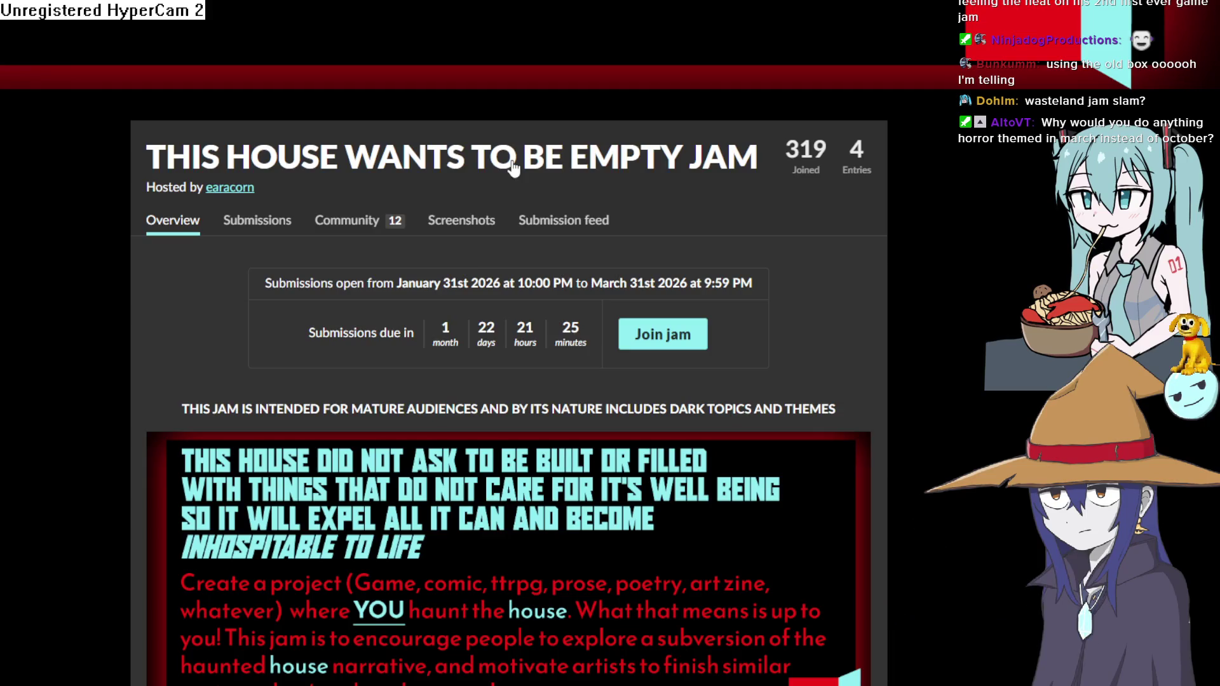
Scroll over the house jam's banner and submissions grid, then open the host's profile
scroll(516, 168, down, 5)
scroll(515, 167, down, 6)
scroll(520, 153, up, 4)
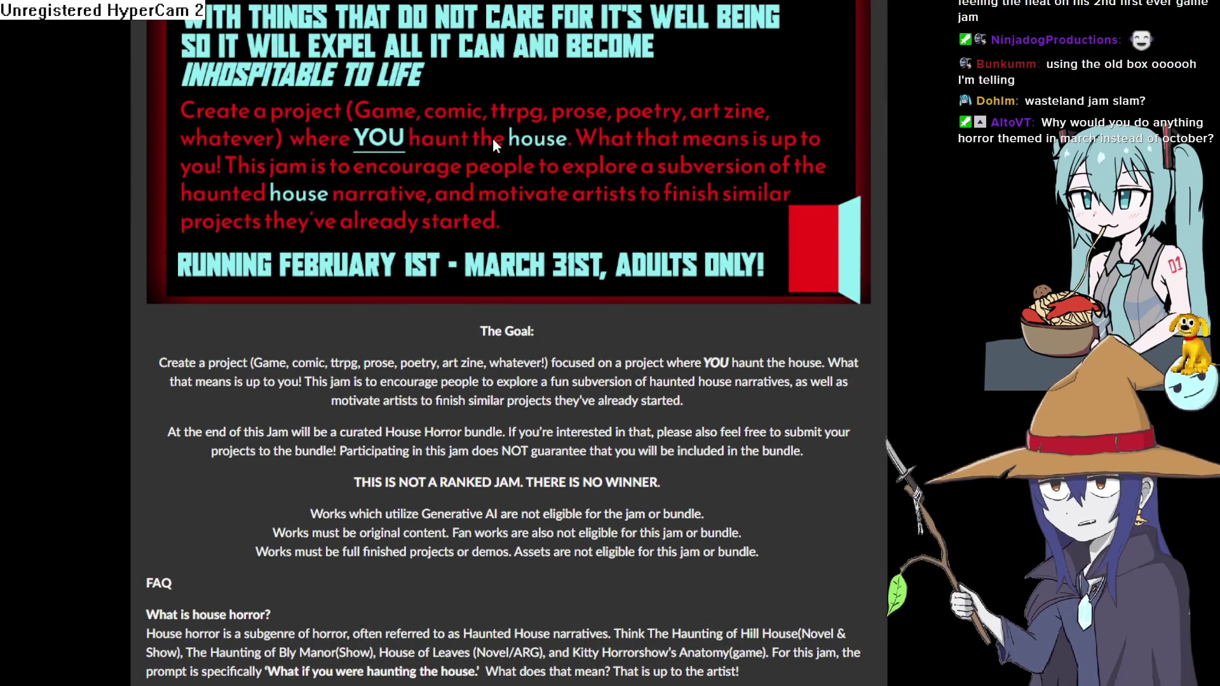
scroll(483, 121, up, 10)
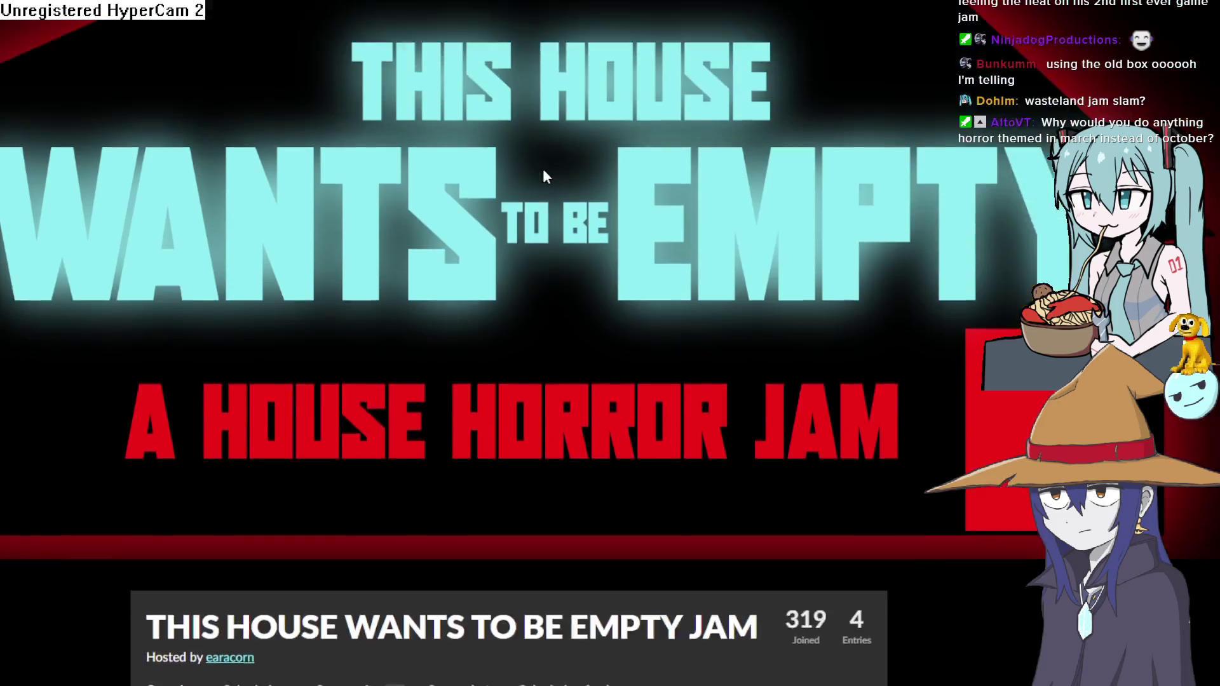
scroll(544, 168, down, 4)
scroll(547, 164, down, 20)
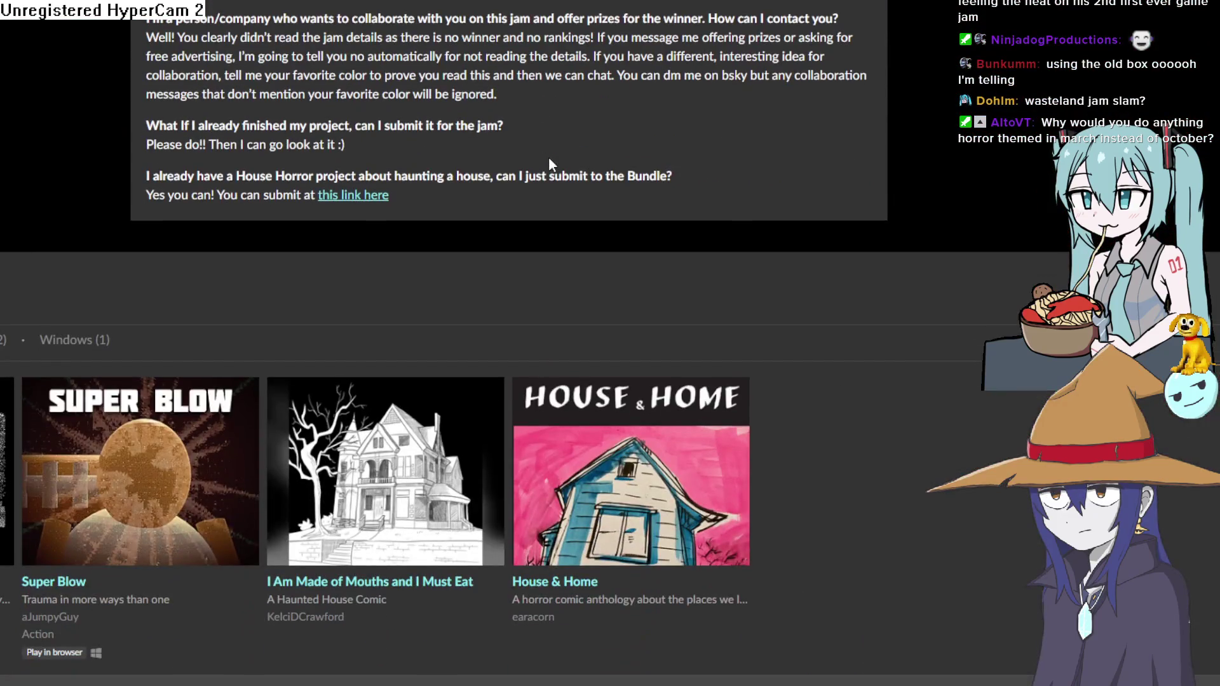
mouse_move(4, 399)
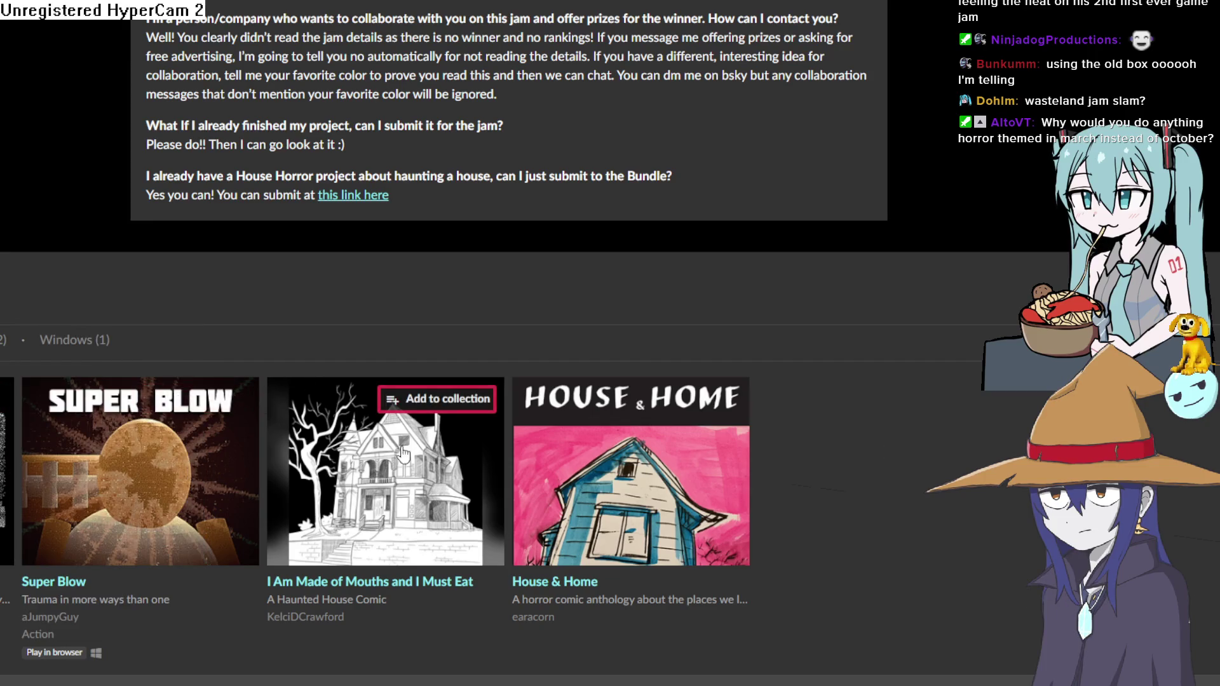
scroll(583, 481, up, 20)
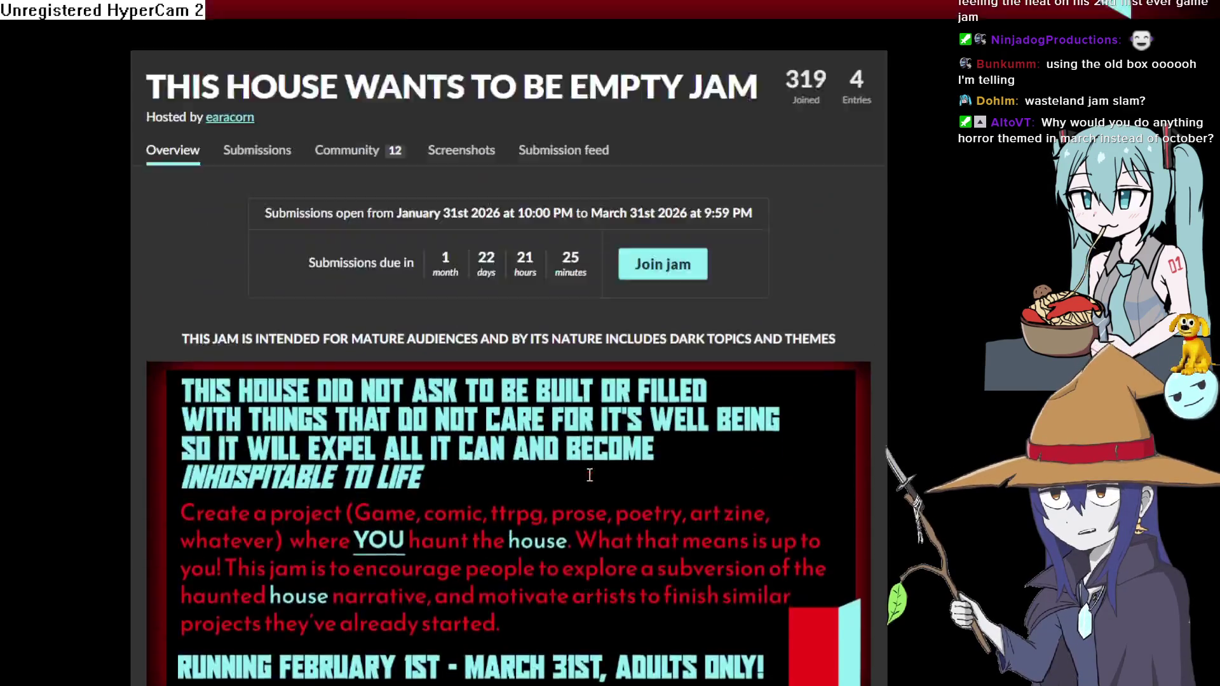
scroll(583, 479, down, 8)
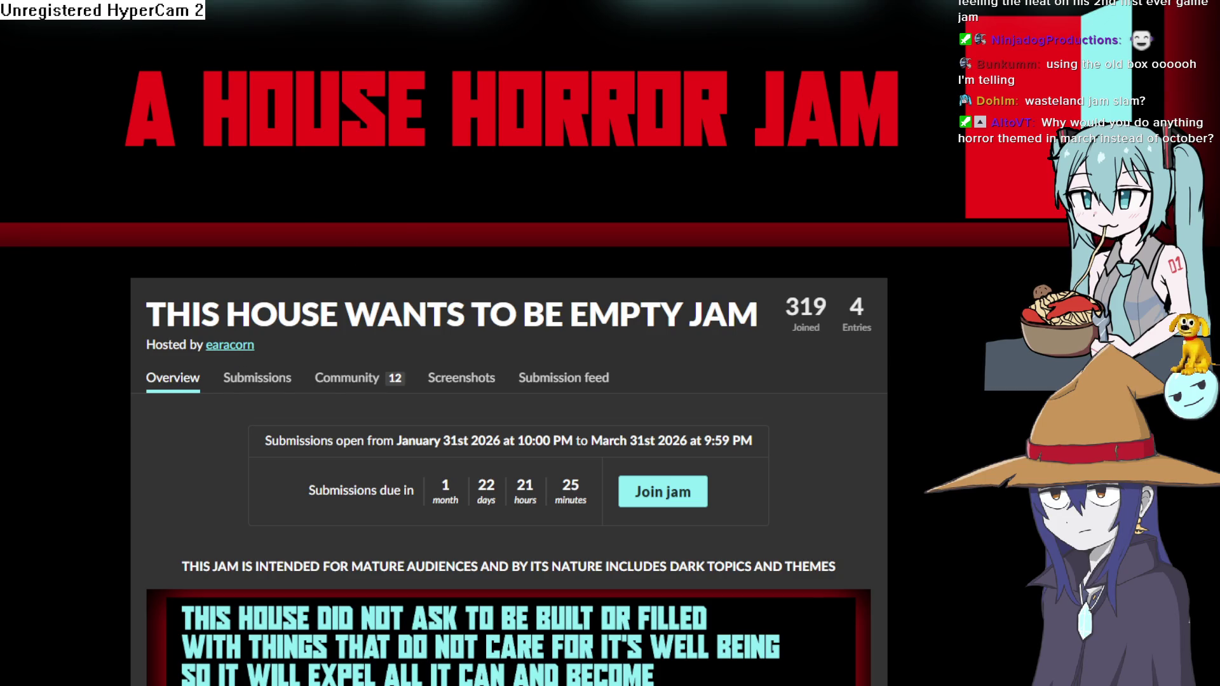
click(239, 350)
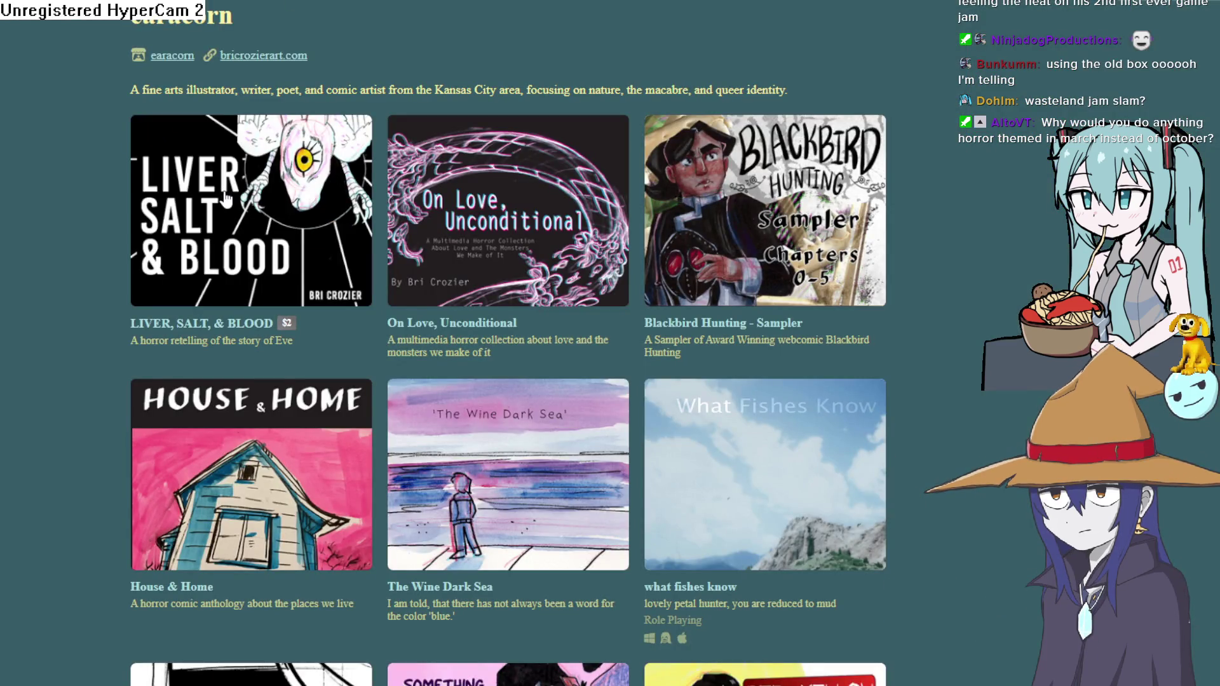
Scroll down through the artist's itch.io portfolio page, then back up a little
scroll(226, 198, down, 6)
scroll(227, 195, down, 4)
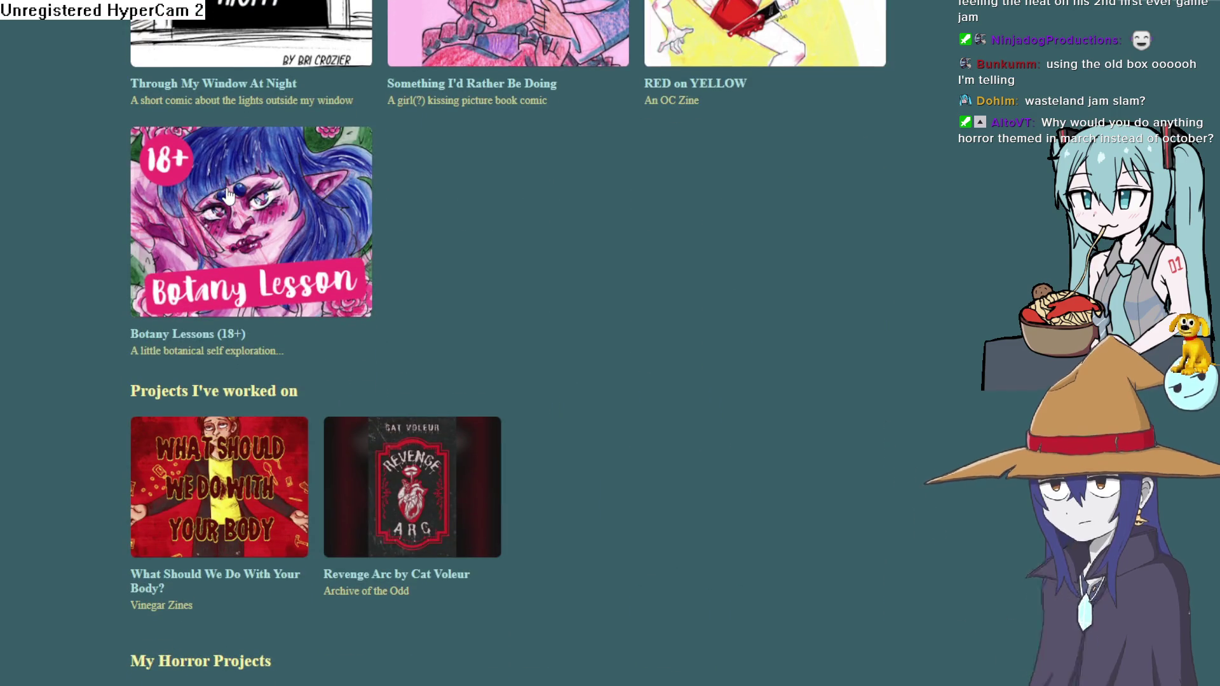
scroll(228, 195, down, 7)
scroll(223, 202, down, 5)
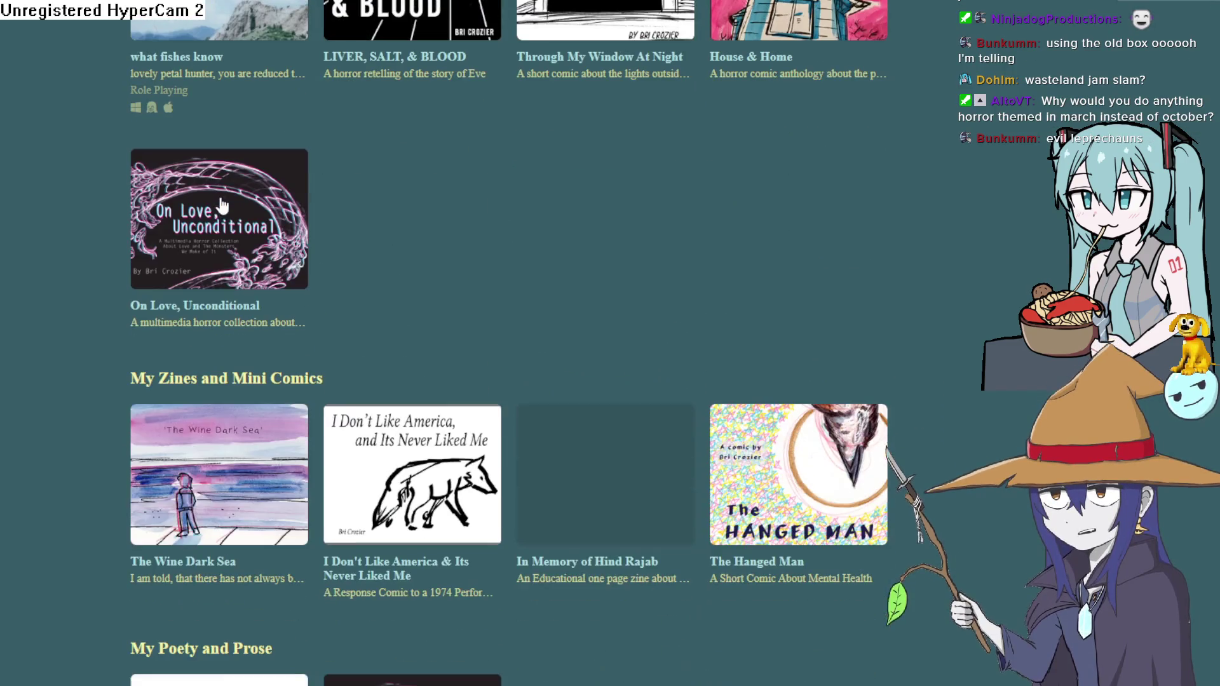
scroll(220, 210, up, 5)
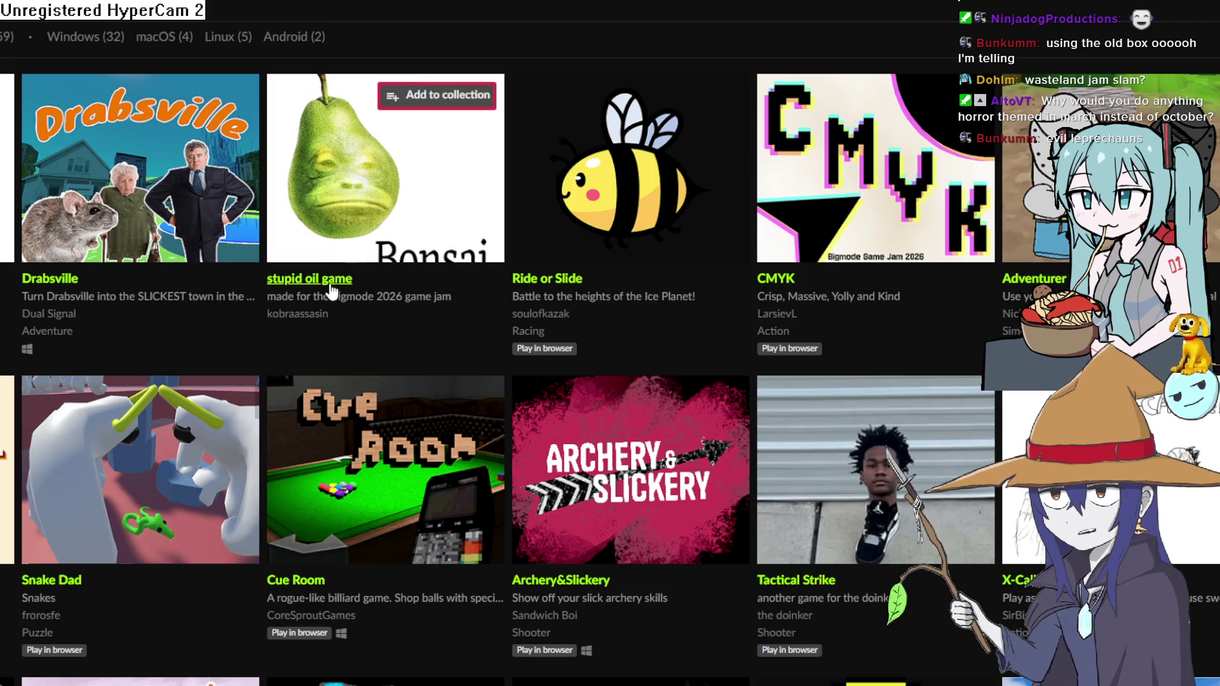
Open the stupid oil game entry, show and hide its More information details, then go back
mouse_move(365, 225)
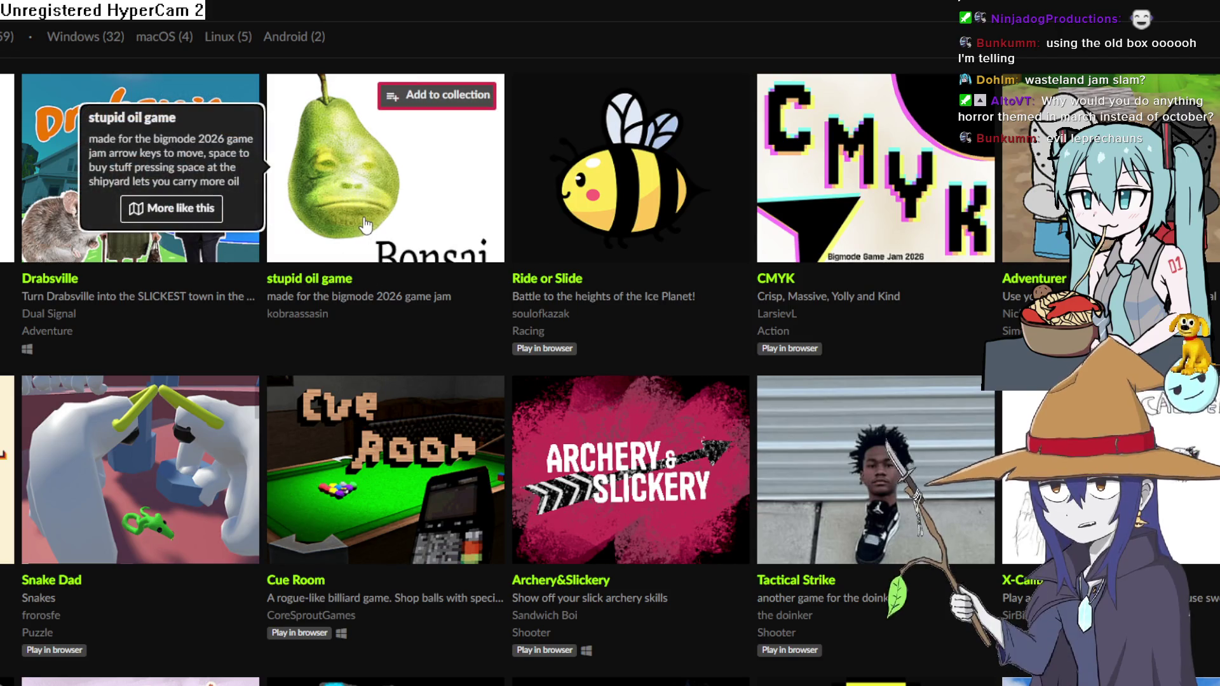
click(365, 225)
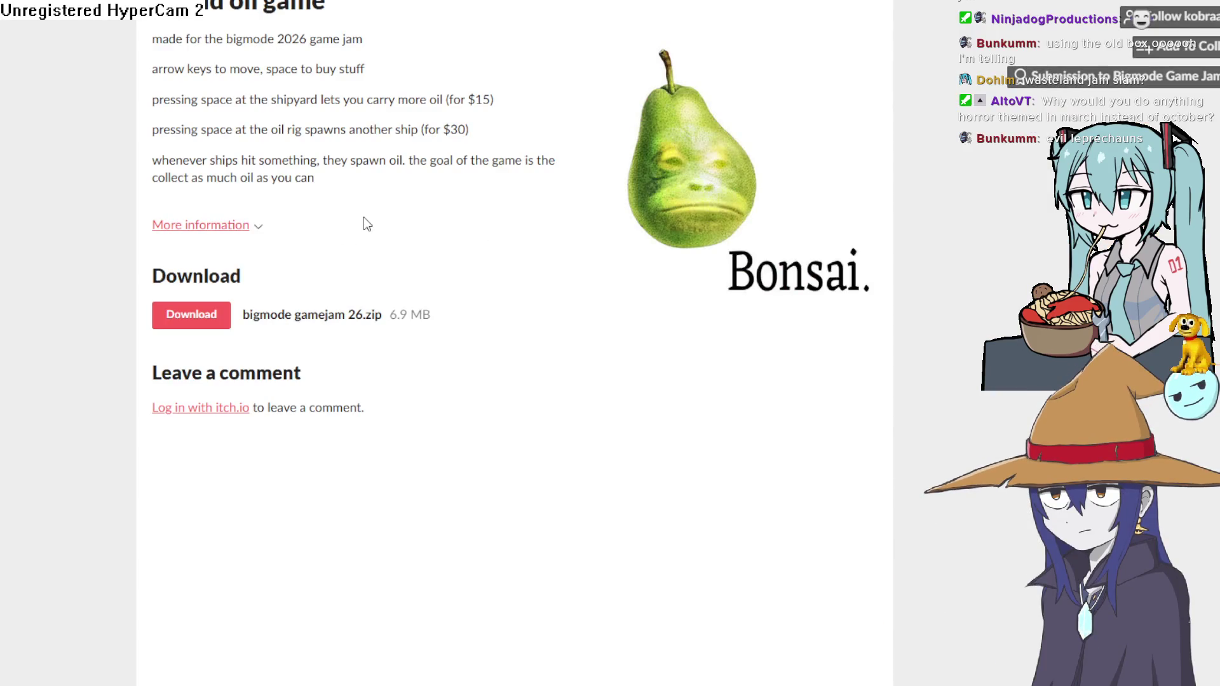
click(228, 233)
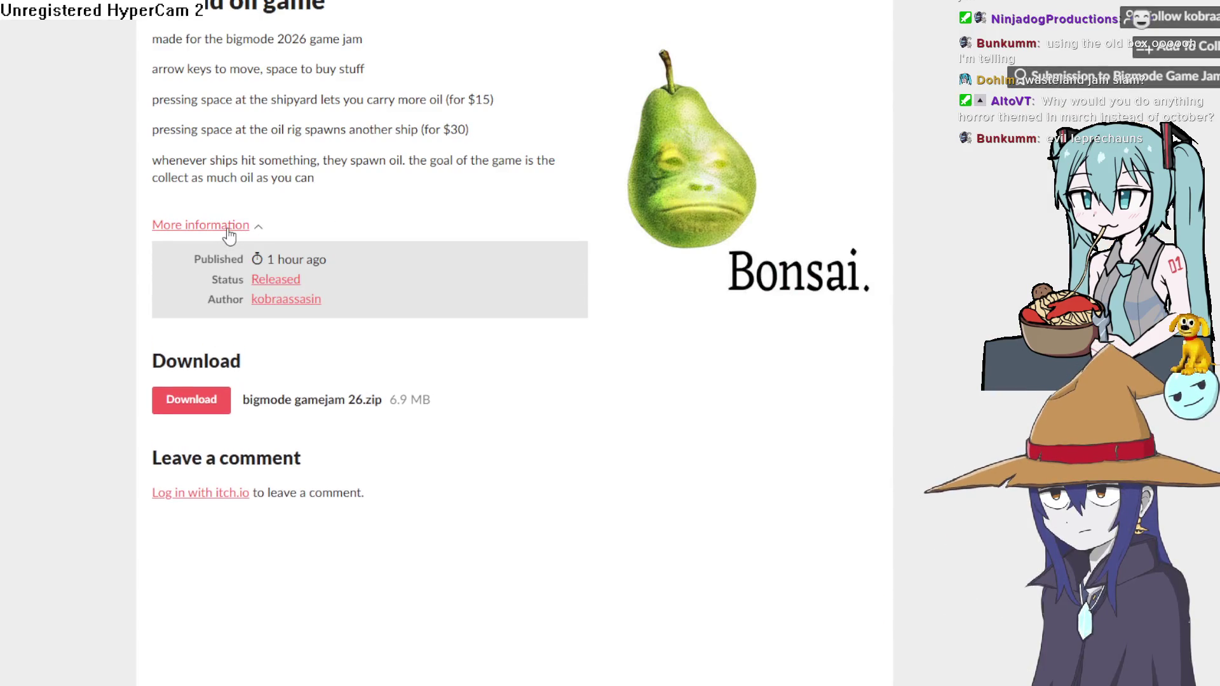
click(228, 232)
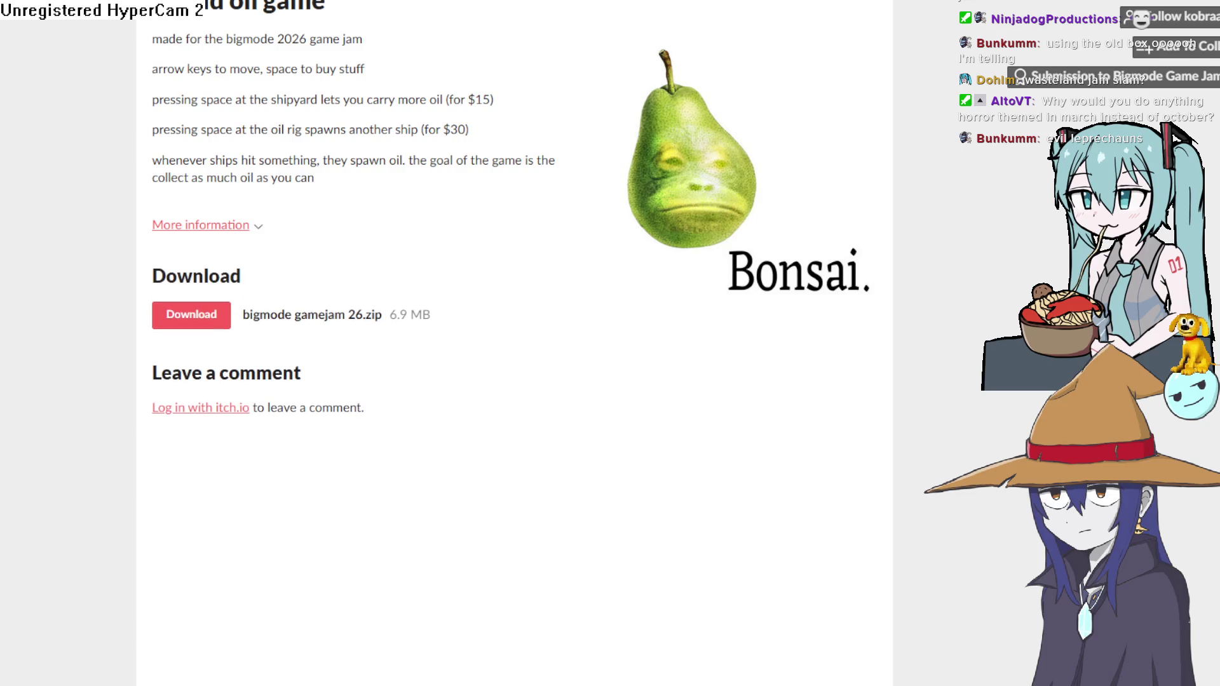
key(alt+Left)
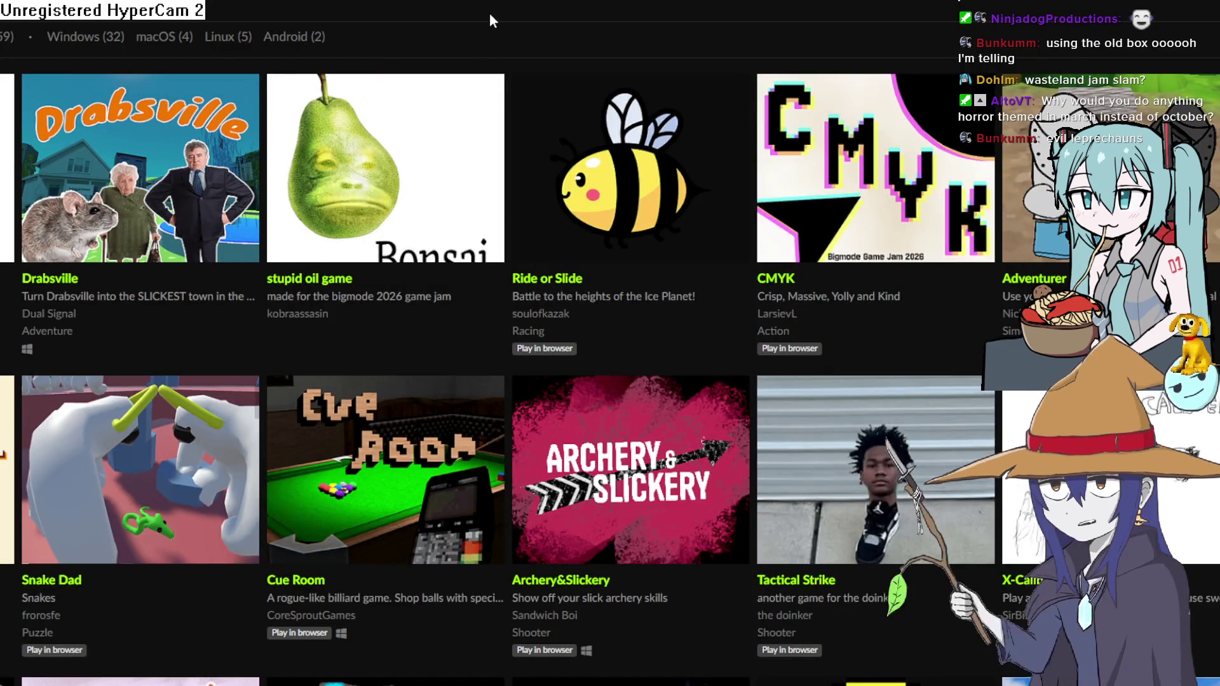
Scroll the jam page up to its Rules and Q&A section
mouse_move(376, 150)
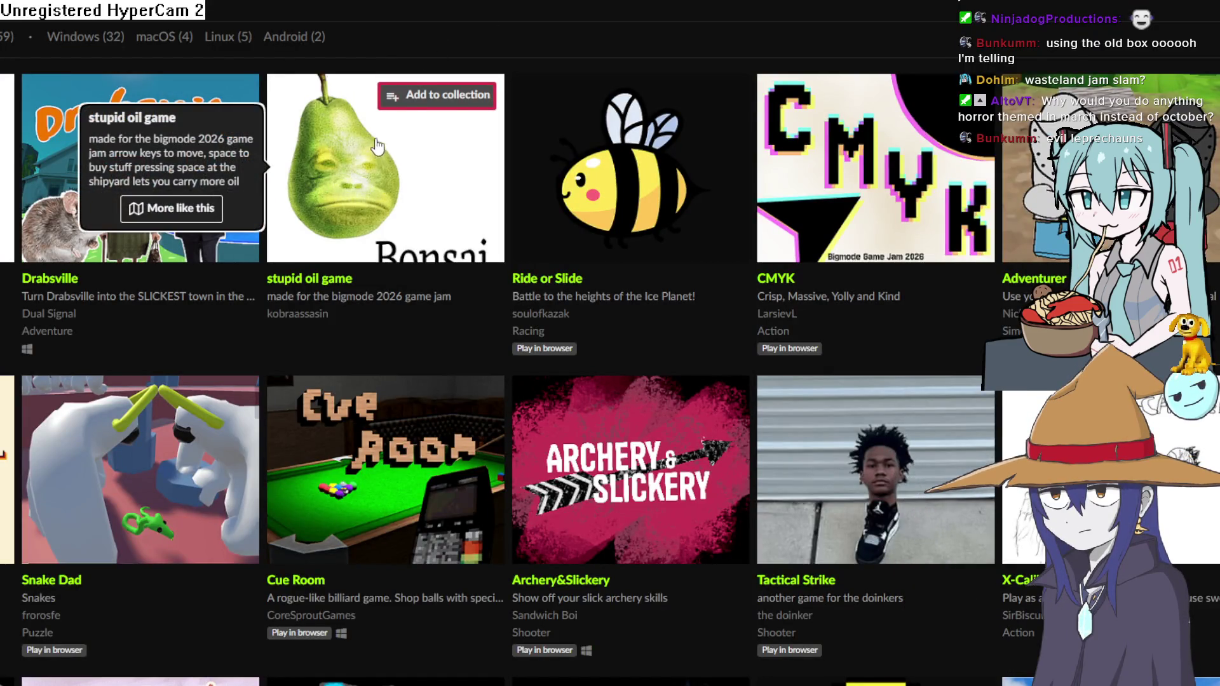
scroll(376, 147, down, 10)
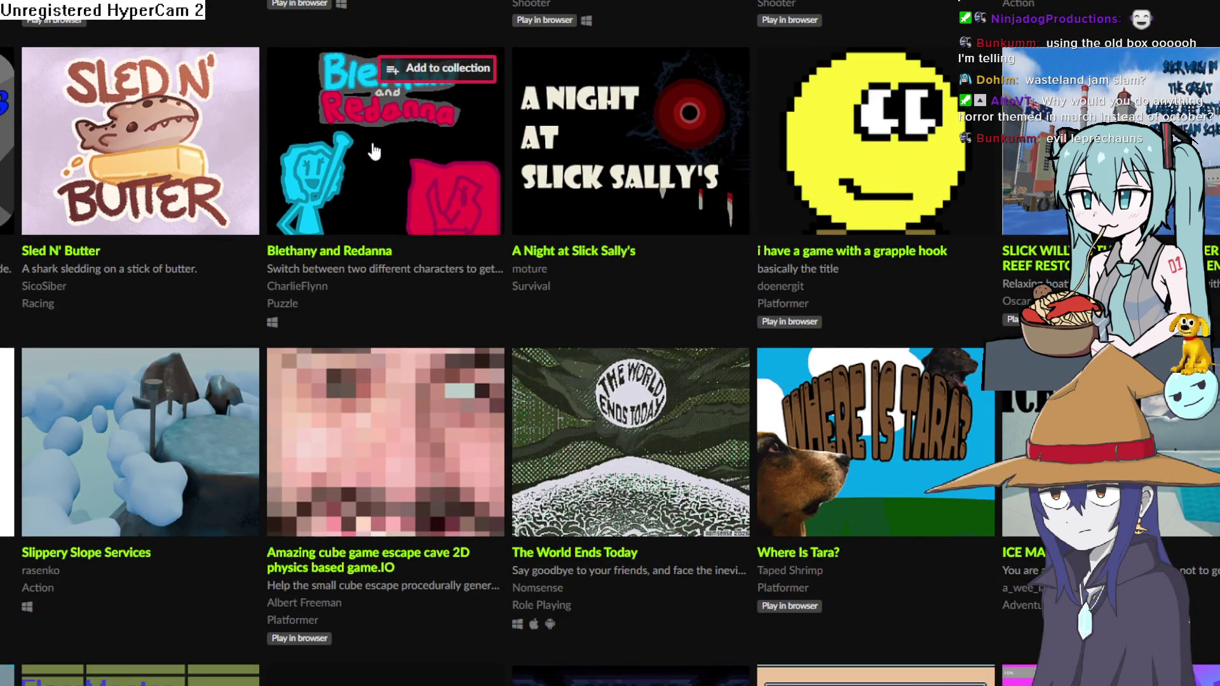
scroll(374, 152, up, 7)
scroll(366, 147, up, 3)
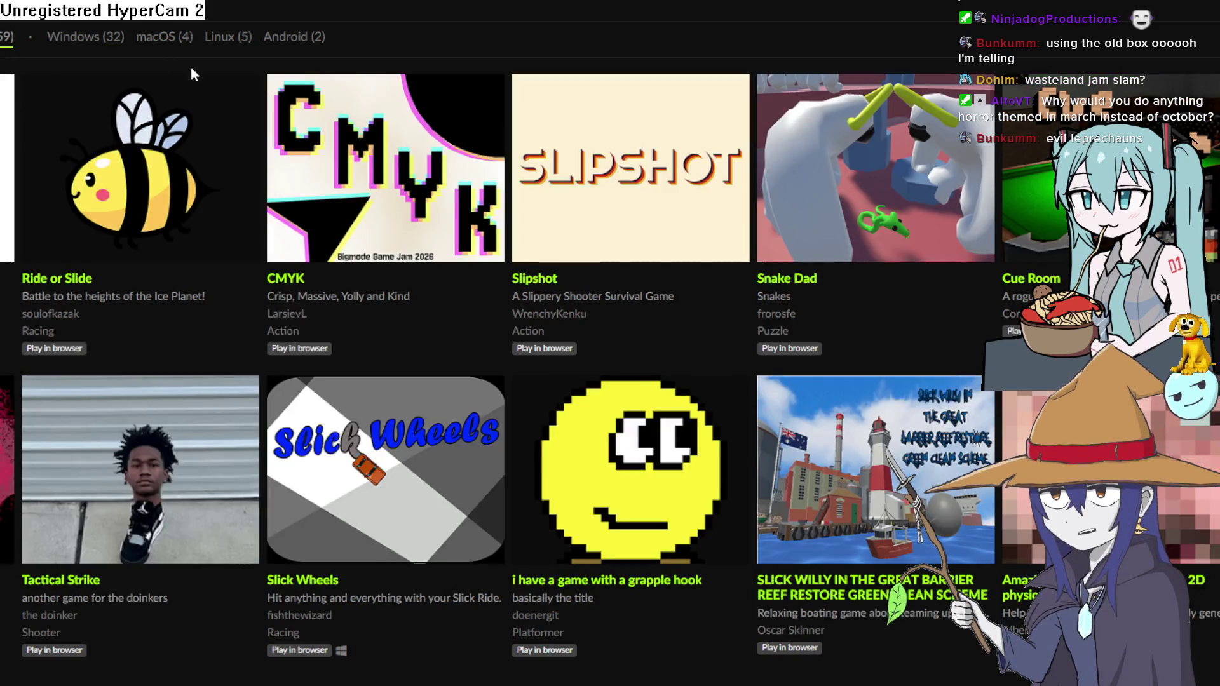
mouse_move(109, 244)
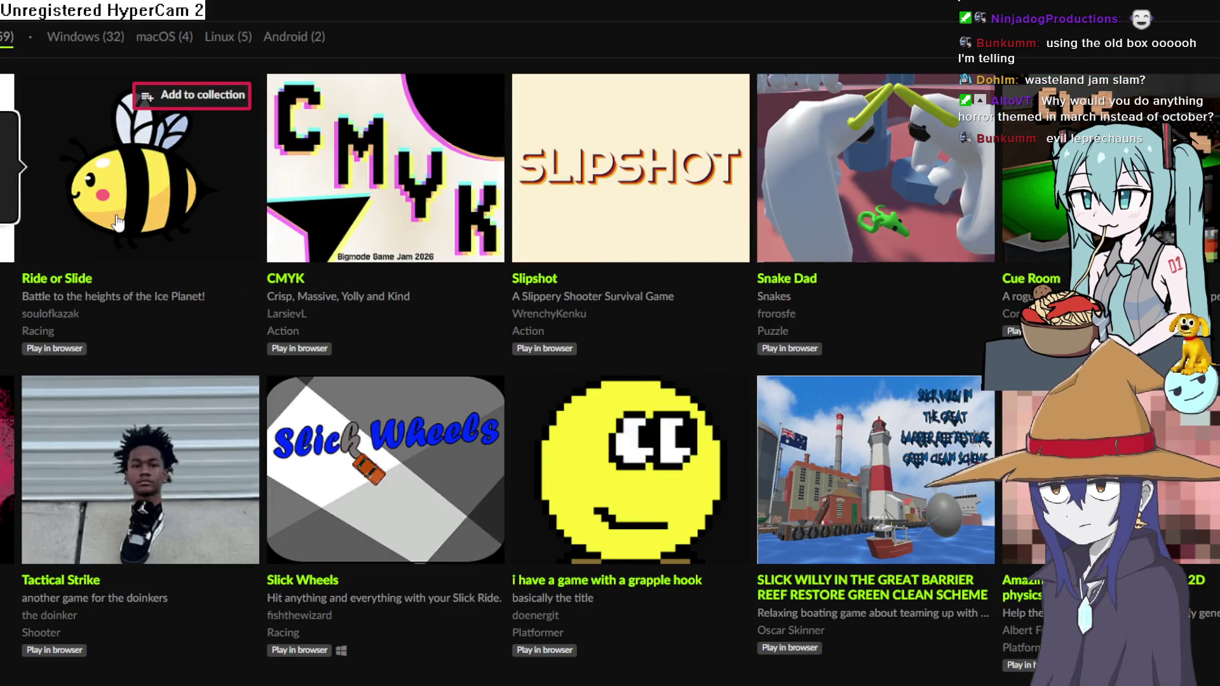
scroll(119, 219, down, 1)
scroll(119, 218, down, 5)
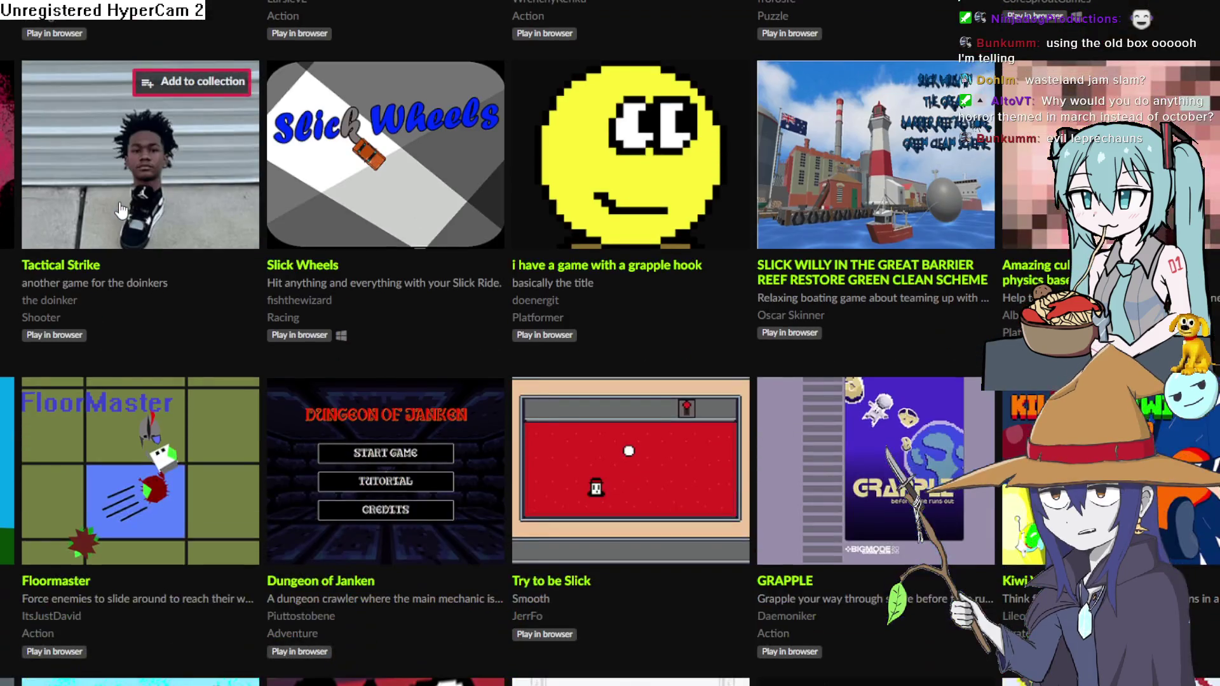
scroll(165, 212, up, 5)
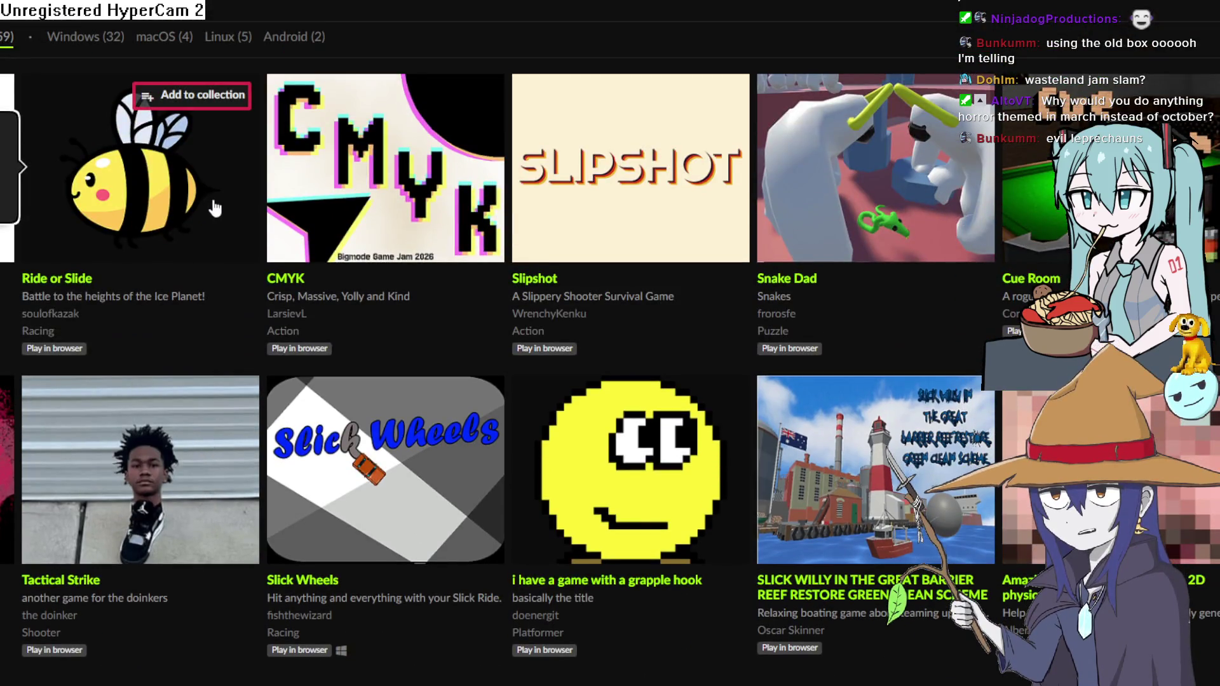
mouse_move(533, 169)
scroll(533, 169, up, 15)
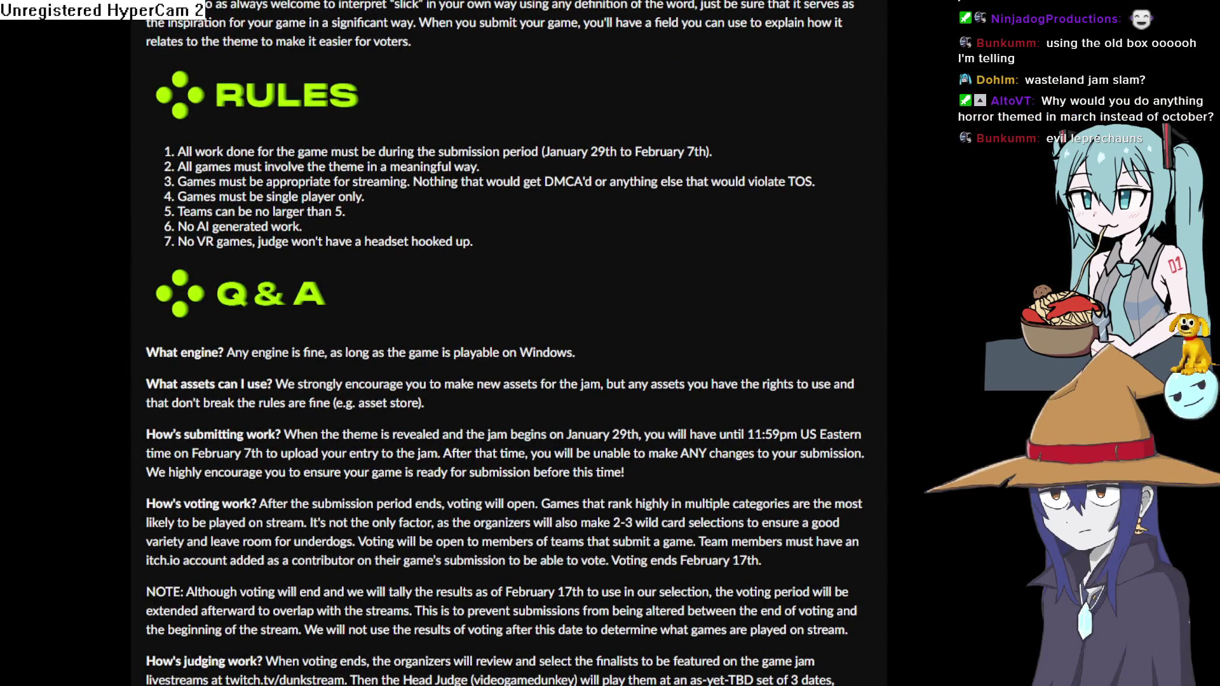
key(alt+Tab)
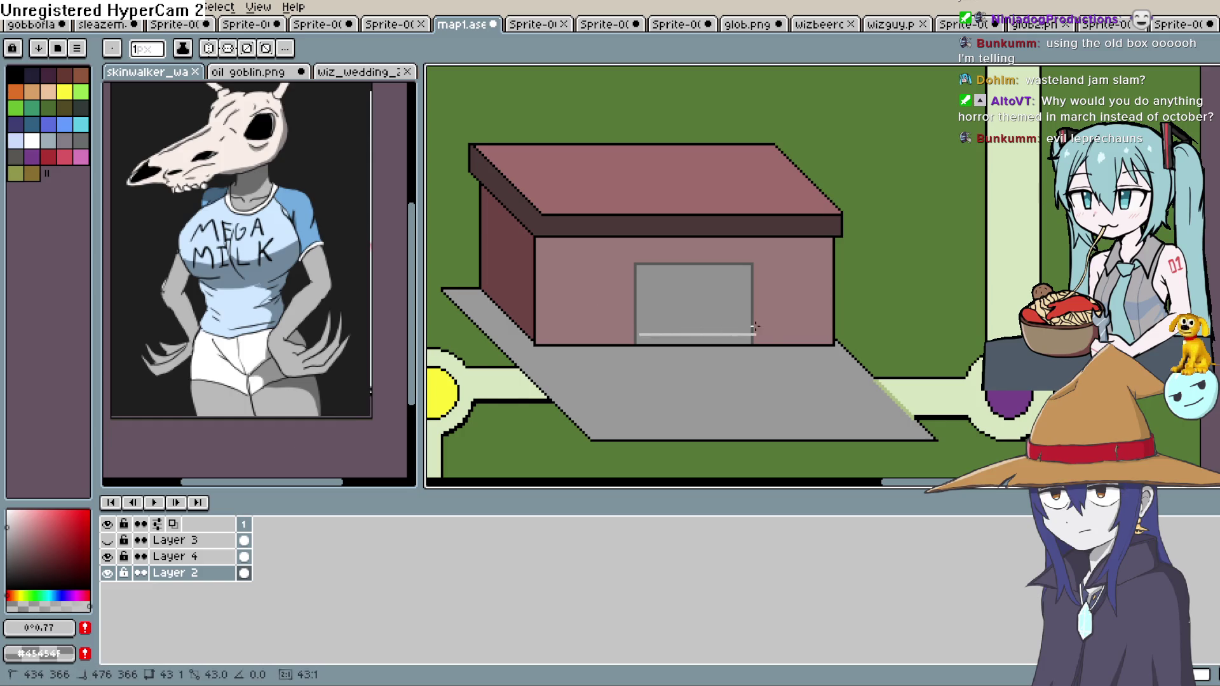
Draw four evenly spaced light-grey horizontal stripes across the garage door, bottom to top
scroll(754, 324, down, 2)
scroll(716, 327, up, 4)
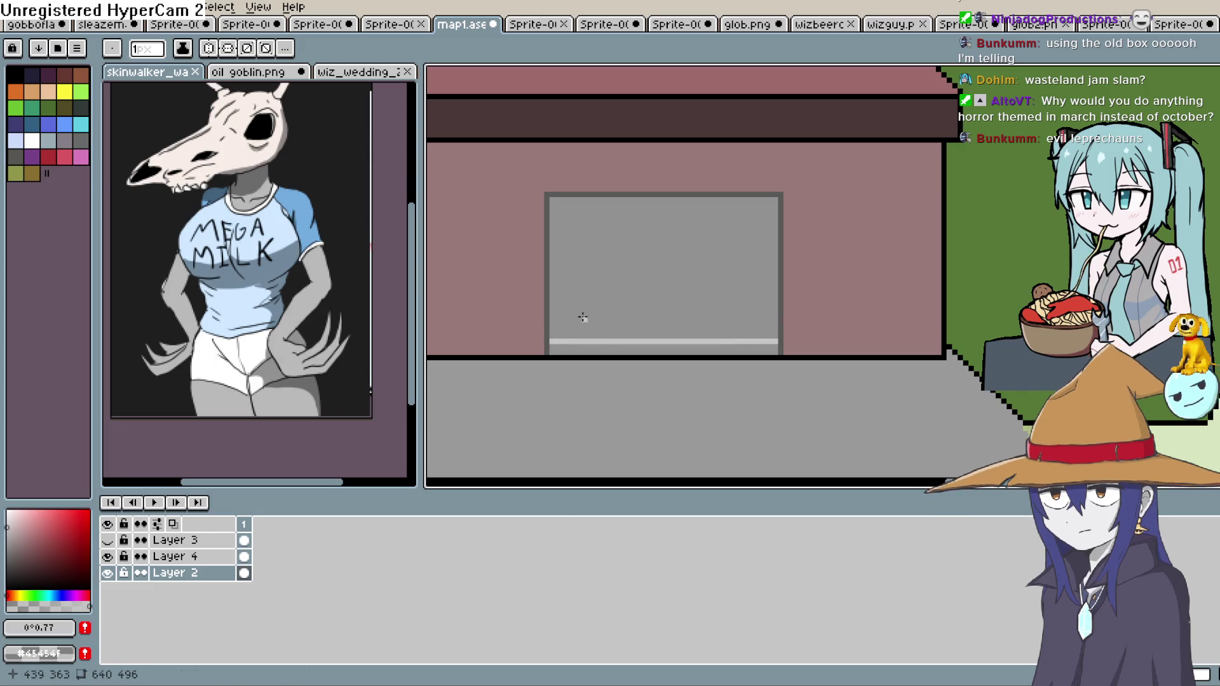
drag(550, 313, 775, 312)
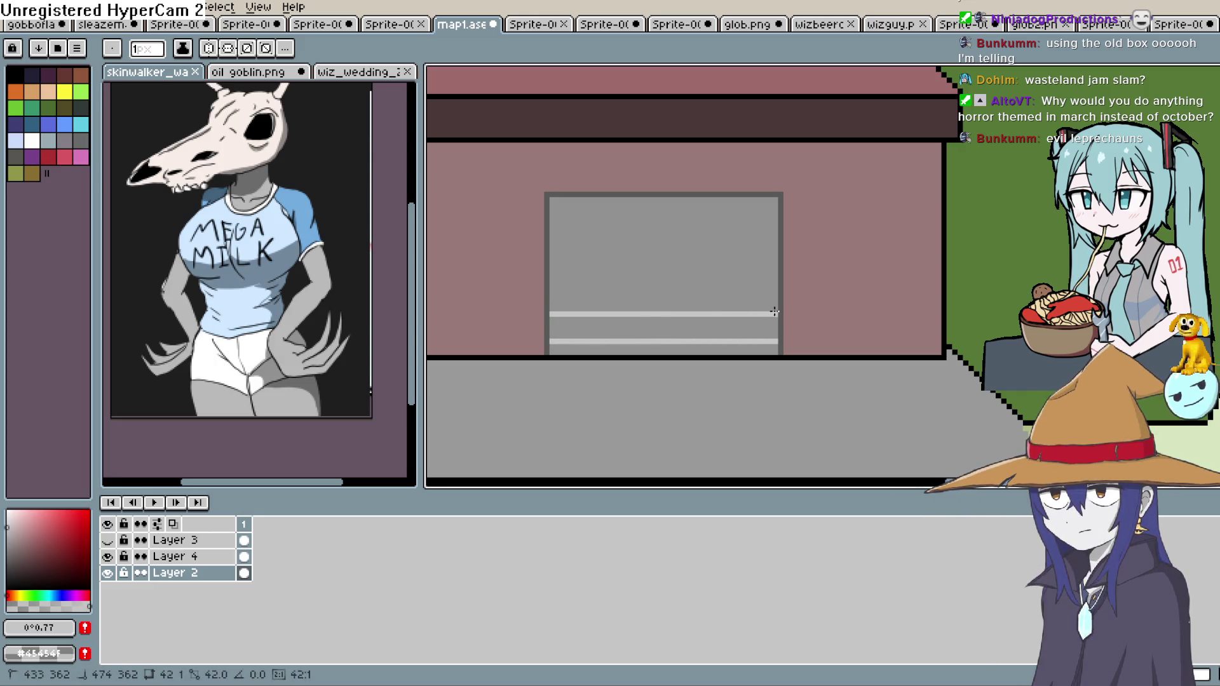
drag(550, 293, 773, 293)
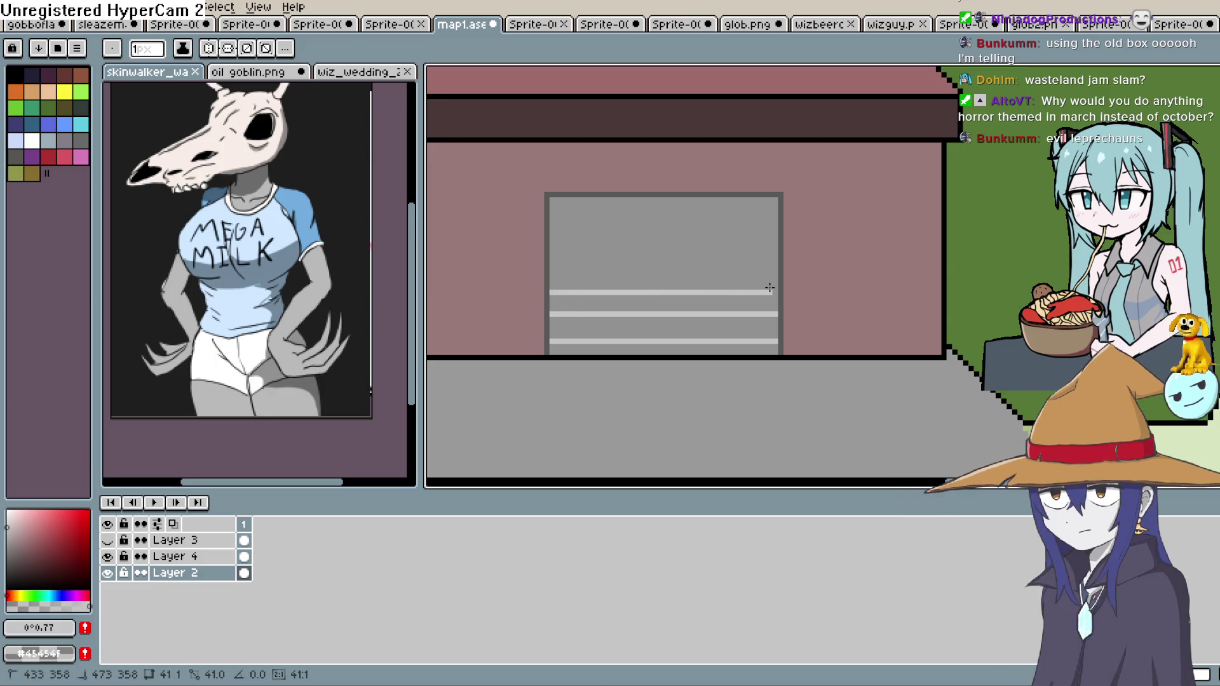
drag(550, 272, 777, 271)
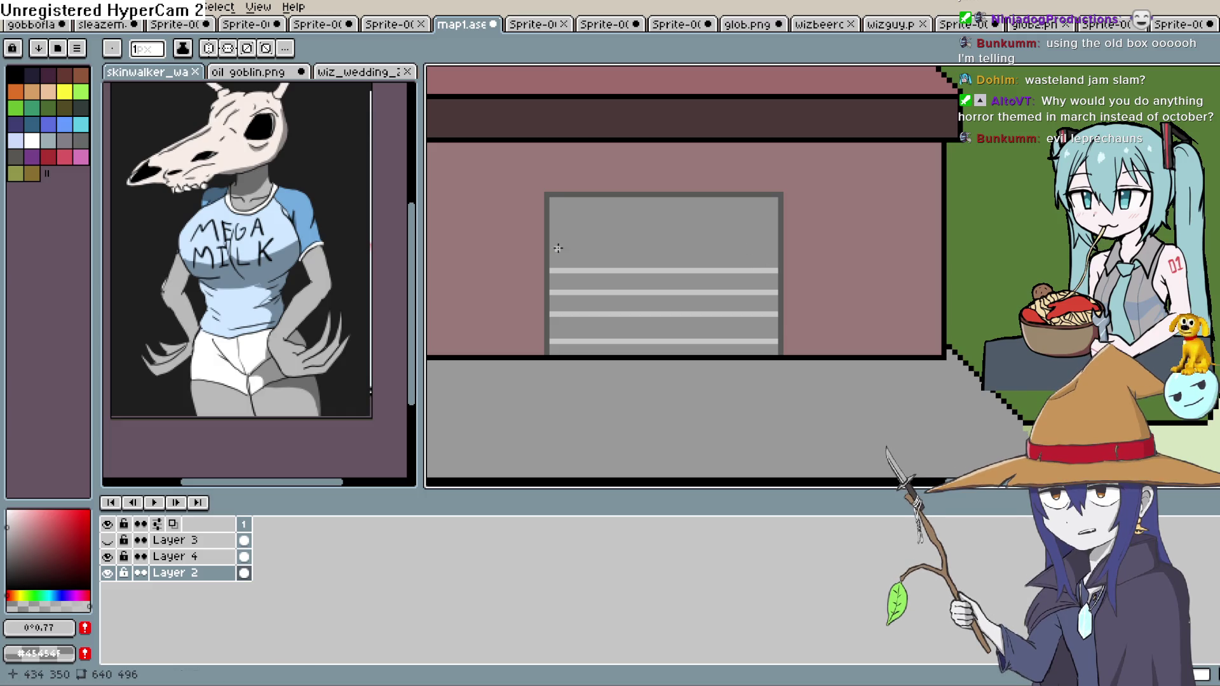
drag(550, 249, 776, 249)
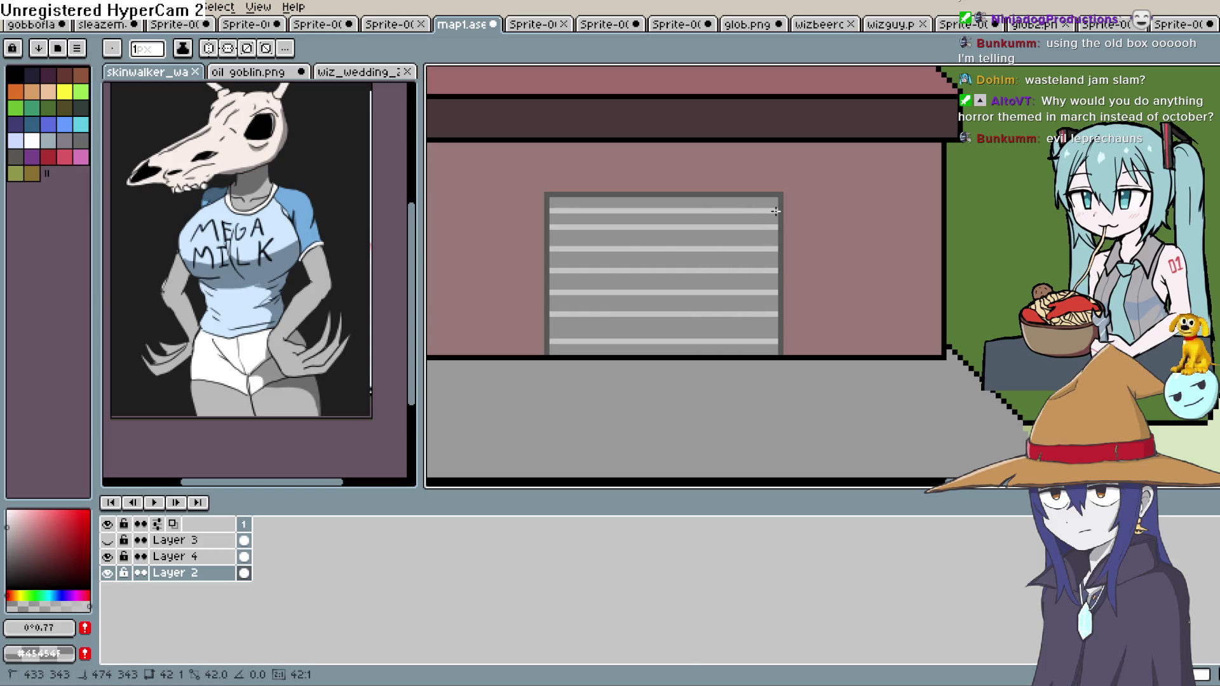
scroll(814, 231, down, 5)
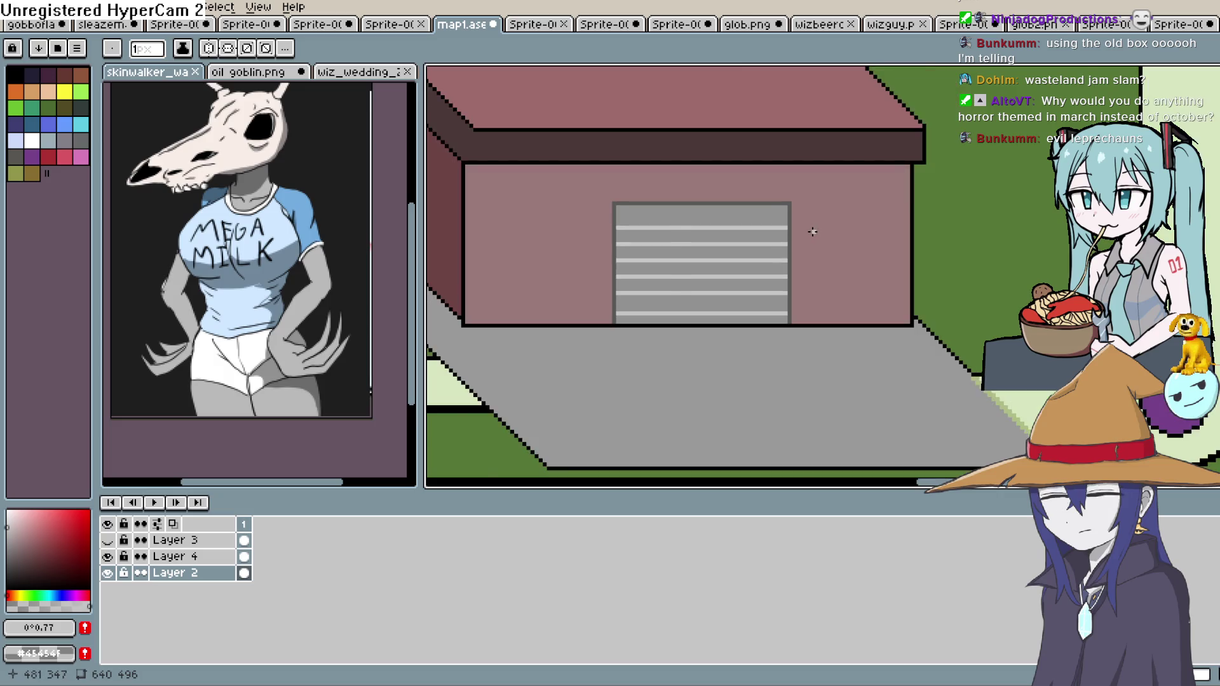
scroll(859, 280, up, 2)
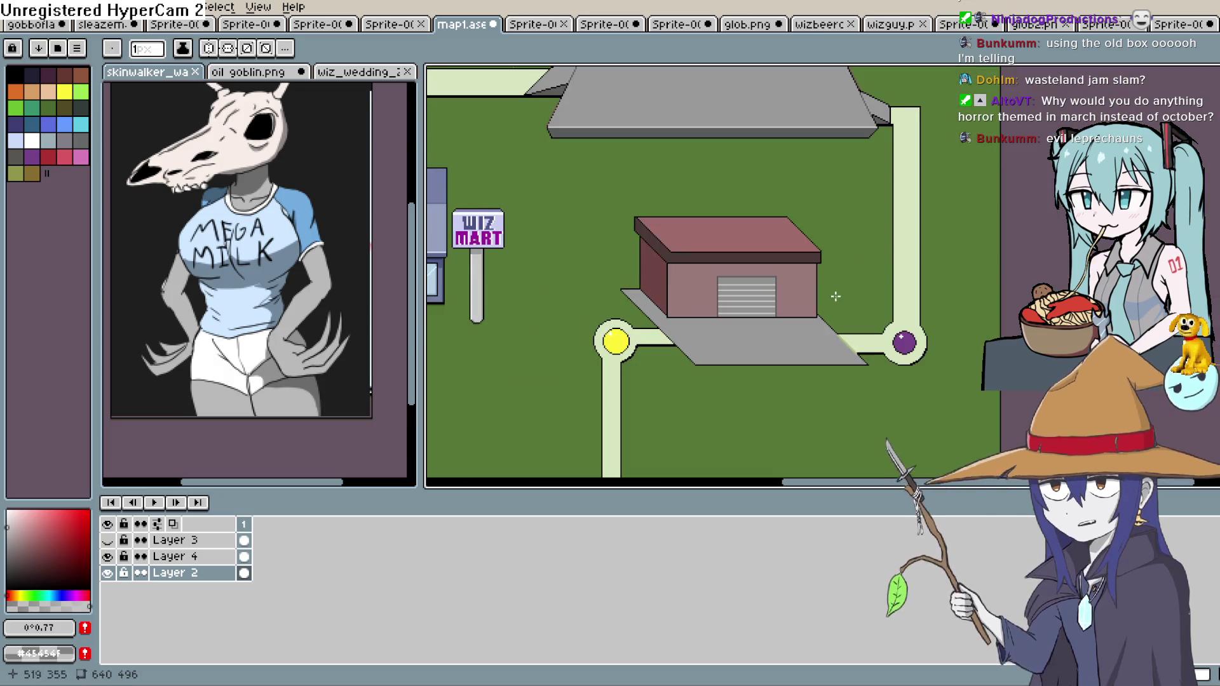
scroll(826, 295, up, 2)
drag(817, 294, 819, 322)
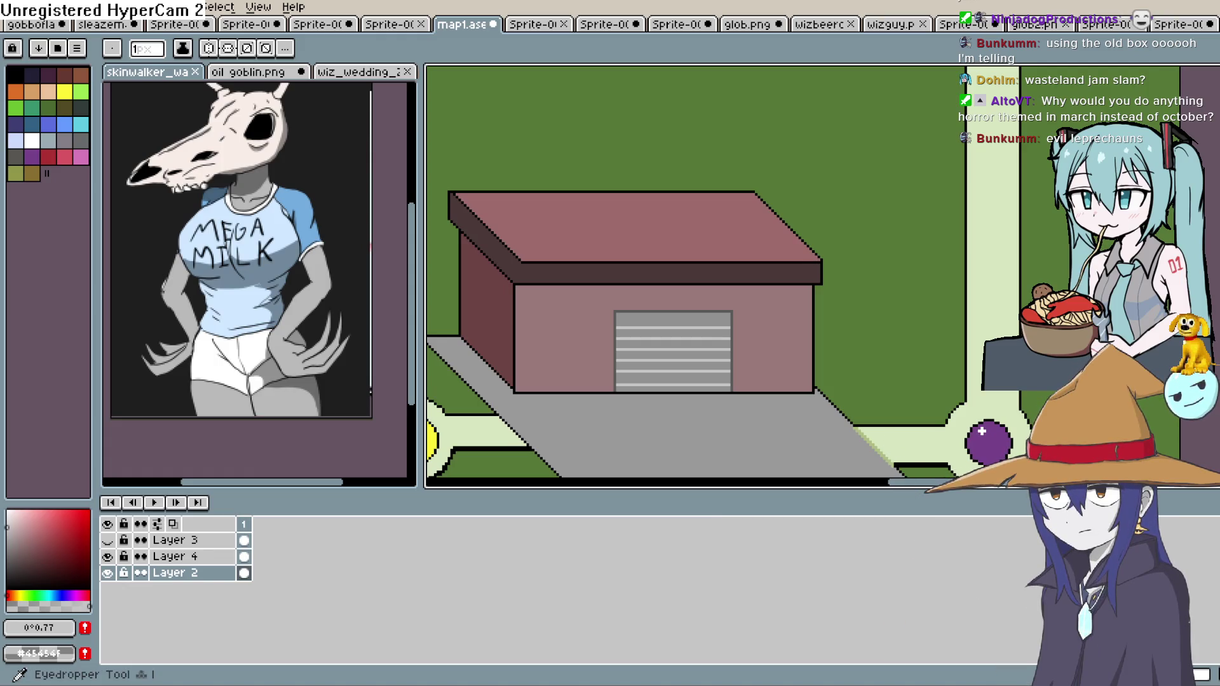
Draw a lighter roof-colour highlight line along the building's roof edge
click(738, 223)
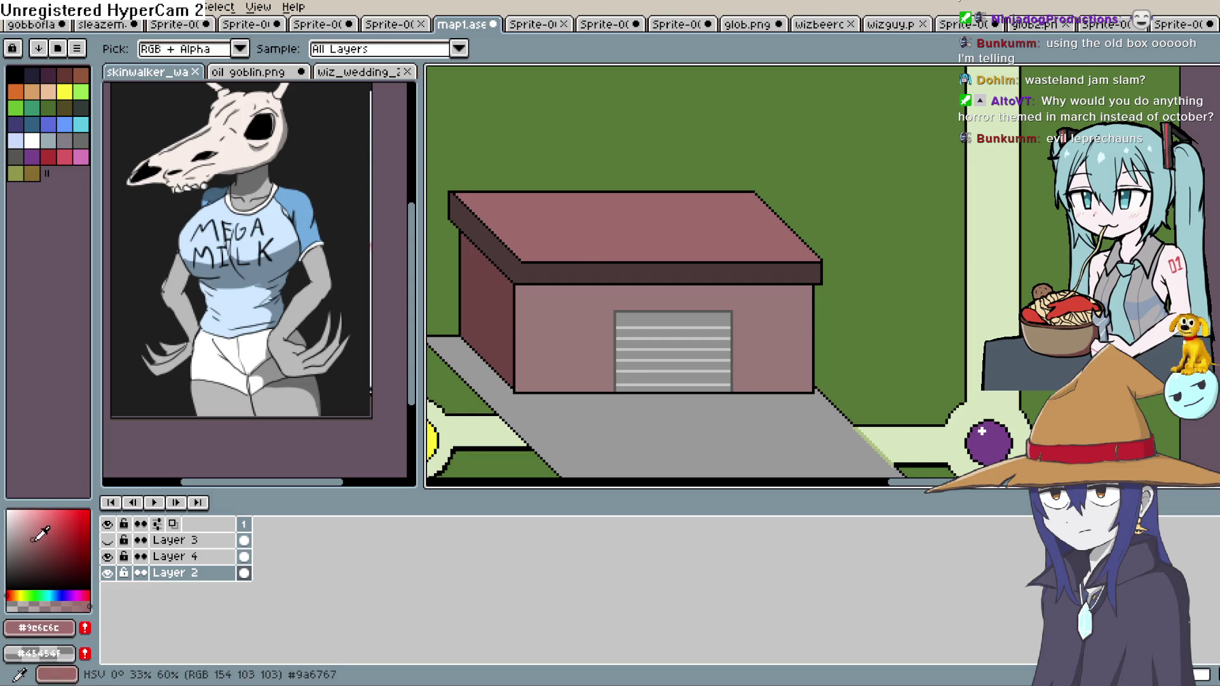
drag(31, 540, 22, 533)
key(shift+l)
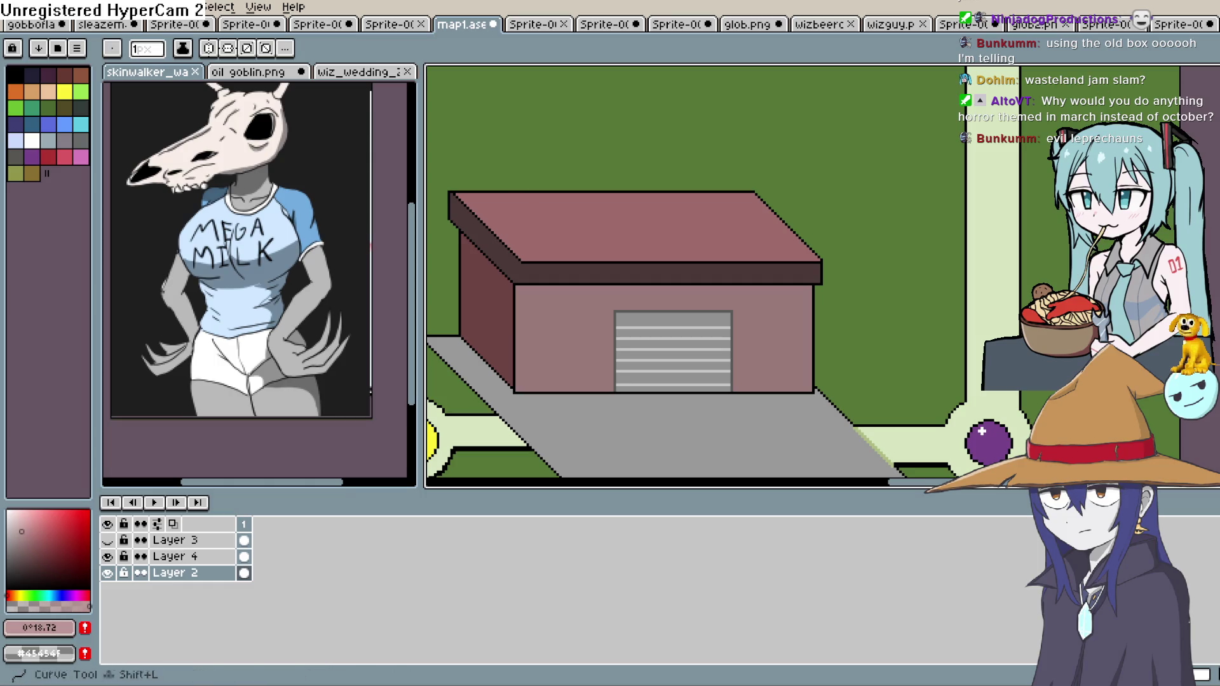
drag(524, 261, 629, 261)
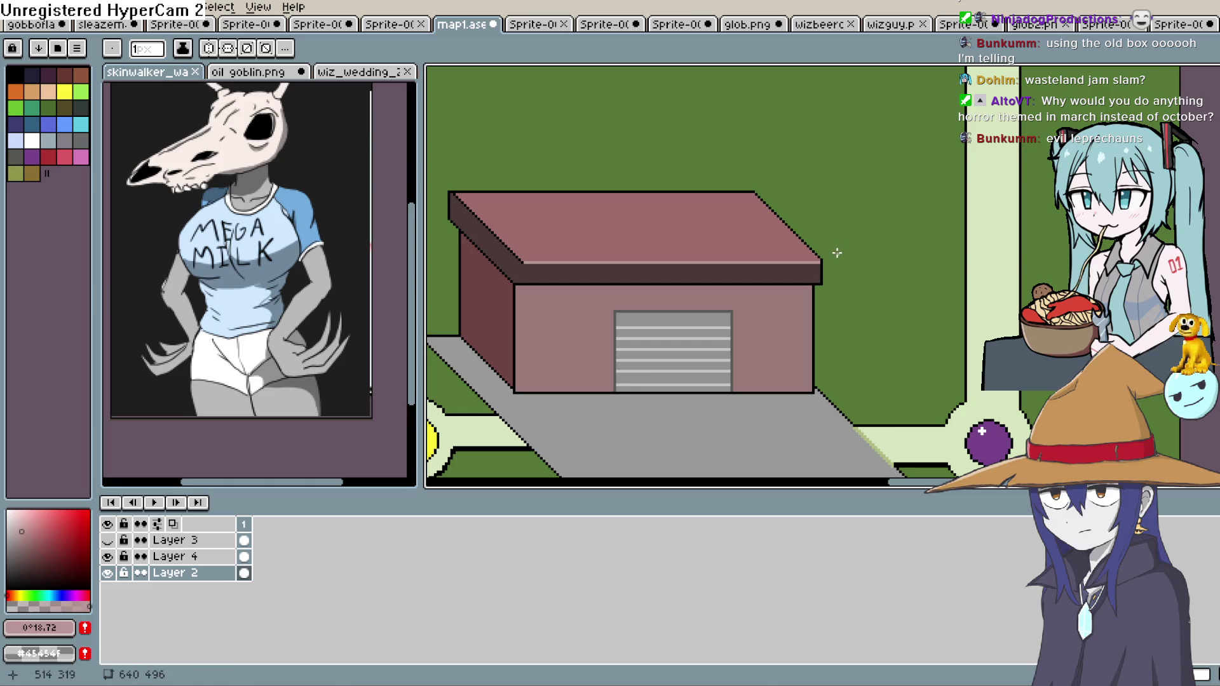
Frame the driveway, sample its grey with the eyedropper, and pick a darker grey shade
mouse_move(821, 266)
mouse_down()
mouse_move(800, 316)
mouse_move(827, 322)
mouse_up()
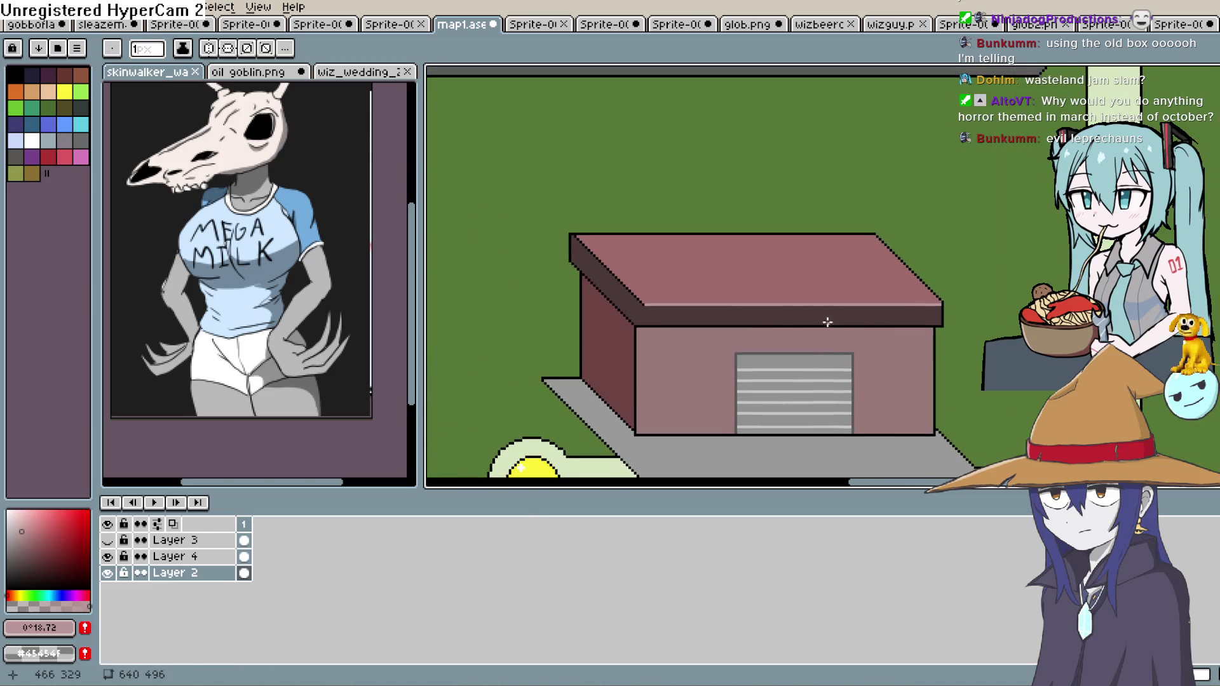
scroll(717, 315, down, 2)
scroll(707, 313, up, 6)
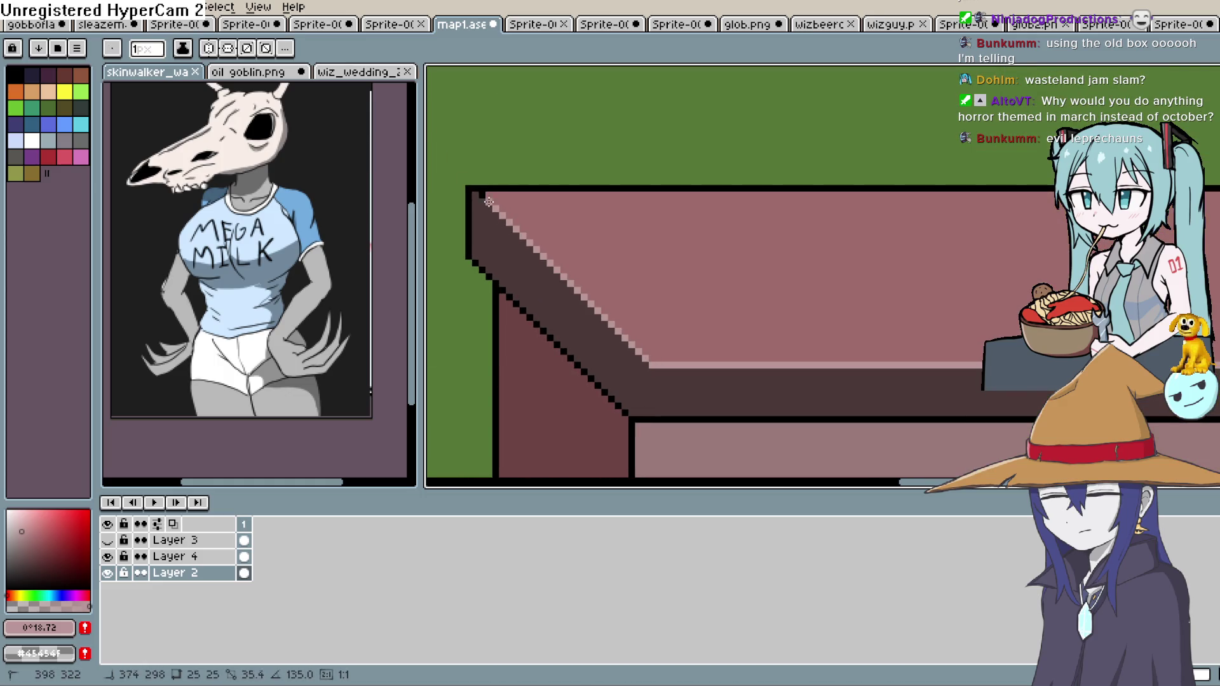
scroll(635, 254, down, 5)
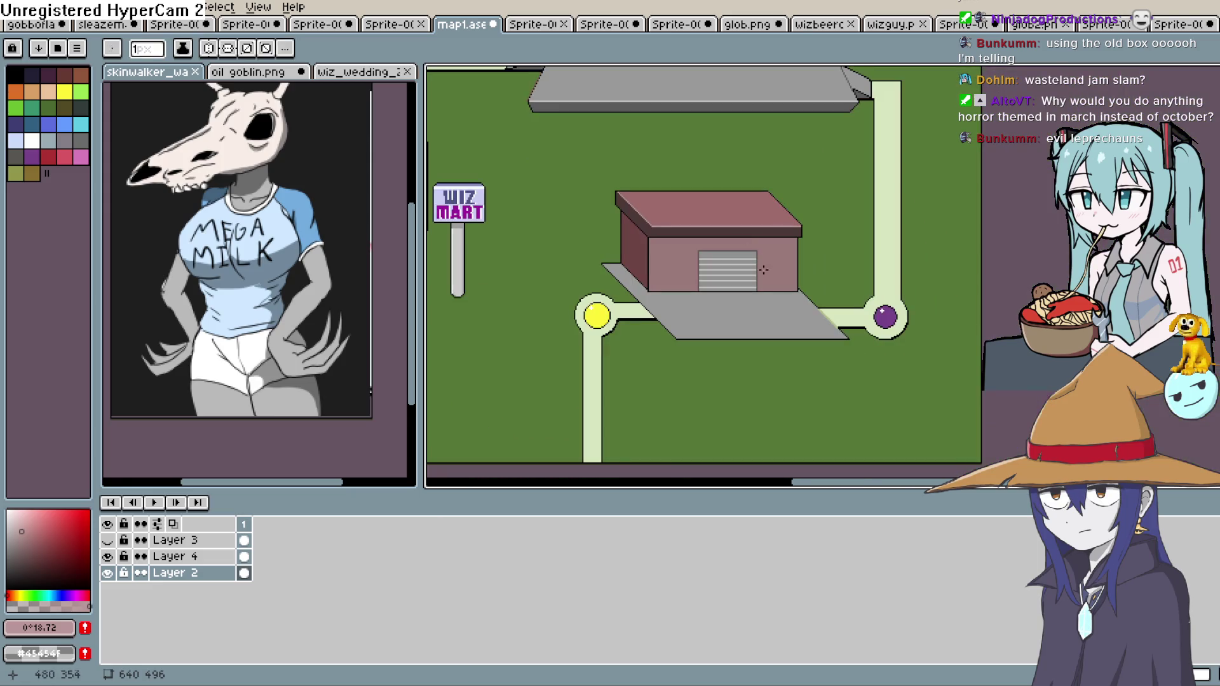
drag(758, 299, 732, 231)
scroll(740, 267, down, 3)
scroll(741, 343, up, 4)
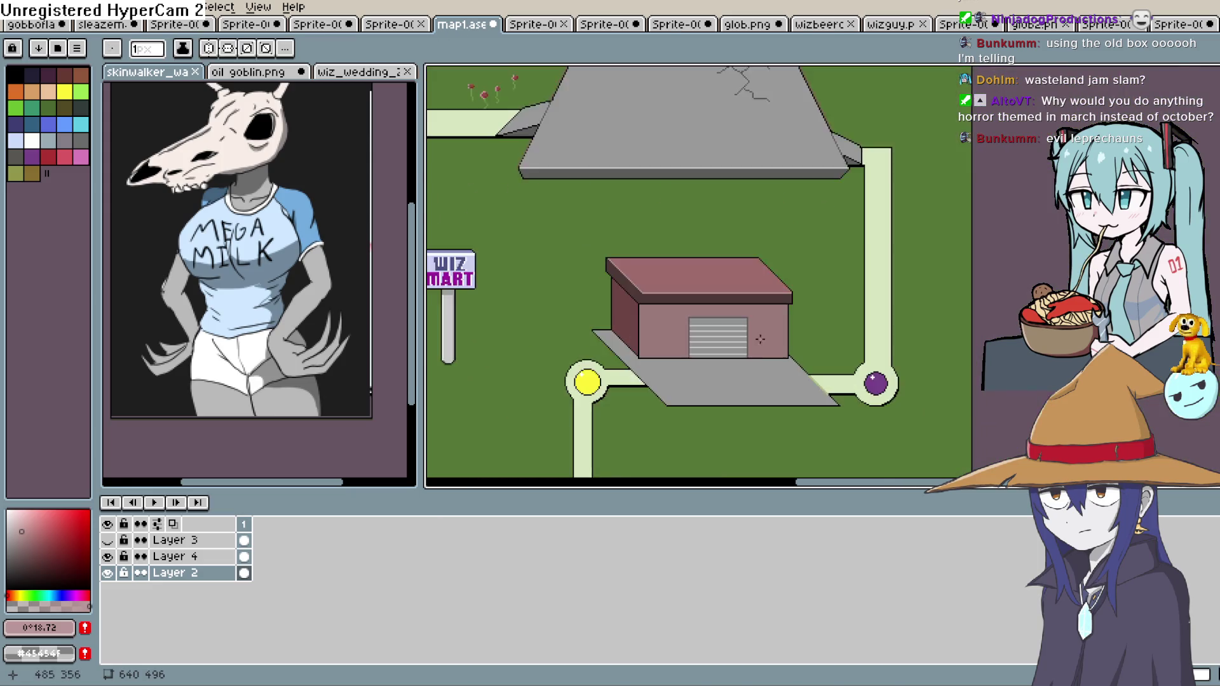
mouse_move(742, 395)
mouse_down()
mouse_move(746, 274)
mouse_move(763, 258)
mouse_up()
key(i)
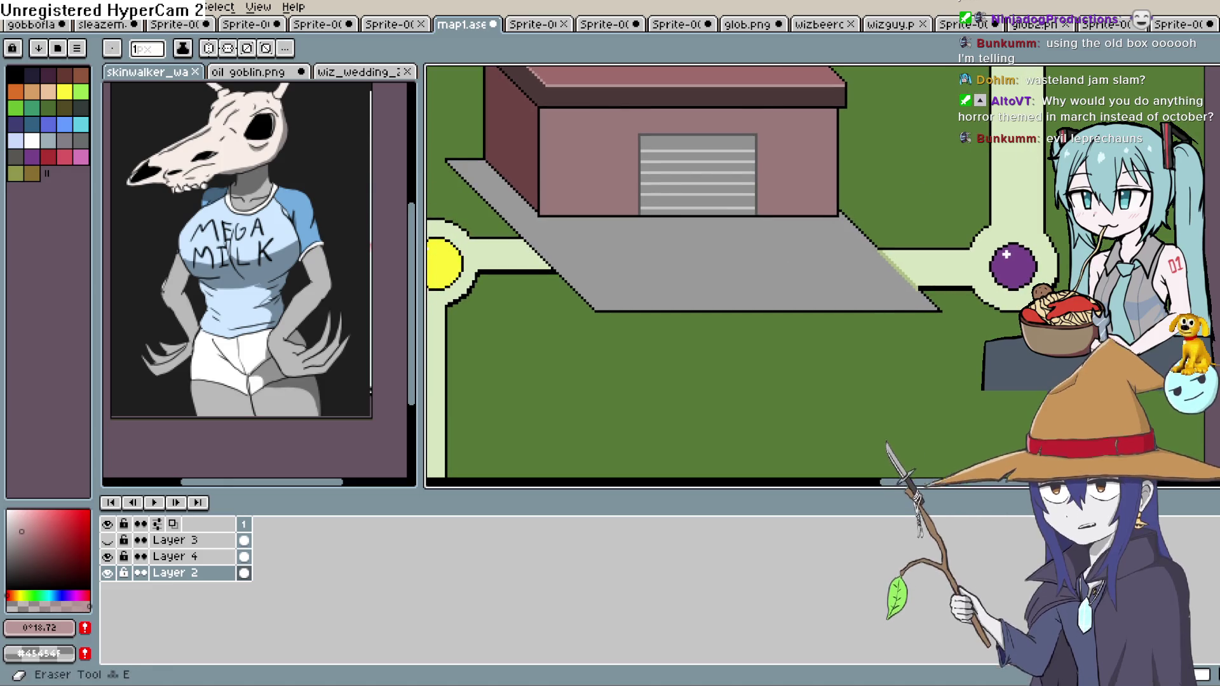
click(578, 271)
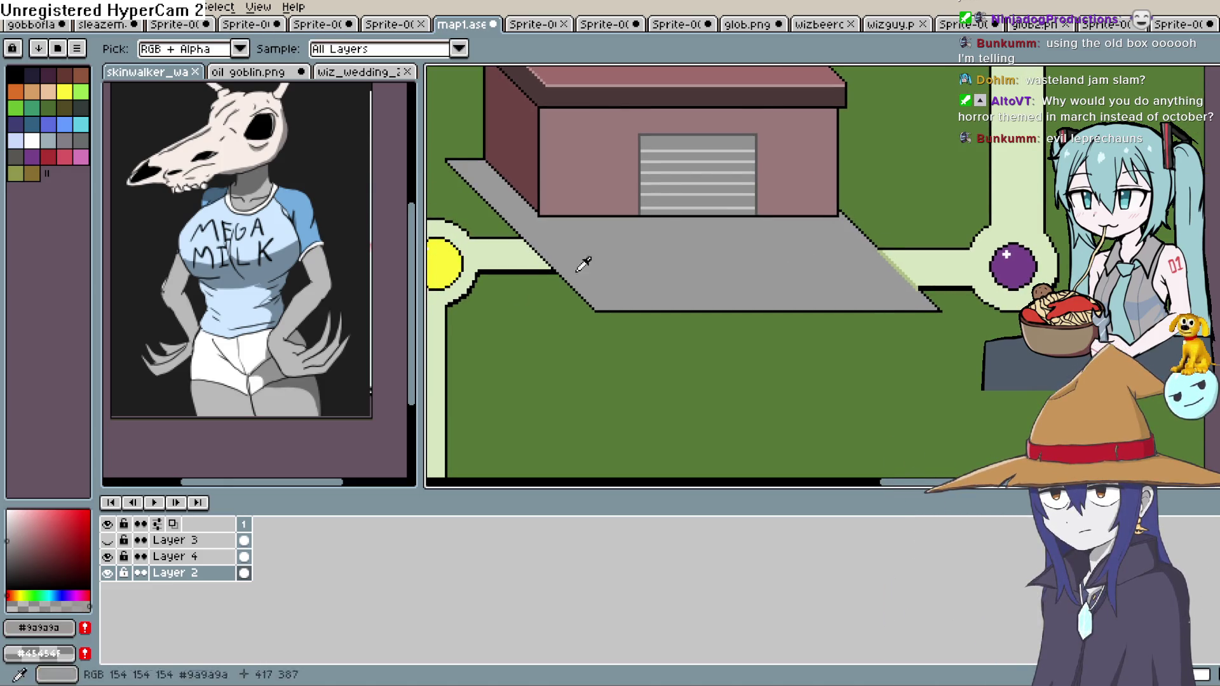
click(7, 553)
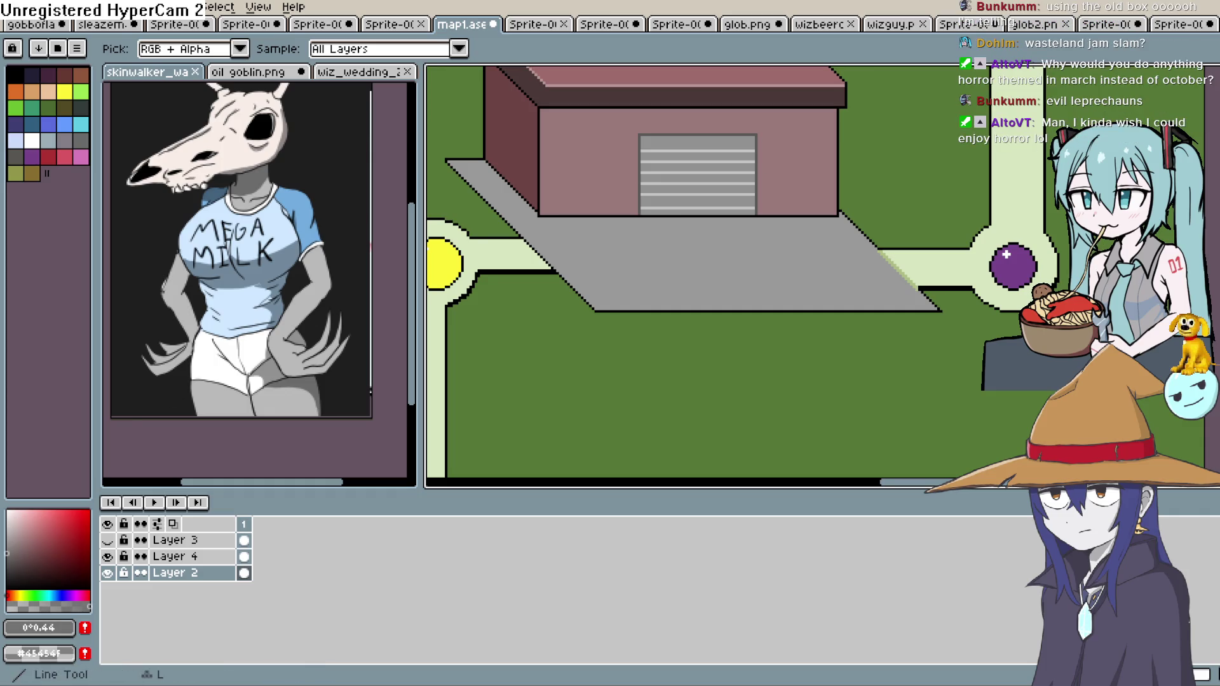
Trace the driveway's slanted left edge with a dark grey line
drag(599, 264, 765, 322)
drag(612, 217, 645, 249)
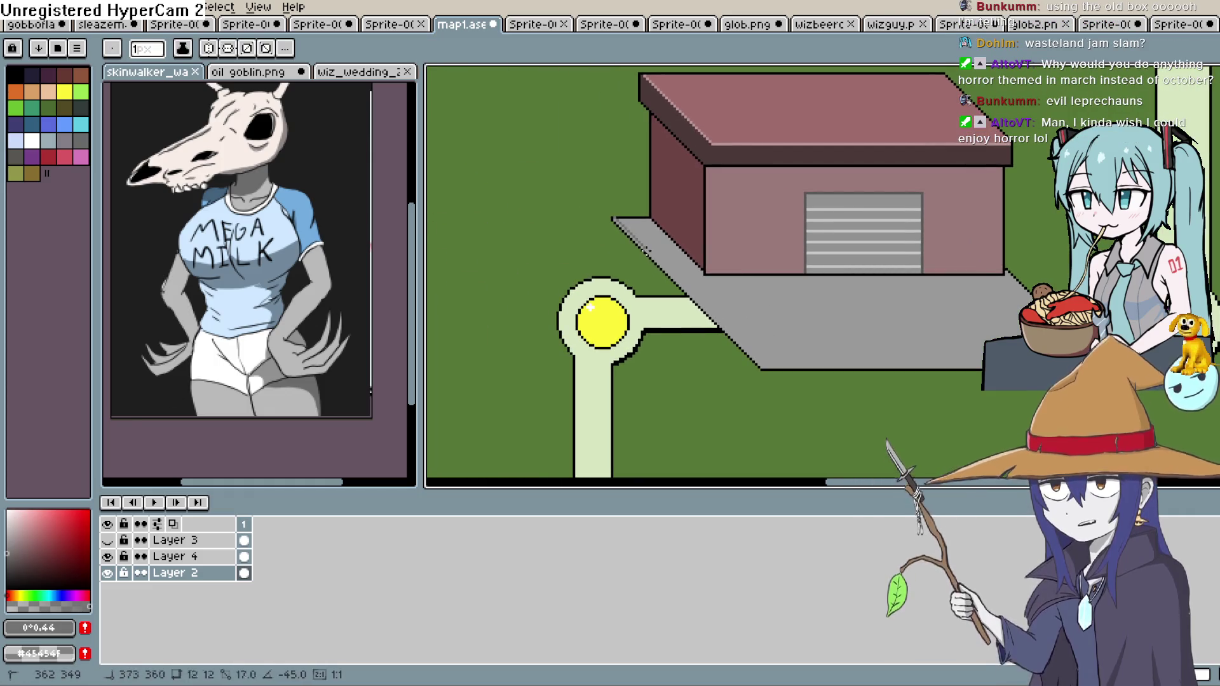
scroll(613, 220, up, 3)
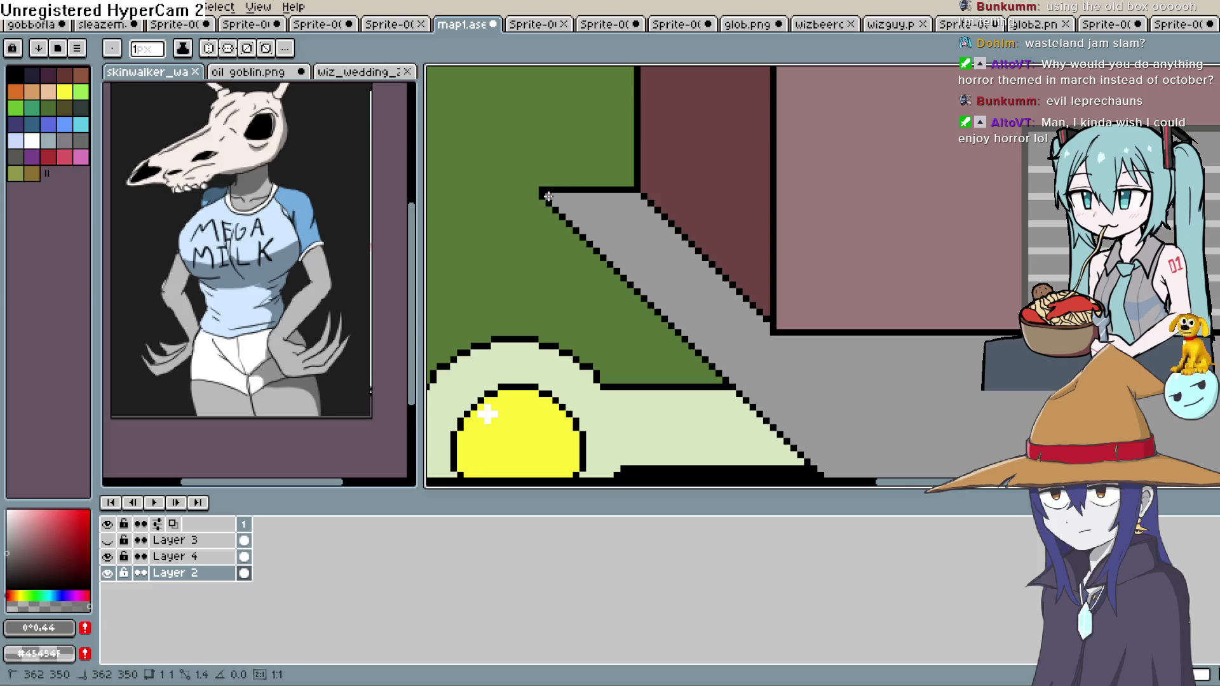
scroll(811, 362, down, 1)
scroll(632, 114, up, 1)
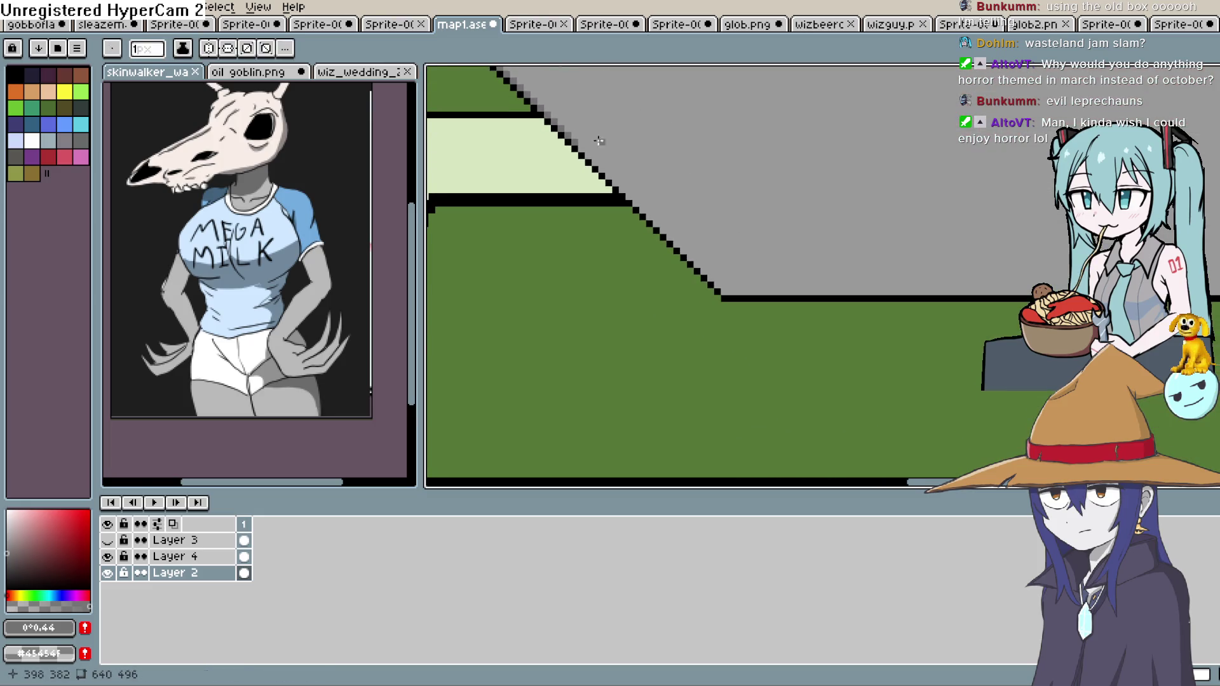
drag(578, 148, 724, 292)
Extend the dark grey line along the driveway's bottom edge
scroll(604, 299, right, 3)
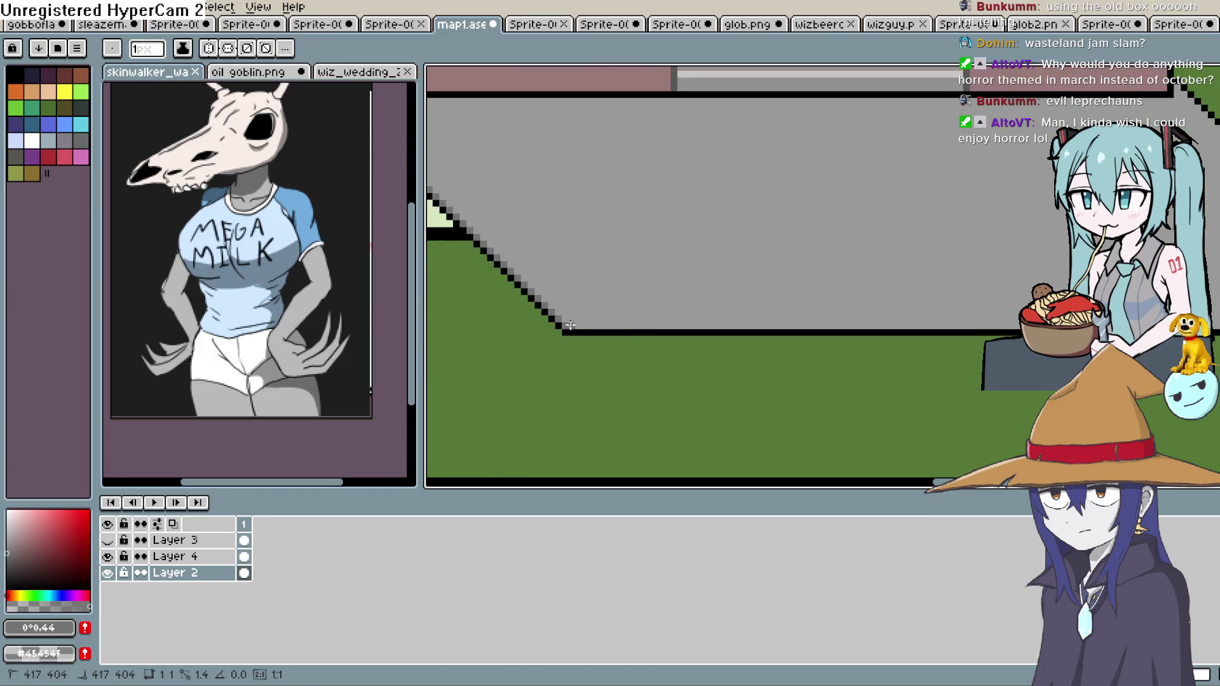
drag(899, 311, 899, 311)
scroll(741, 387, right, 4)
drag(648, 358, 1004, 359)
scroll(1007, 365, down, 6)
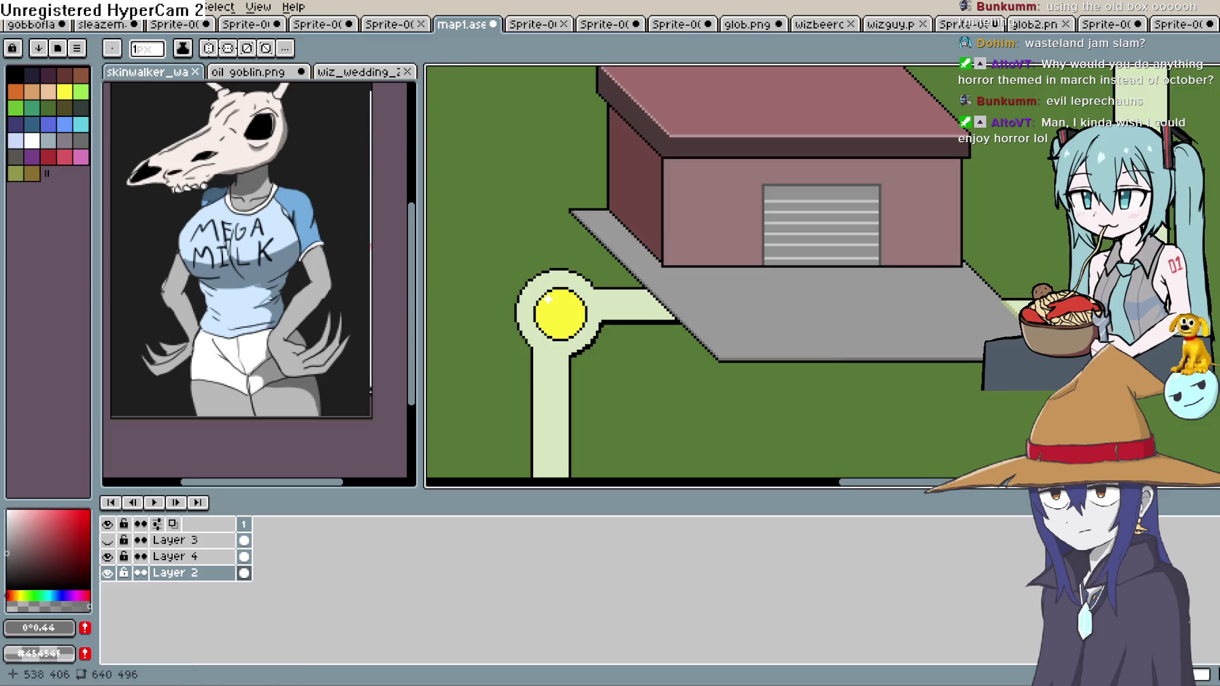
scroll(839, 356, up, 2)
drag(839, 353, 825, 407)
key(l)
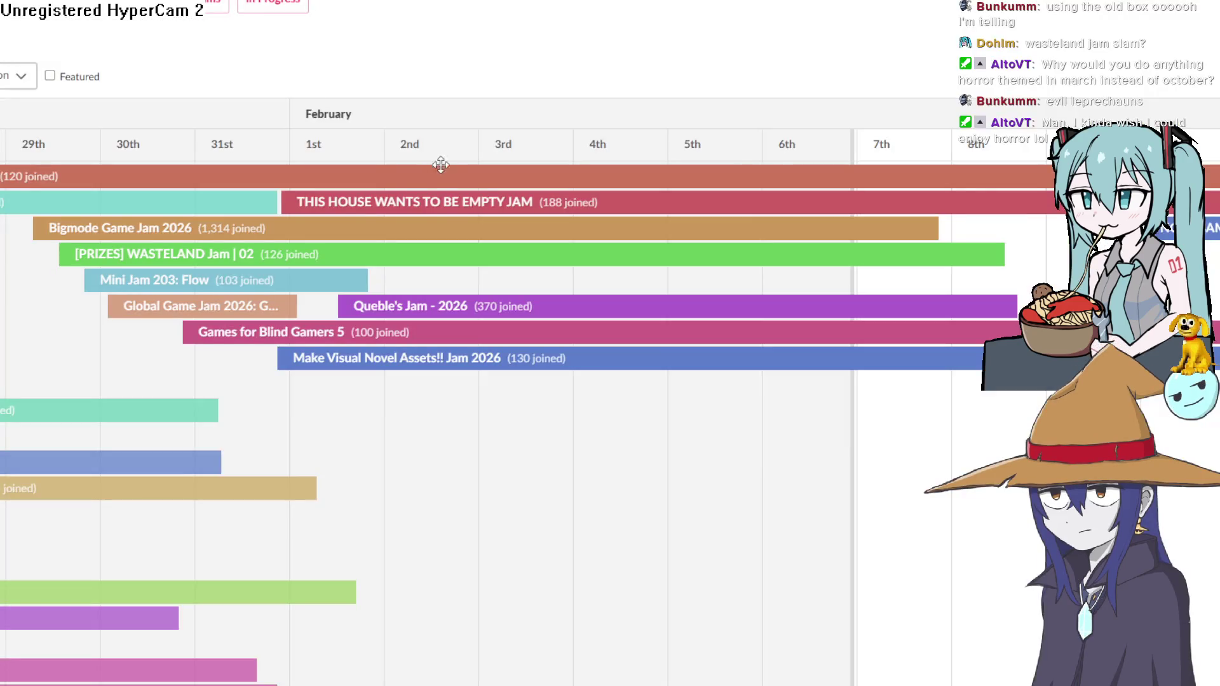
Open the [PRIZES] WASTELAND Jam | 02 page from the calendar and read its description
click(211, 260)
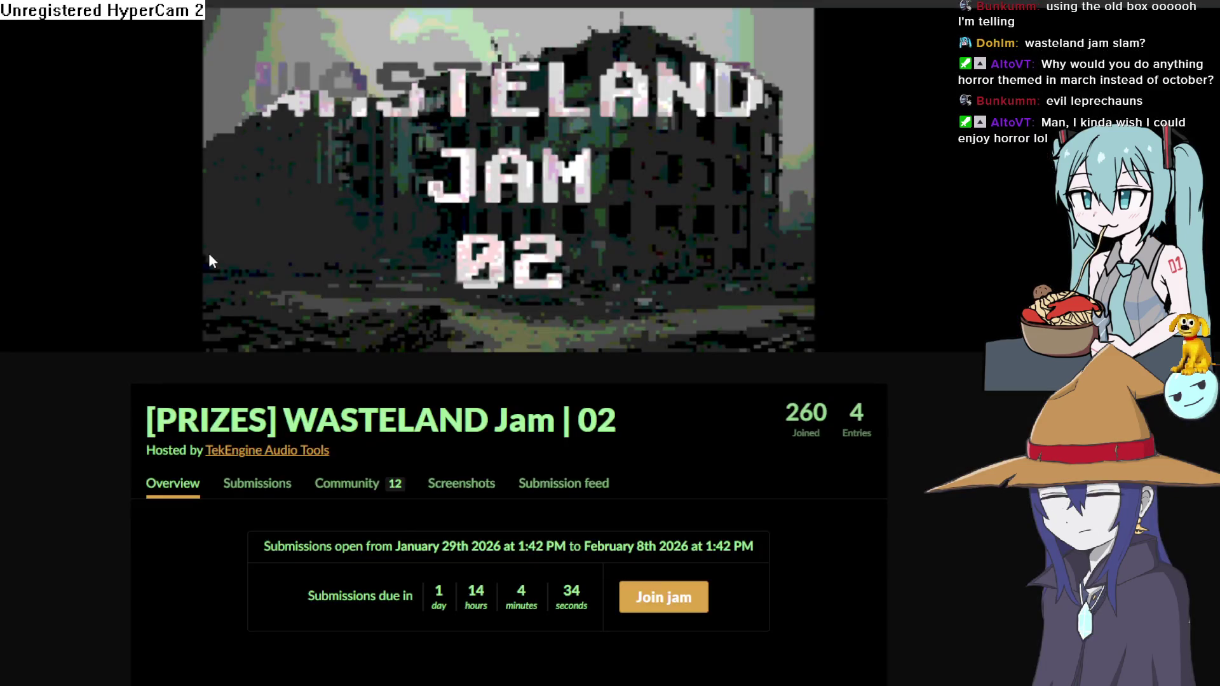
scroll(208, 253, down, 8)
scroll(525, 227, down, 2)
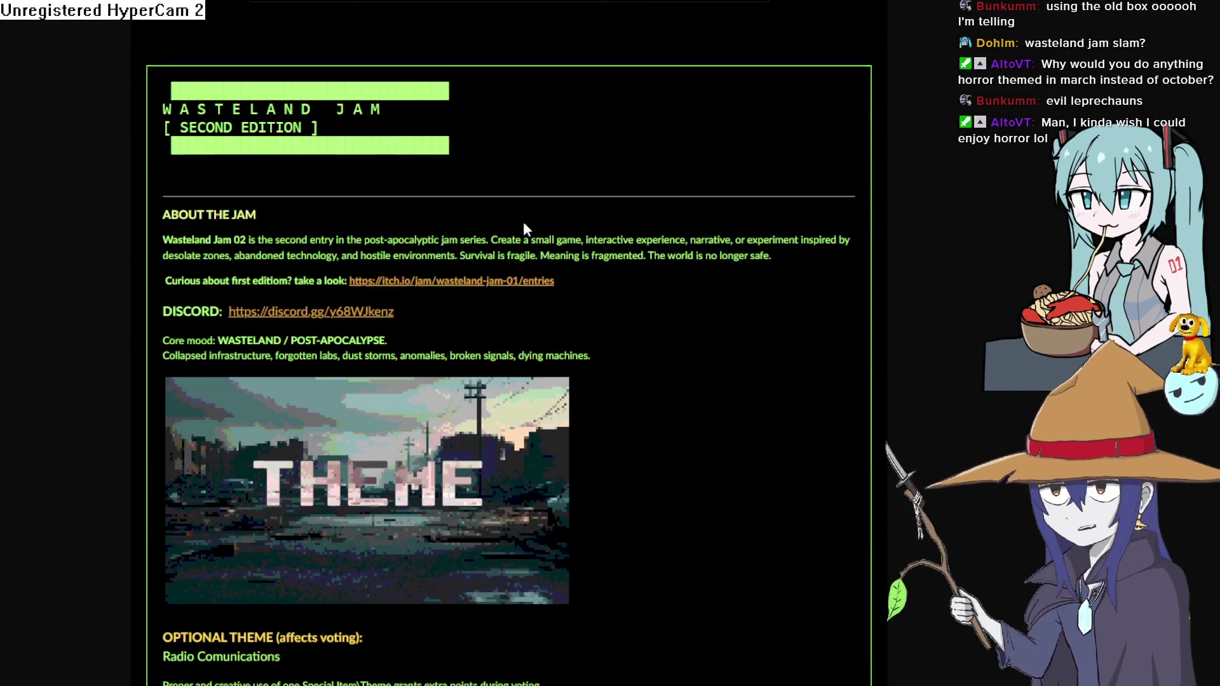
scroll(523, 228, up, 5)
scroll(524, 227, down, 5)
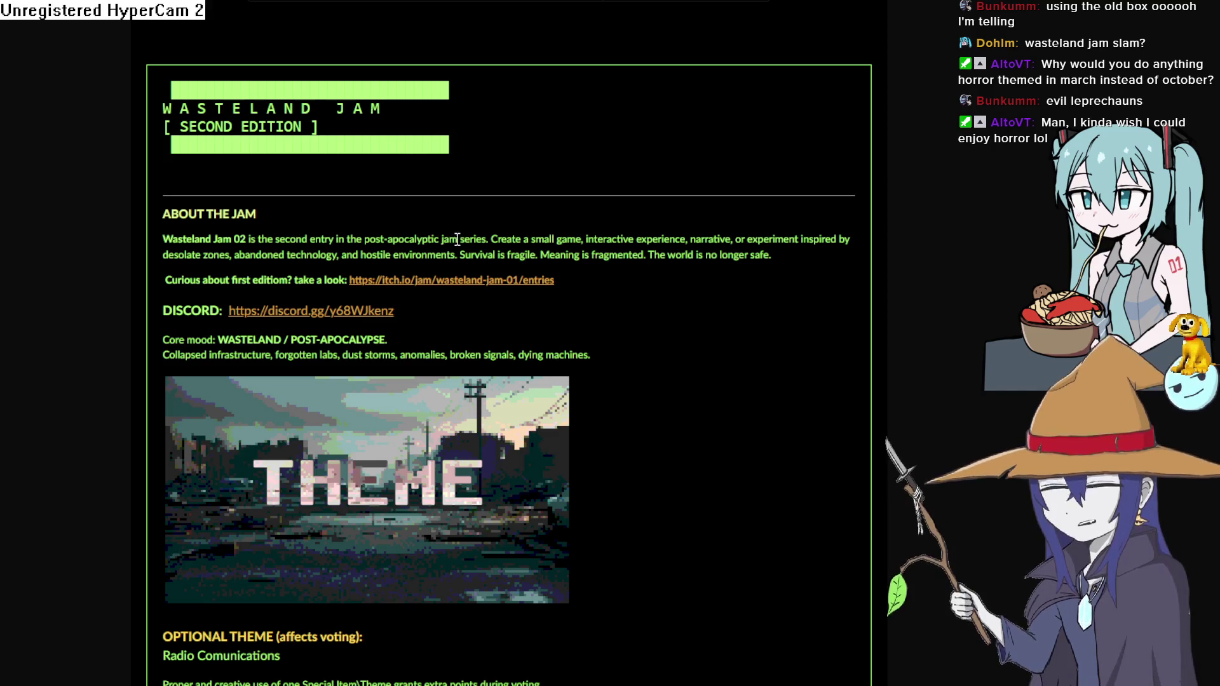
mouse_move(487, 239)
mouse_down()
mouse_move(775, 254)
mouse_move(836, 242)
mouse_move(828, 260)
mouse_up()
click(653, 249)
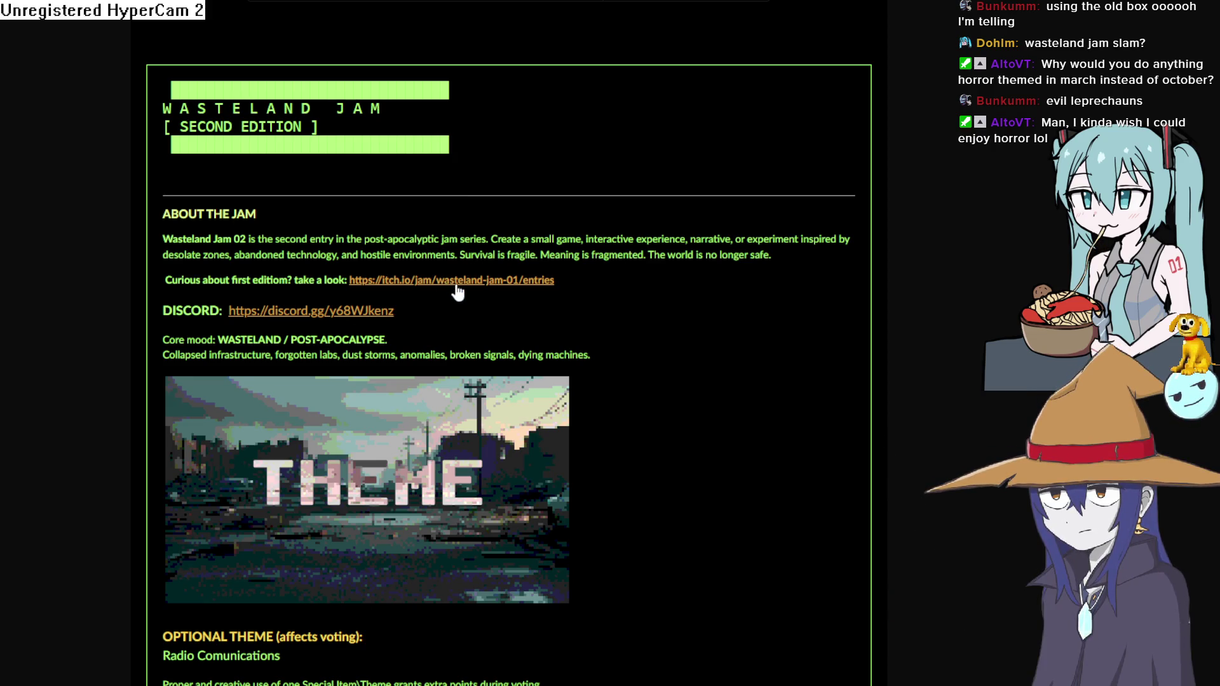
Scroll down through the jam's Theme and Prizes sections
scroll(457, 292, down, 10)
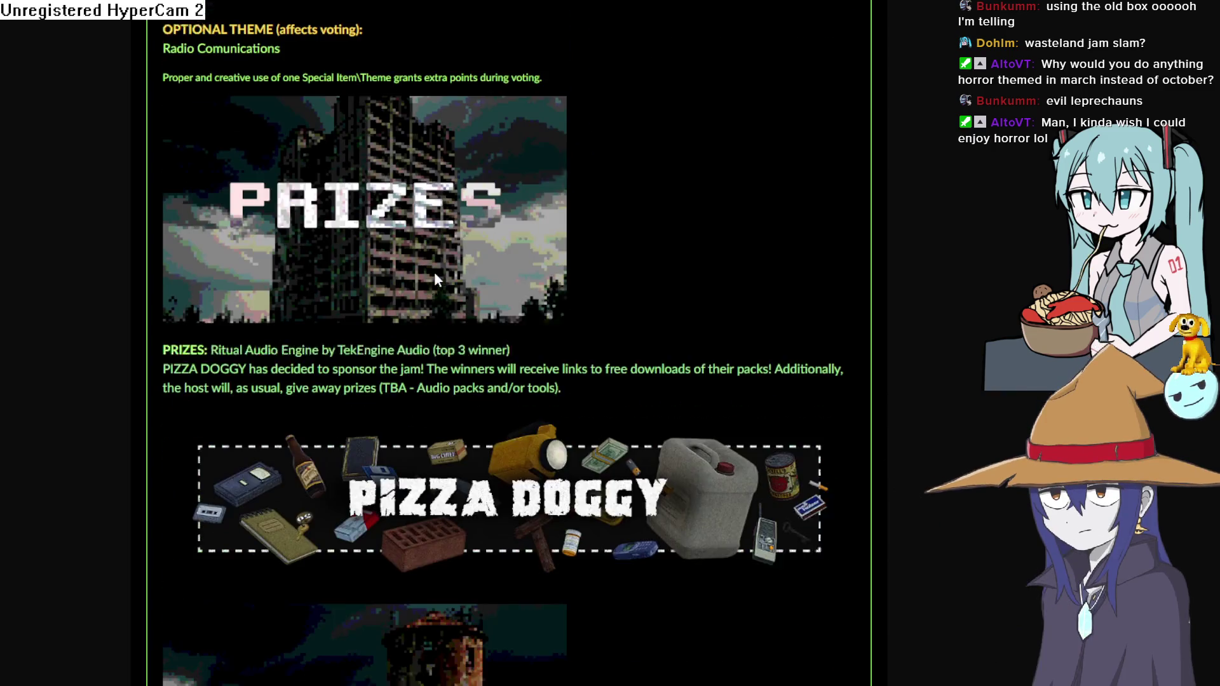
scroll(435, 277, down, 15)
scroll(435, 254, down, 6)
scroll(439, 239, up, 20)
scroll(413, 196, up, 10)
scroll(410, 204, down, 4)
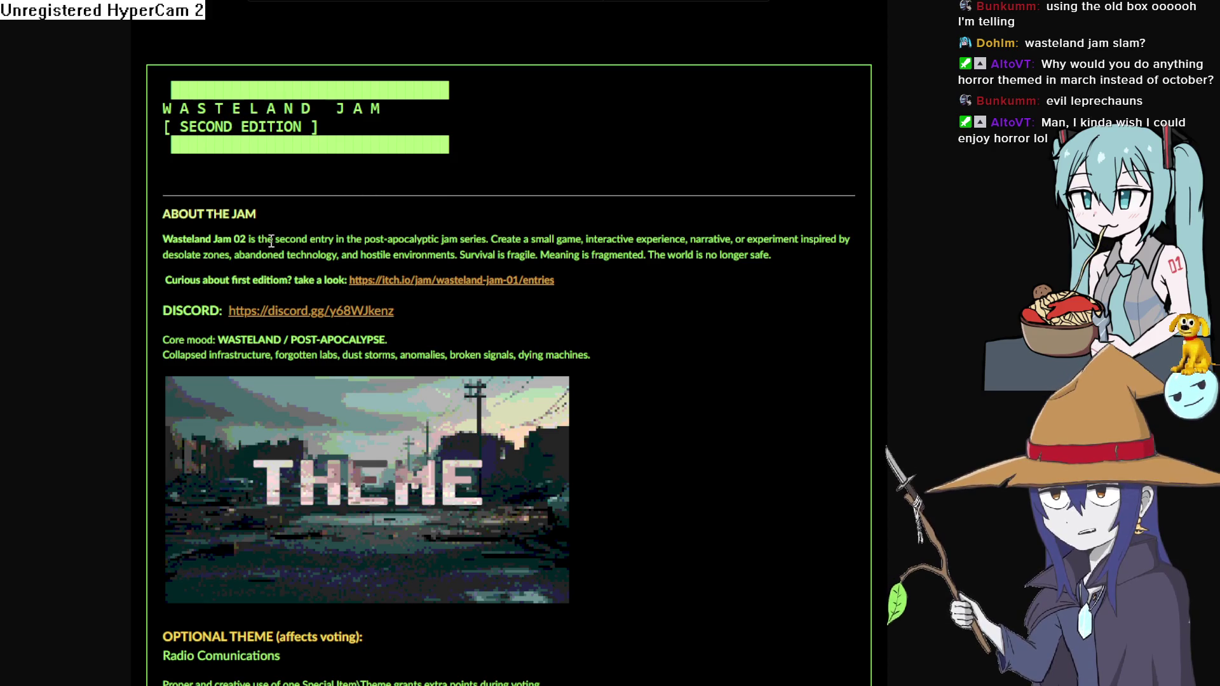
scroll(269, 246, up, 7)
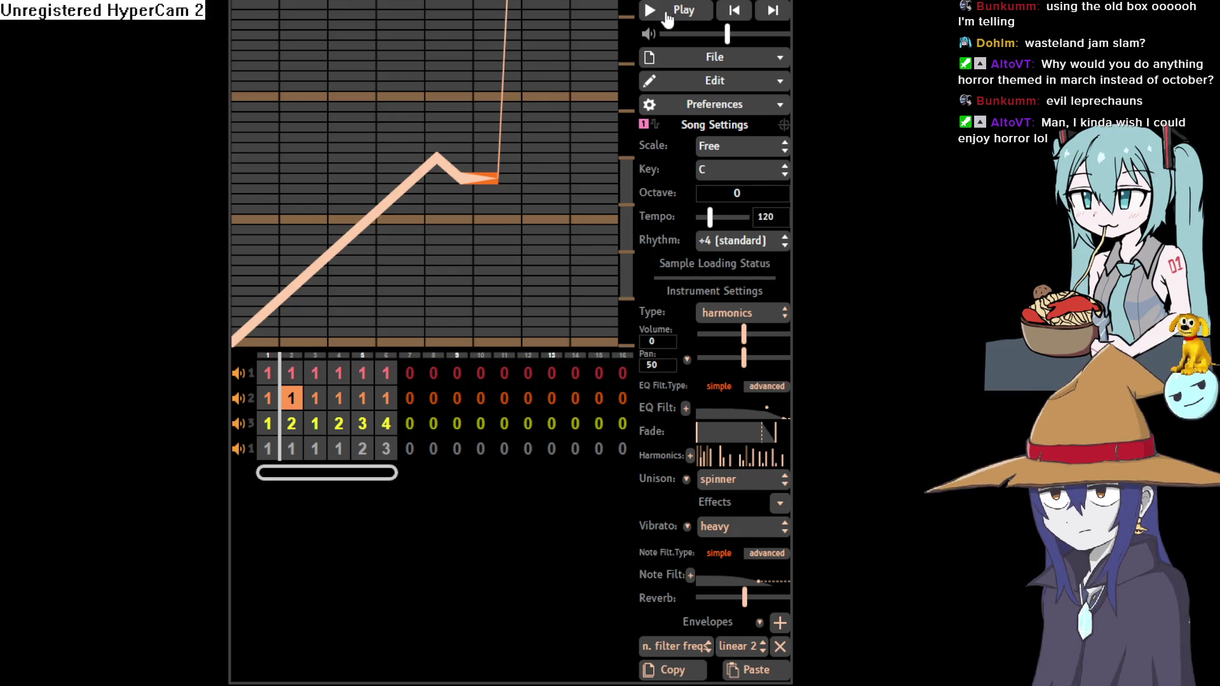
Play the loaded four-channel BeepBox song, then pause it
click(669, 15)
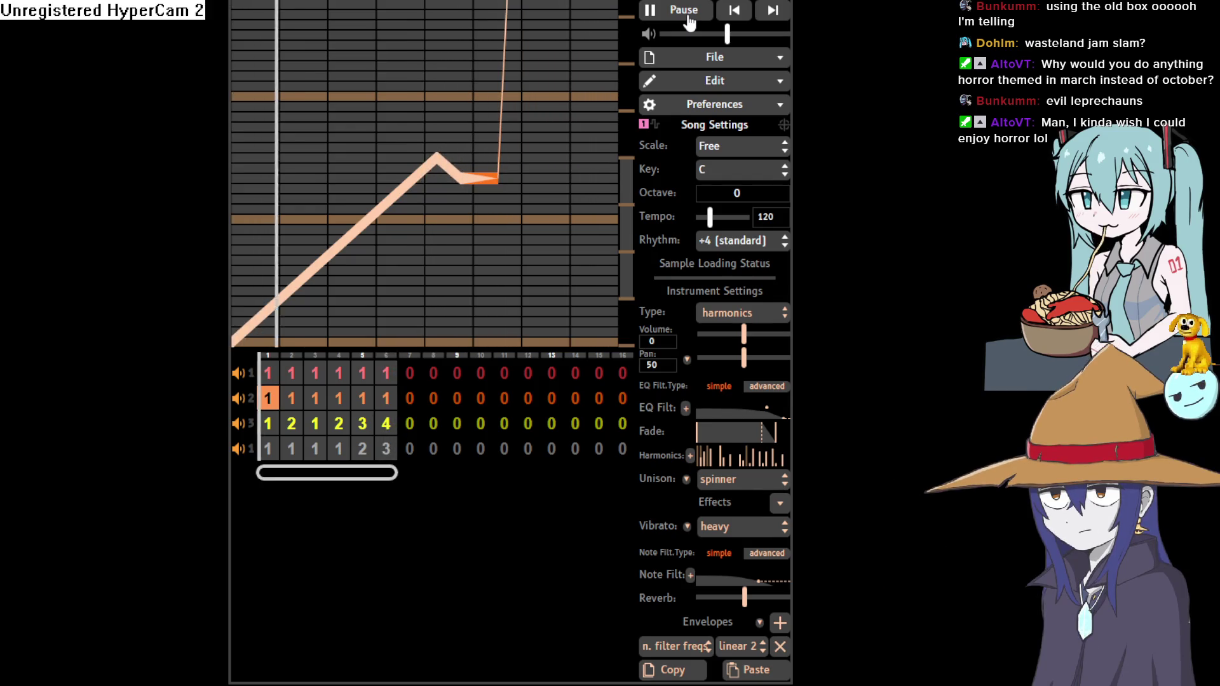
click(690, 22)
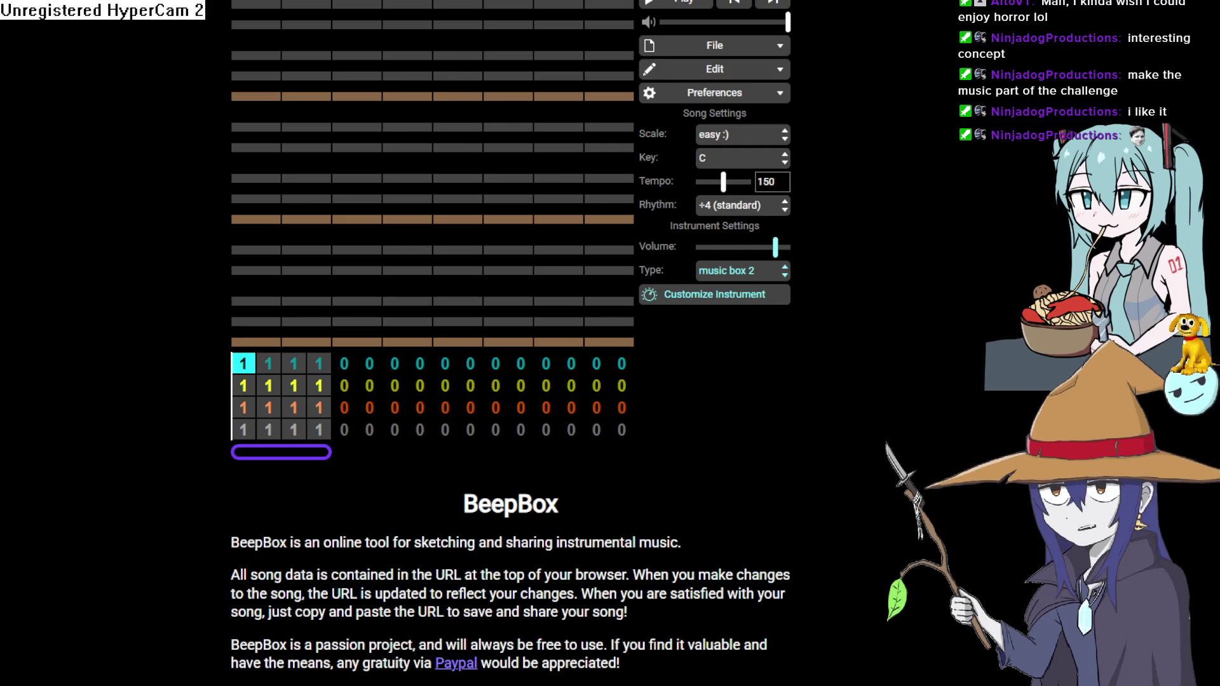
key(alt+Tab)
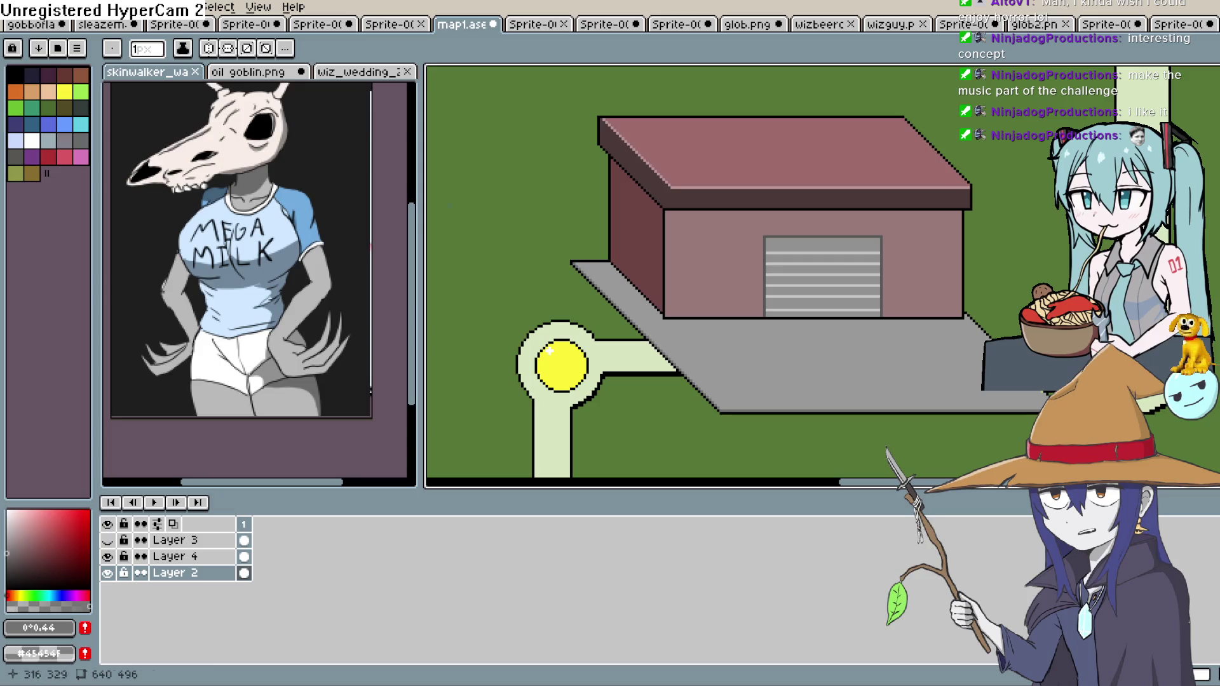
Make Layer 3 visible and lasso-select the goblin sprite
scroll(685, 210, down, 2)
scroll(673, 191, down, 2)
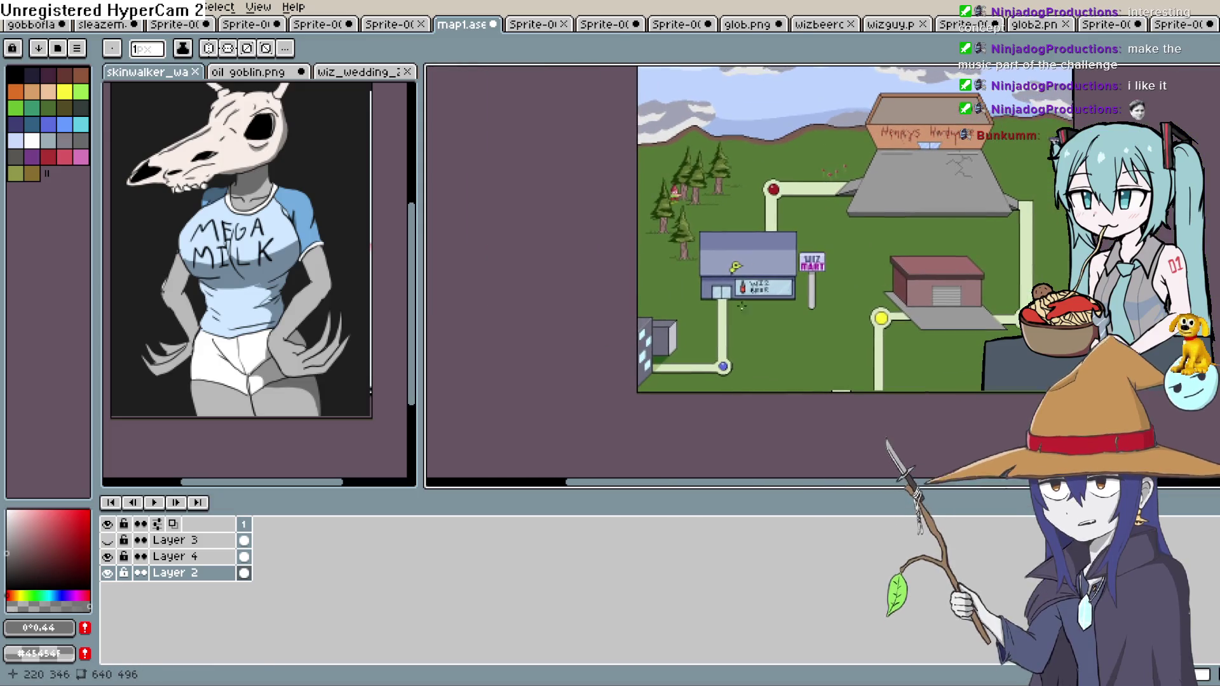
click(109, 540)
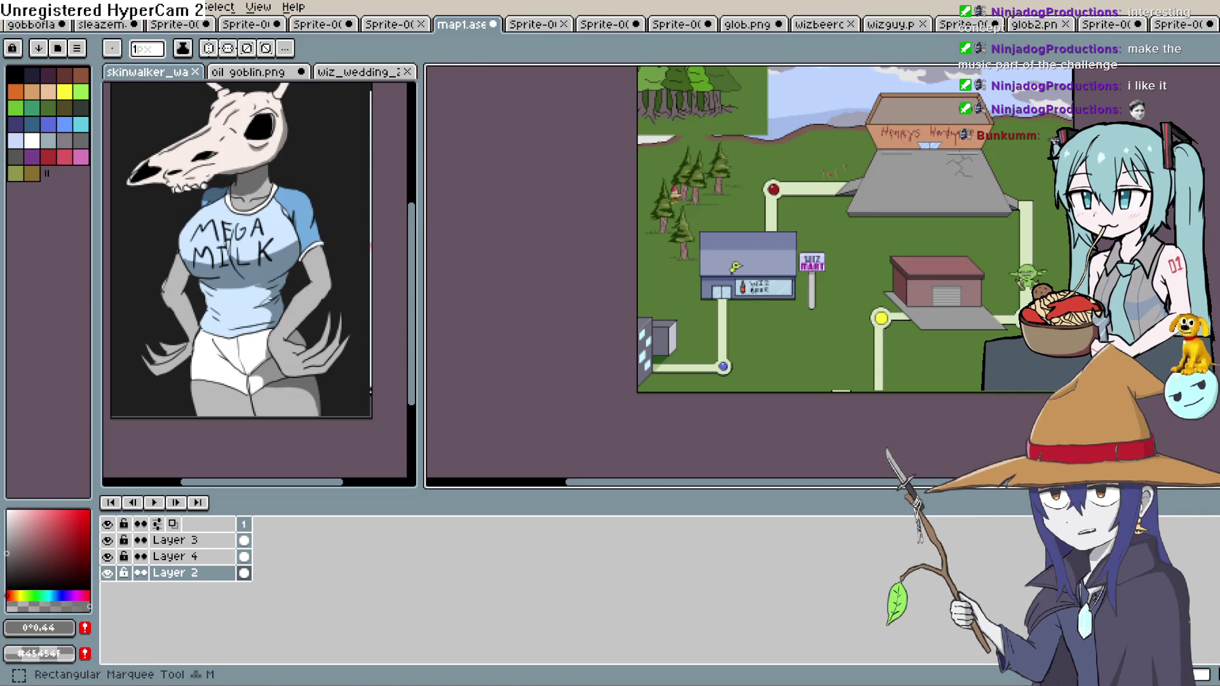
click(1210, 73)
key(q)
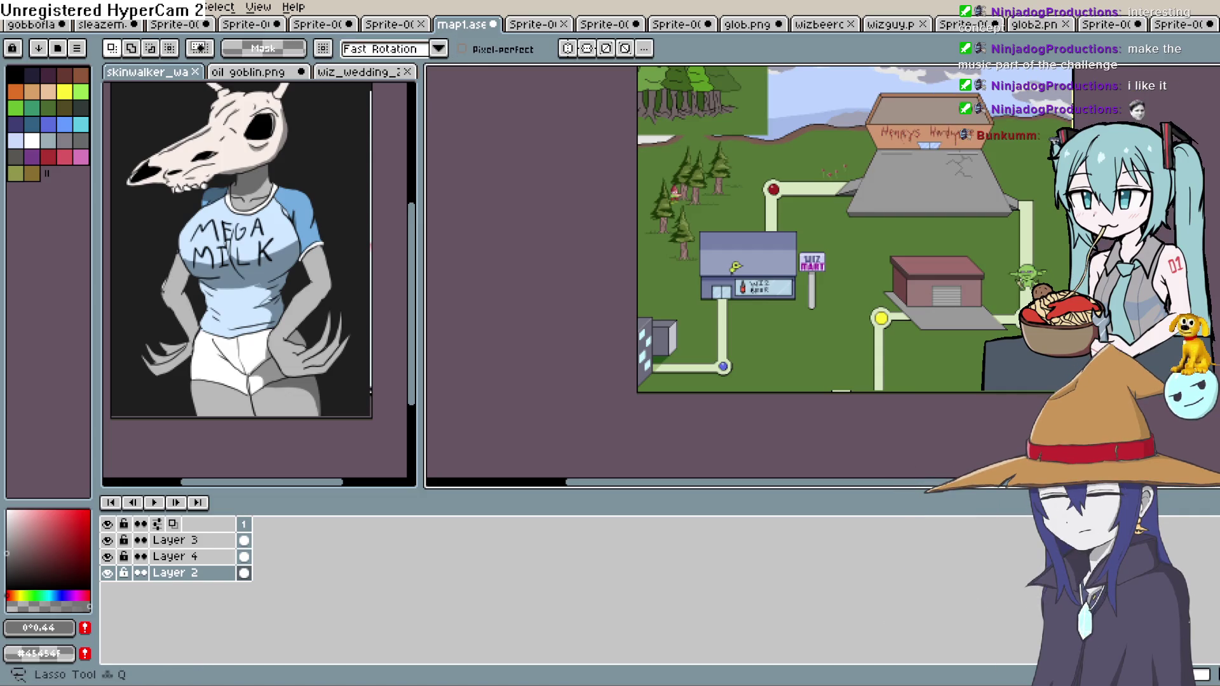
key(ctrl+0)
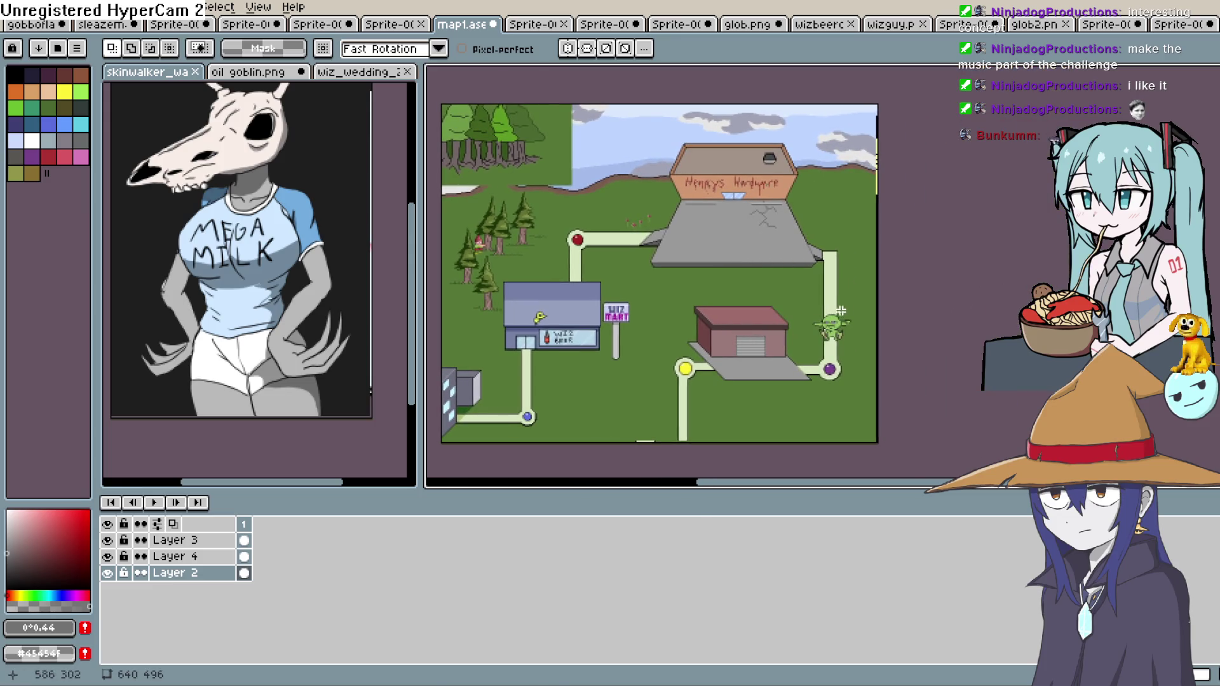
drag(825, 347, 824, 347)
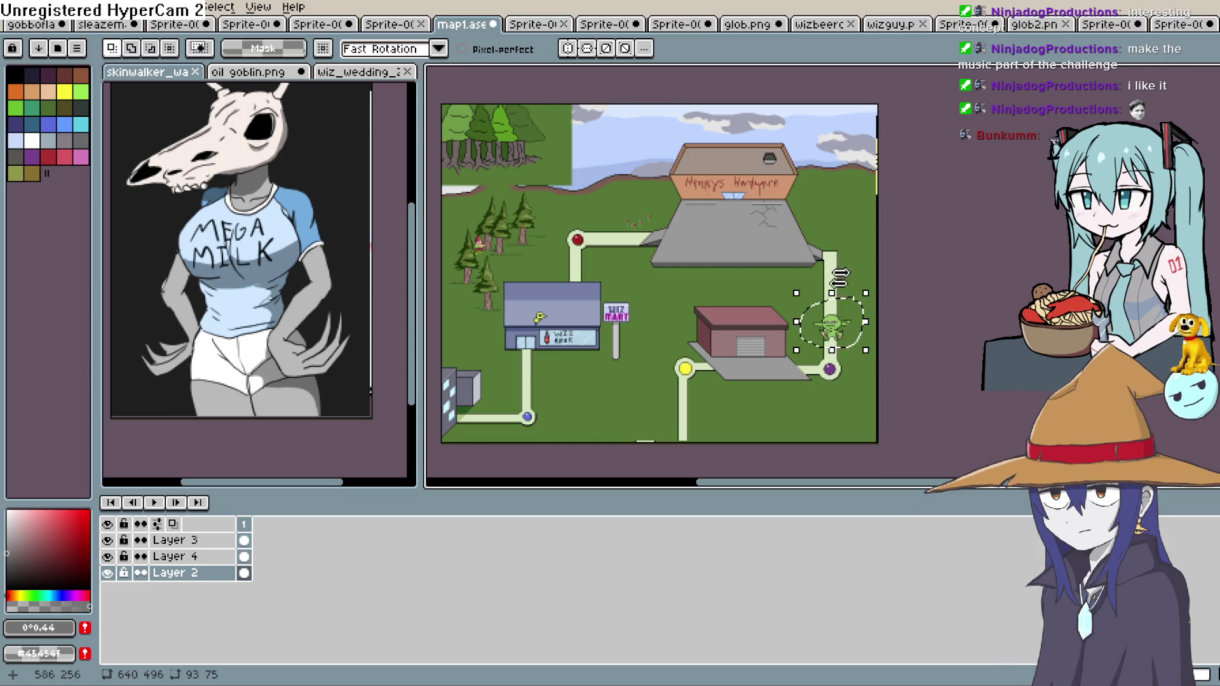
On Layer 3, move the goblin around the map, finally placing it by the purple node
click(175, 540)
mouse_move(831, 323)
mouse_down()
mouse_move(831, 295)
mouse_move(782, 264)
mouse_move(508, 417)
mouse_move(538, 425)
mouse_move(536, 347)
mouse_move(533, 420)
mouse_move(545, 426)
mouse_up()
mouse_move(542, 384)
mouse_down()
mouse_move(540, 348)
mouse_move(587, 335)
mouse_move(635, 253)
mouse_move(737, 238)
mouse_move(826, 254)
mouse_move(838, 362)
mouse_move(772, 378)
mouse_move(806, 375)
mouse_move(805, 337)
mouse_up()
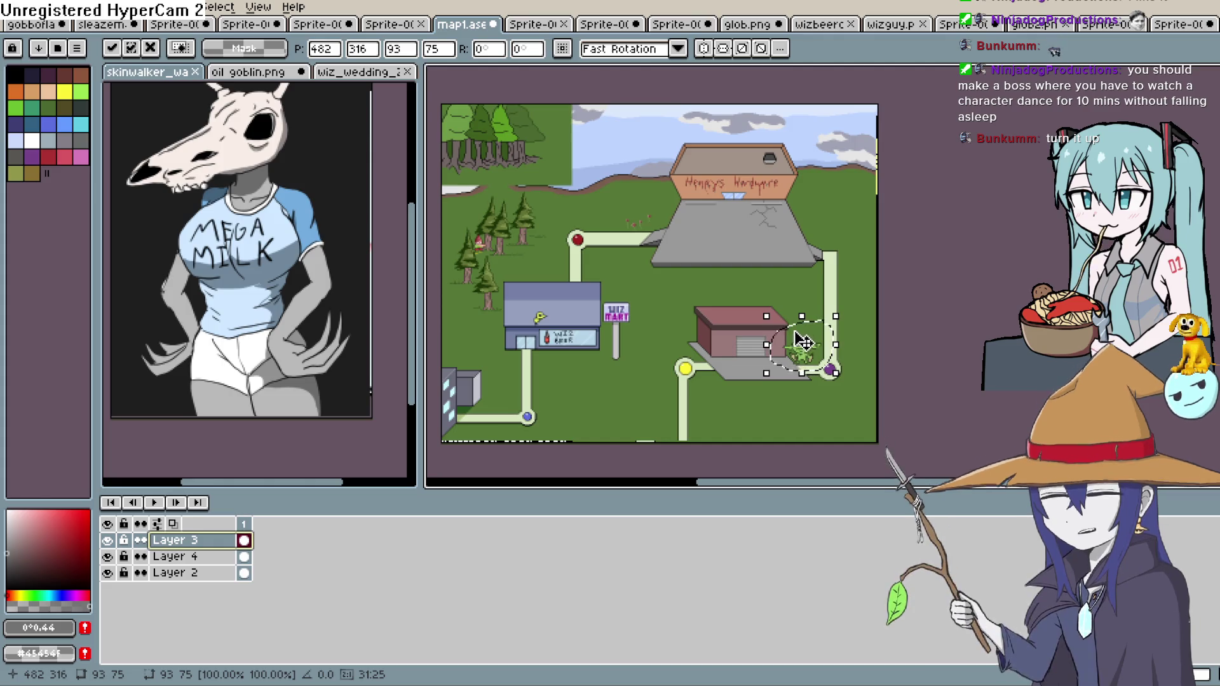
mouse_move(843, 359)
mouse_down()
mouse_move(787, 245)
mouse_move(590, 251)
mouse_move(527, 431)
mouse_move(537, 327)
mouse_move(584, 336)
mouse_move(693, 252)
mouse_move(826, 257)
mouse_move(826, 362)
mouse_move(783, 373)
mouse_up()
key(Up)
key(Up)
key(Up)
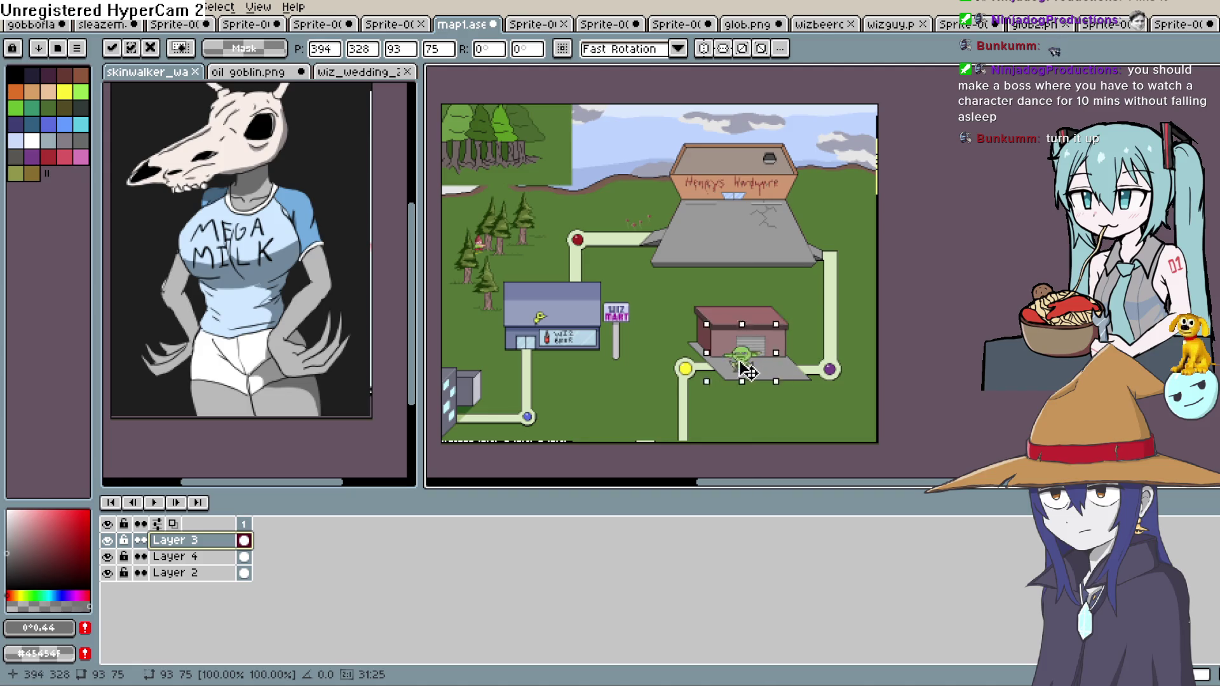
mouse_move(695, 376)
mouse_down()
mouse_move(693, 471)
mouse_move(703, 363)
mouse_move(836, 378)
mouse_move(838, 263)
mouse_move(642, 251)
mouse_move(578, 340)
mouse_up()
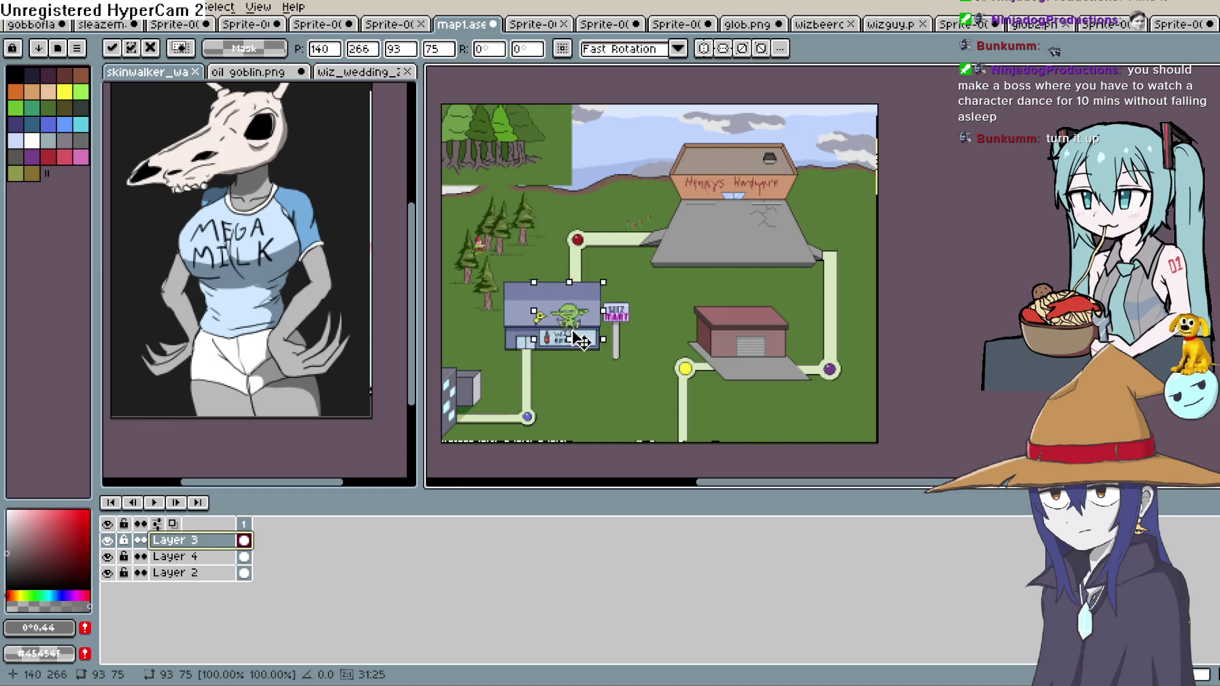
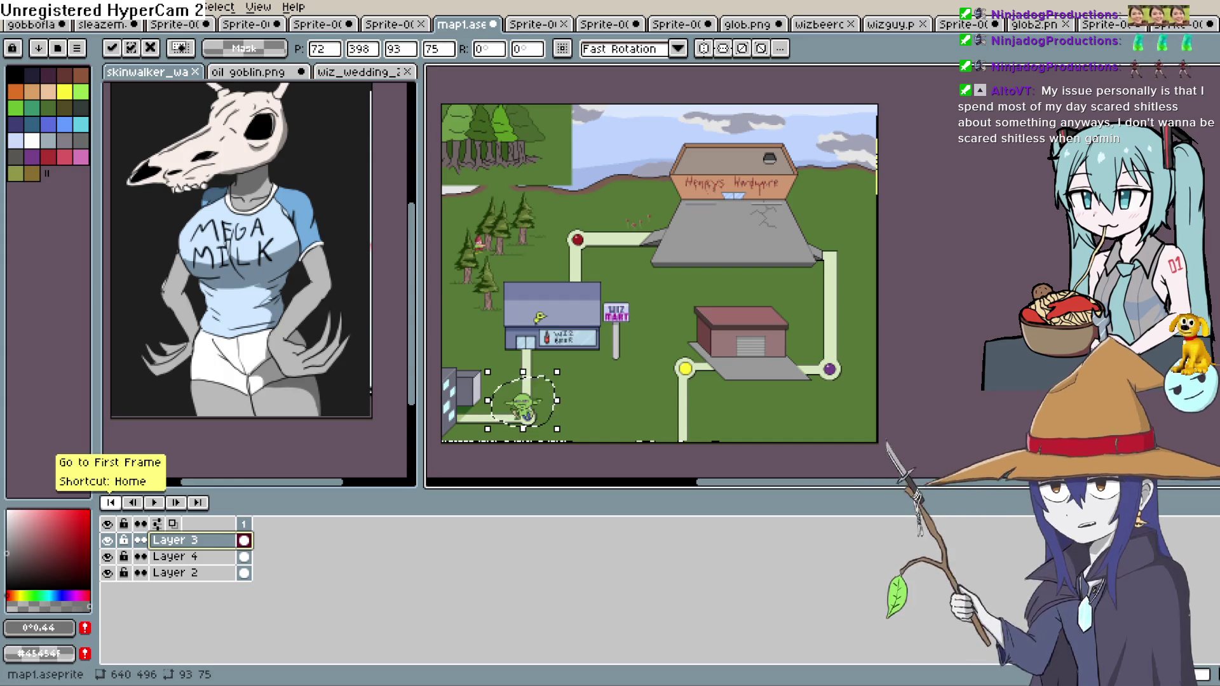
Hide Layer 3 so the goblin disappears from the town map, then switch to Construct 3
click(106, 540)
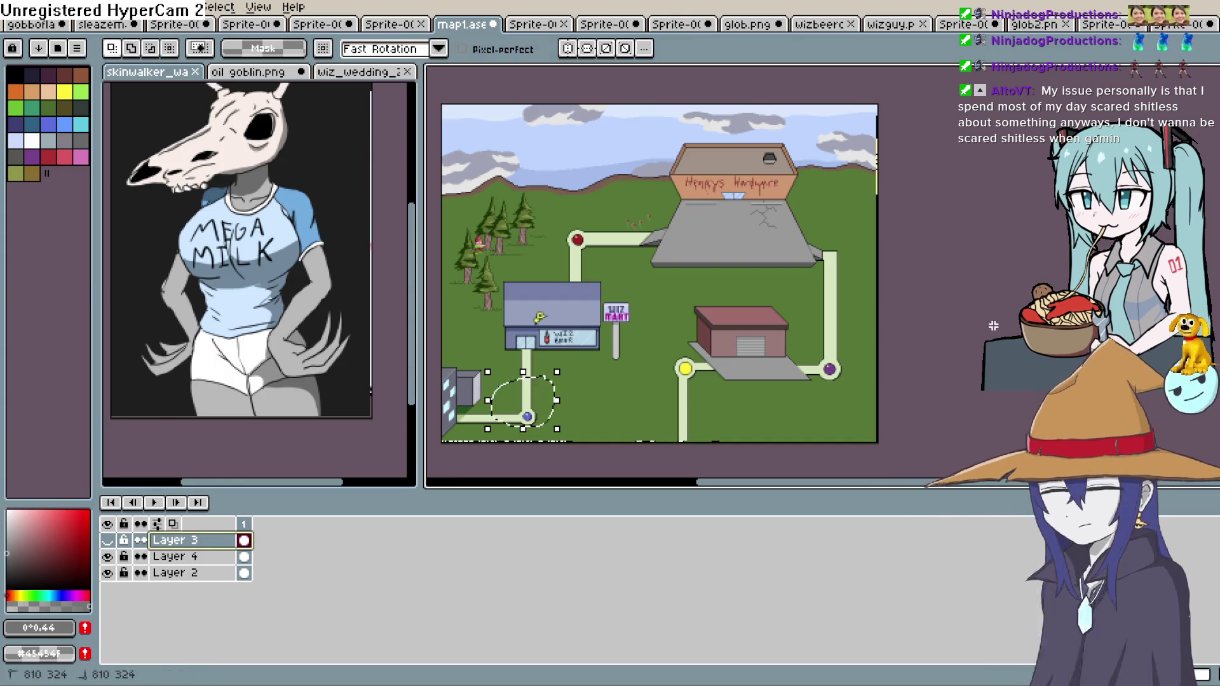
scroll(893, 332, up, 3)
scroll(637, 316, down, 2)
mouse_move(949, 341)
mouse_down()
mouse_move(897, 360)
mouse_move(987, 324)
mouse_up()
mouse_move(791, 243)
mouse_down()
mouse_move(927, 382)
mouse_move(674, 245)
mouse_up()
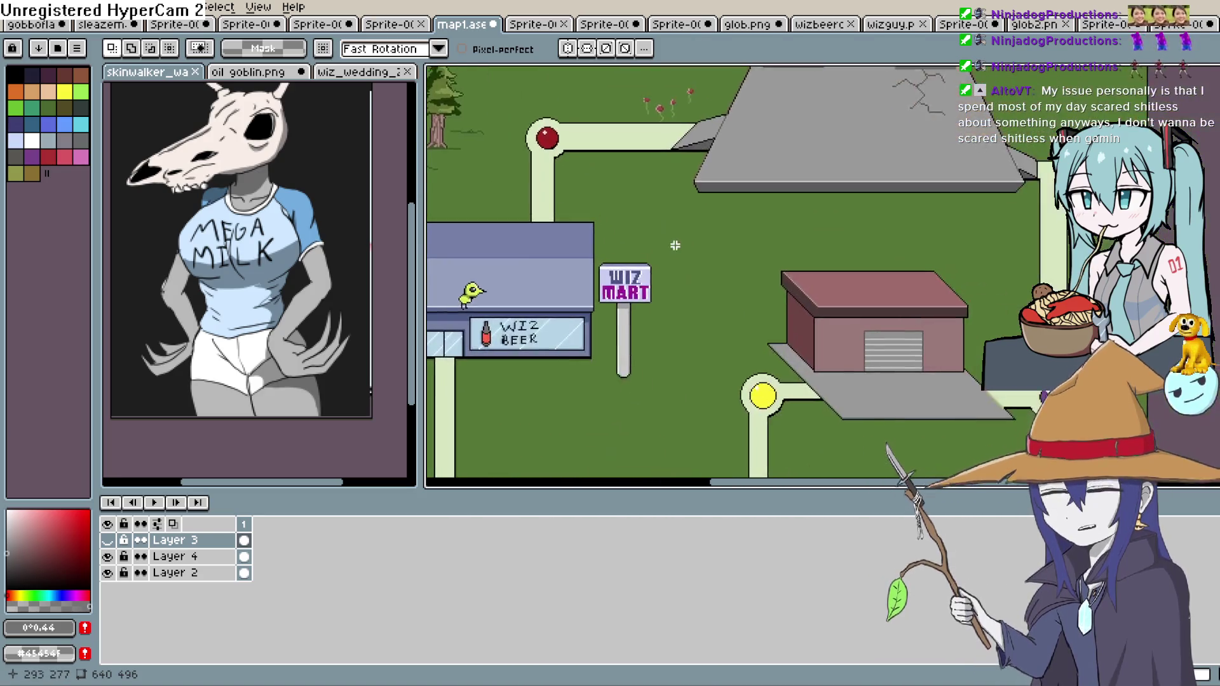
scroll(675, 246, down, 2)
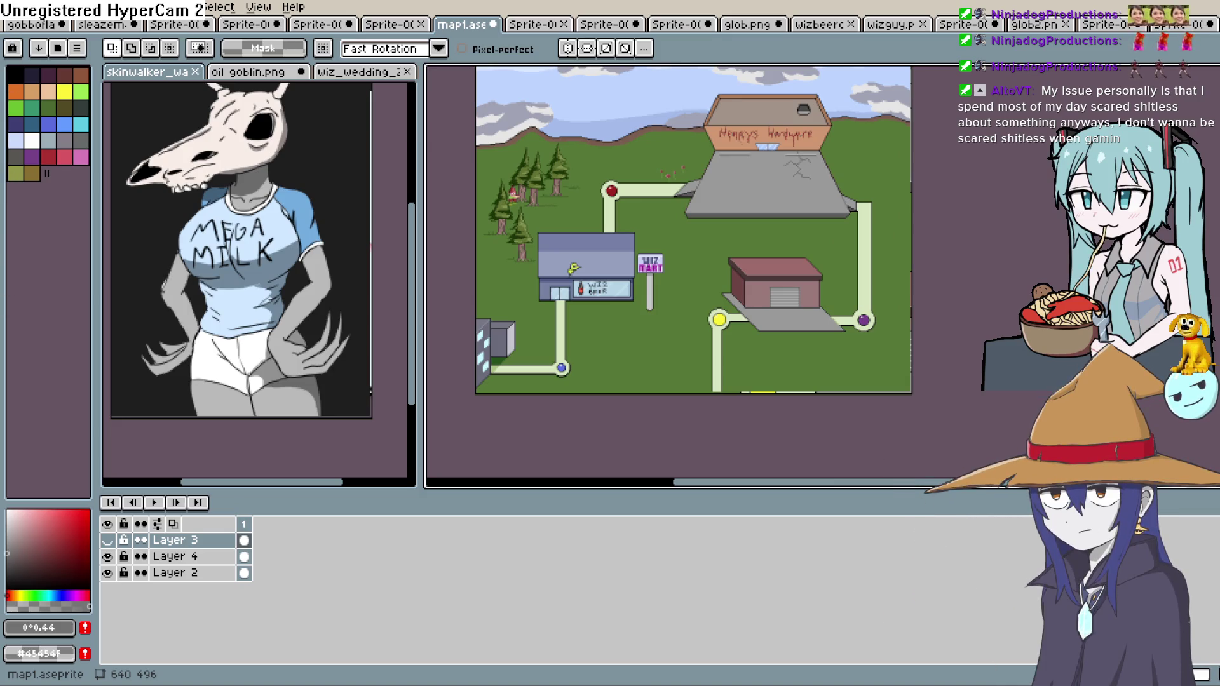
key(alt+Tab)
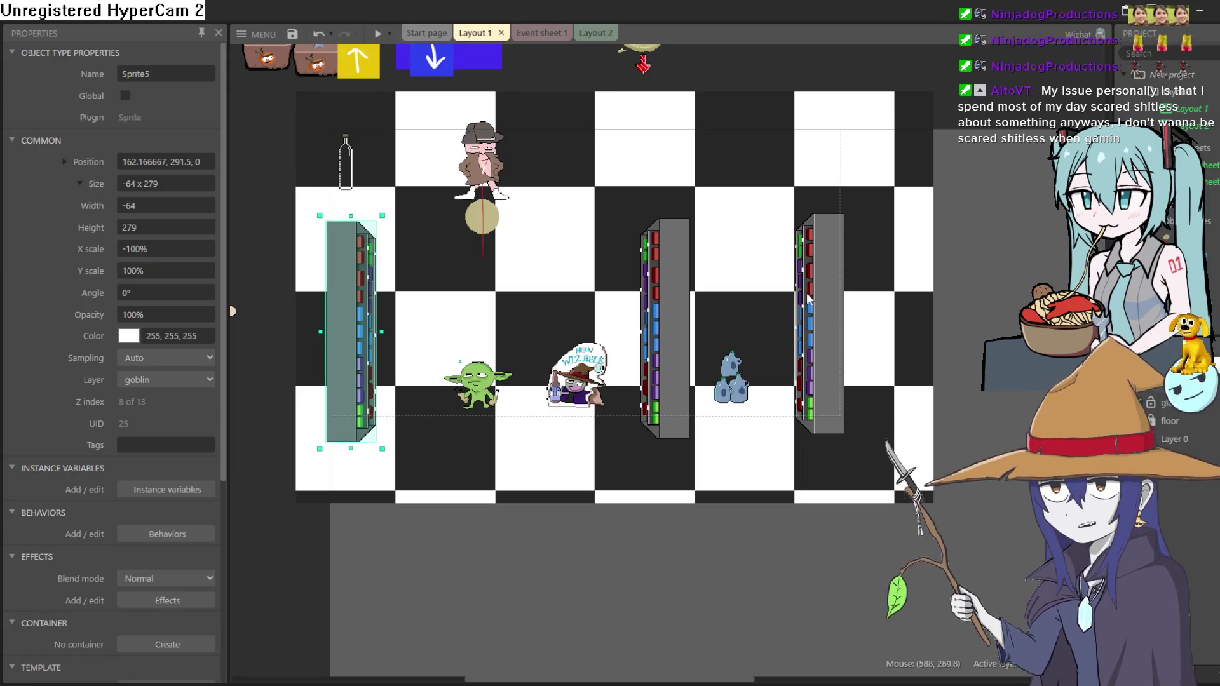
Add a new layout with its own event sheet and rename it 'map'
scroll(808, 299, up, 3)
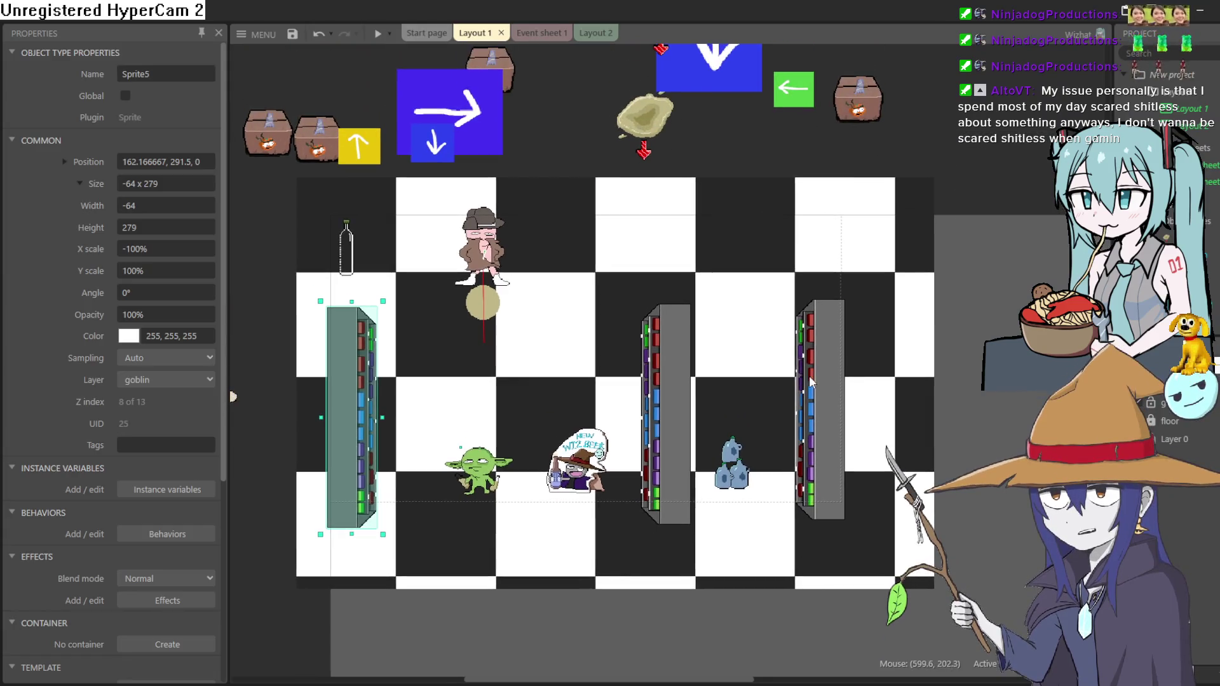
click(1198, 131)
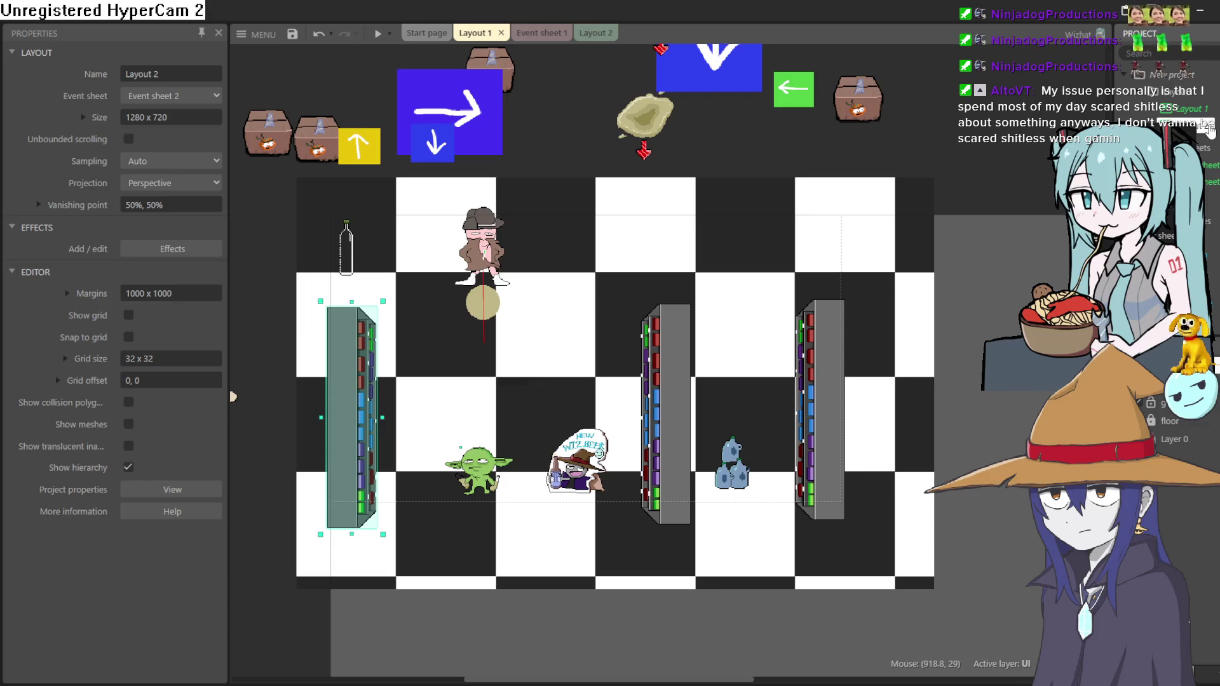
right_click(1180, 109)
click(1150, 112)
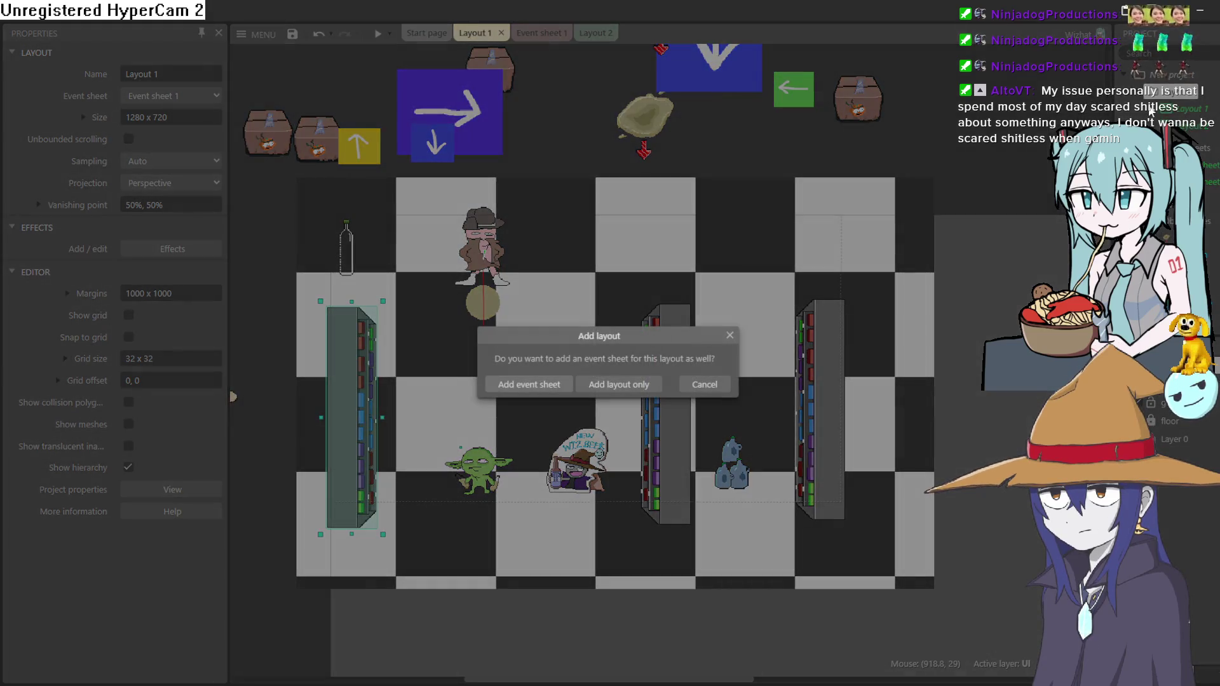
click(540, 384)
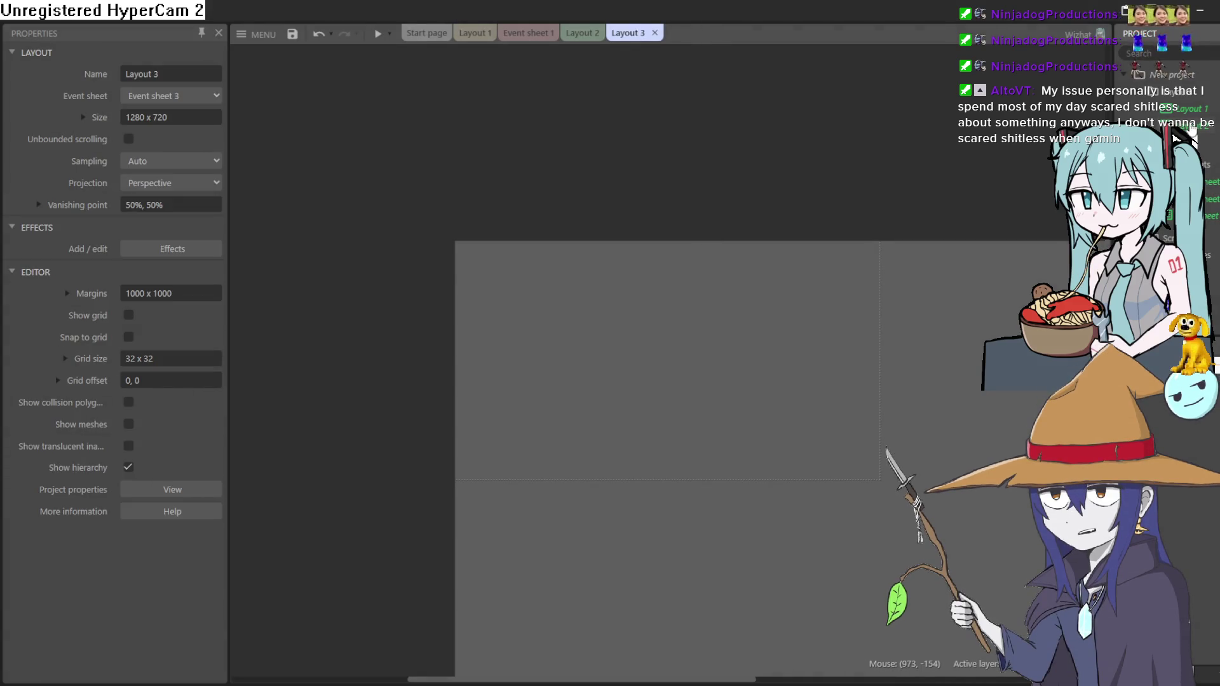
text(map)
key(Return)
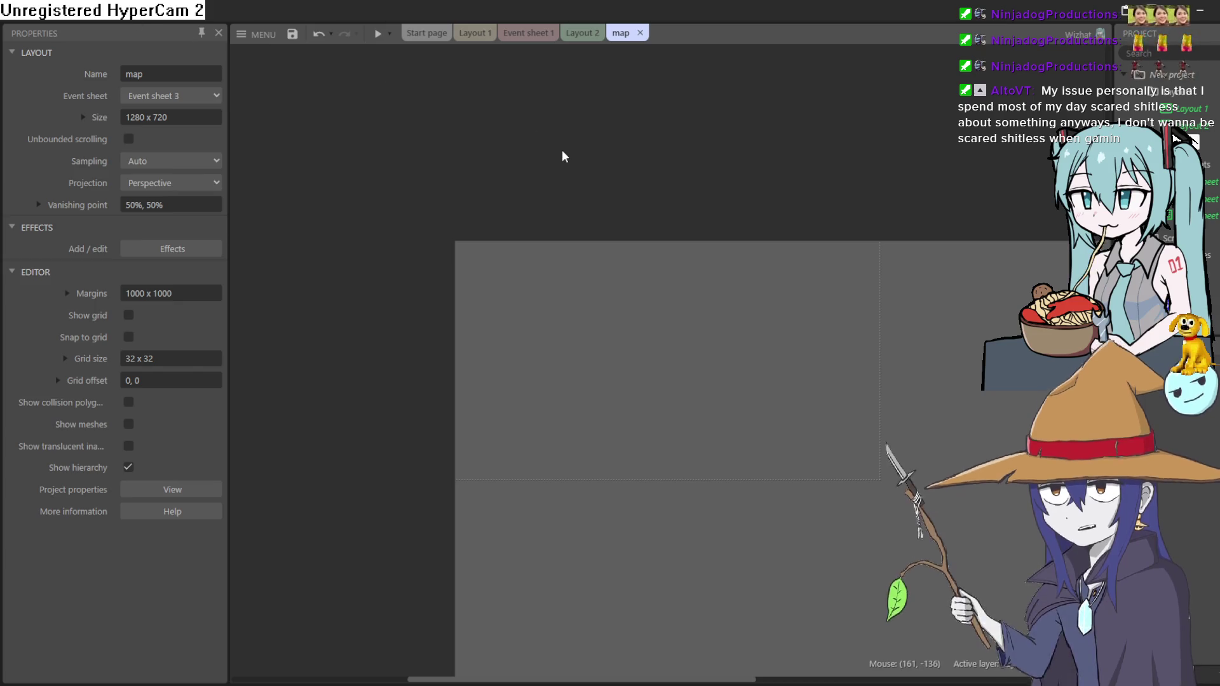
double_click(551, 301)
click(805, 507)
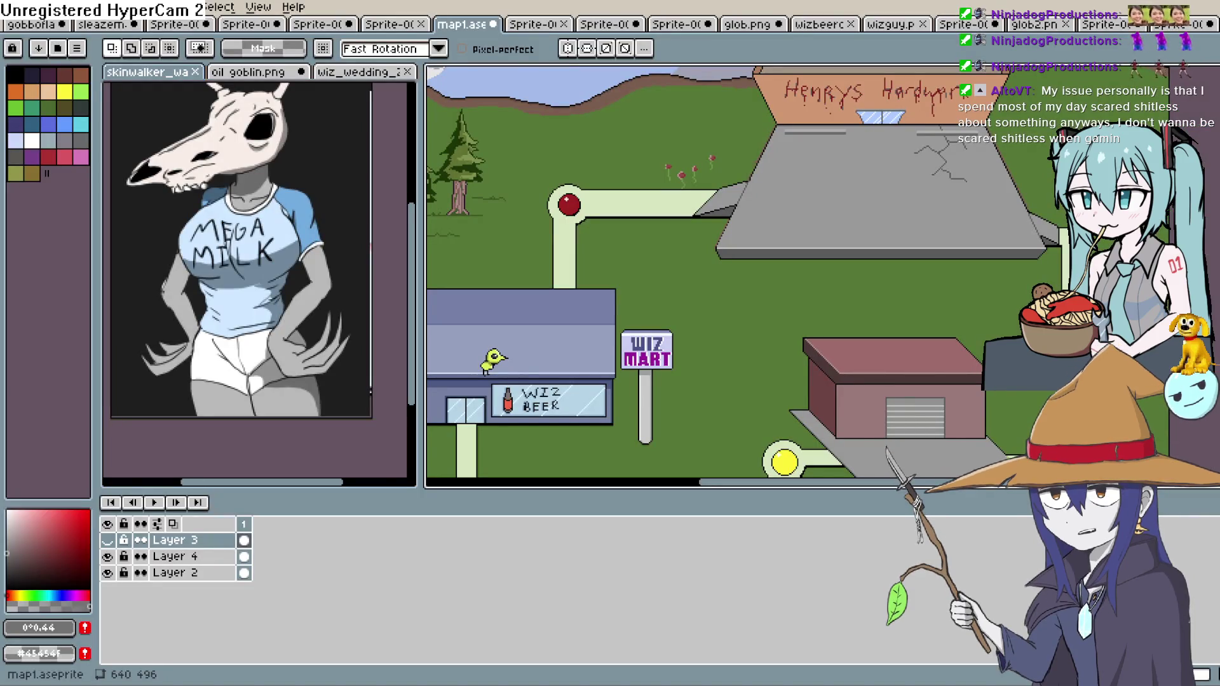
mouse_move(851, 349)
mouse_down()
mouse_move(566, 466)
mouse_move(1081, 218)
mouse_move(1170, 271)
mouse_up()
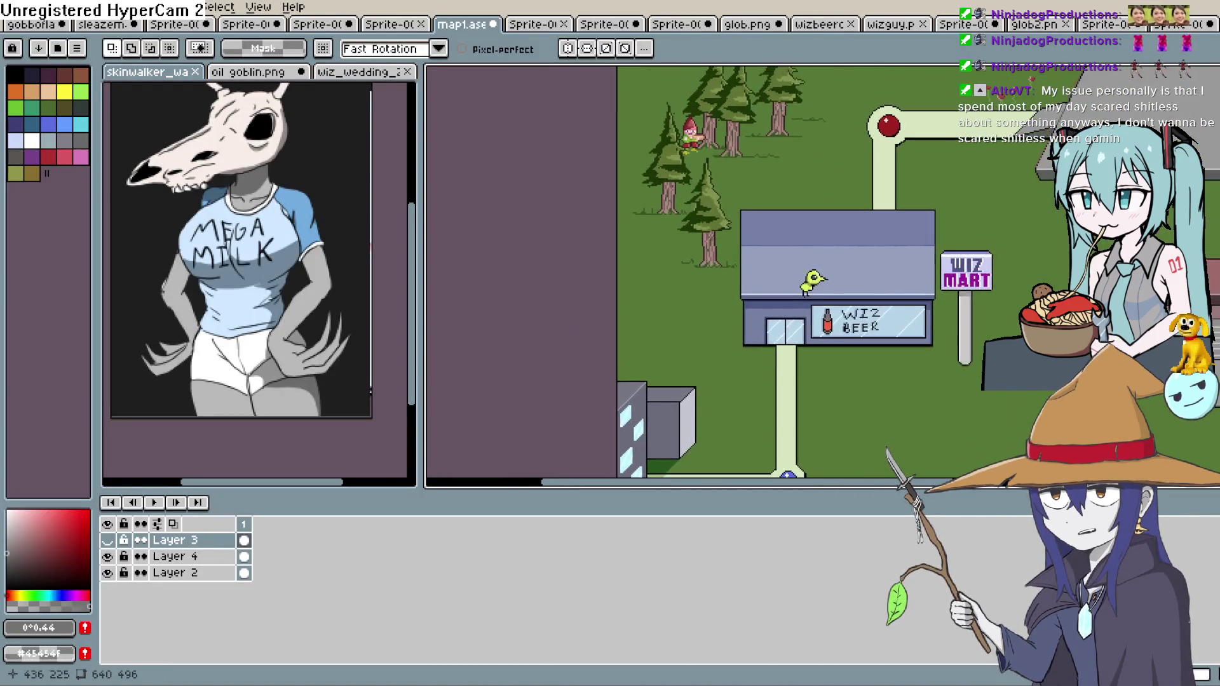
scroll(791, 242, up, 5)
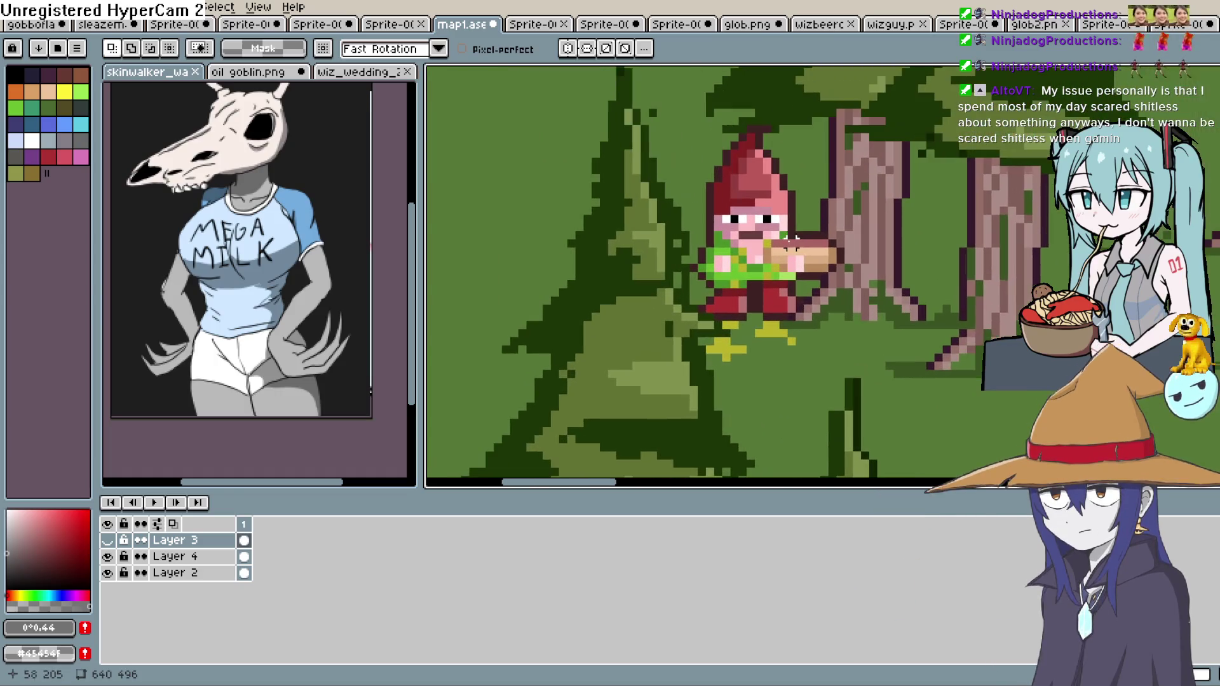
scroll(790, 205, up, 1)
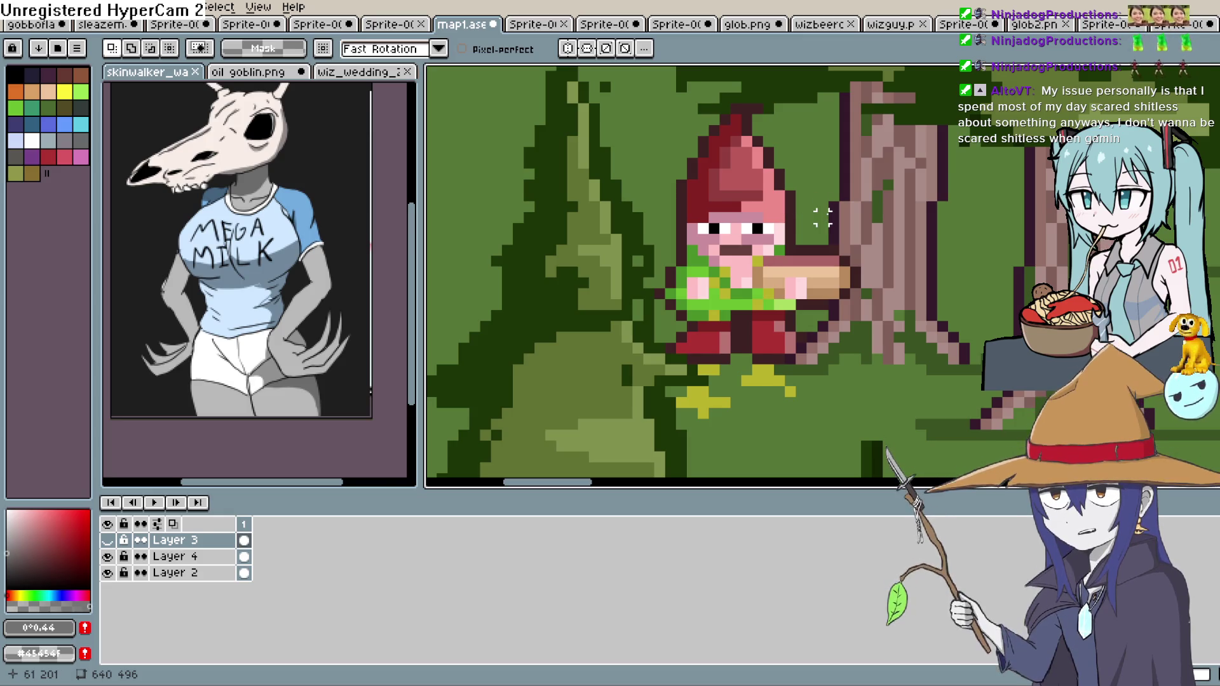
scroll(834, 207, down, 3)
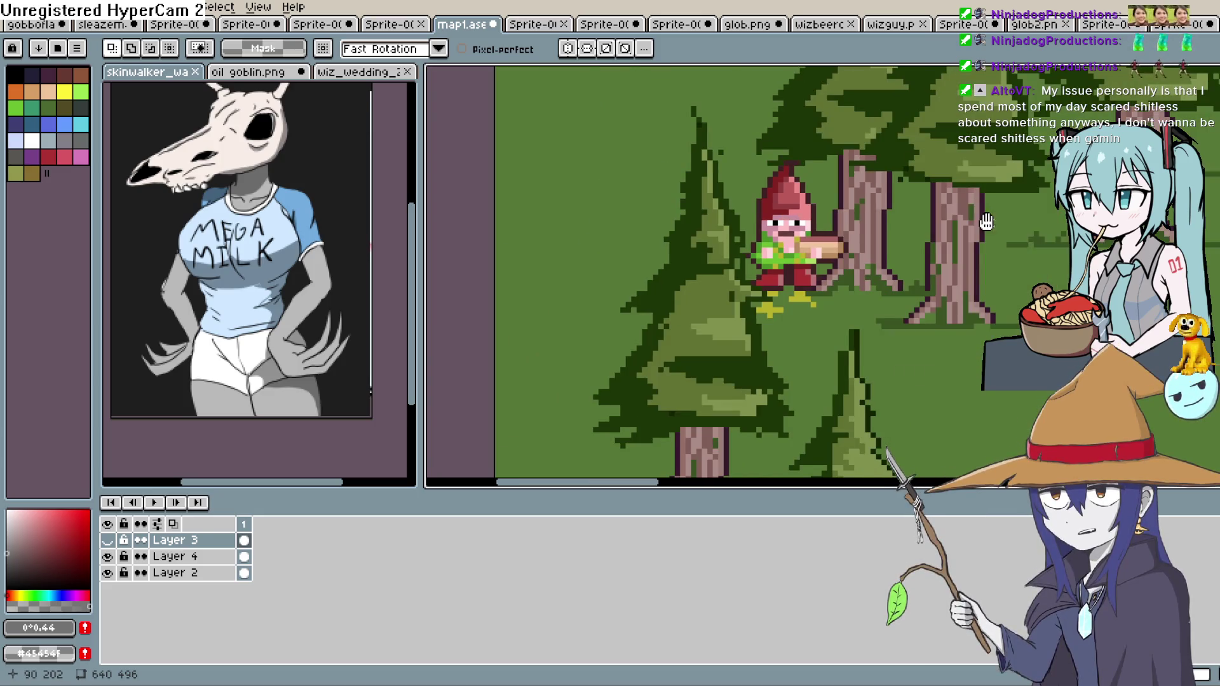
drag(1073, 256, 931, 234)
scroll(931, 234, up, 2)
mouse_move(822, 328)
mouse_down()
mouse_move(858, 245)
mouse_move(730, 175)
mouse_move(727, 220)
mouse_move(733, 95)
mouse_up()
scroll(727, 219, down, 1)
mouse_move(661, 227)
mouse_down()
mouse_move(840, 157)
mouse_move(1117, 79)
mouse_move(1123, 101)
mouse_move(1143, 103)
mouse_up()
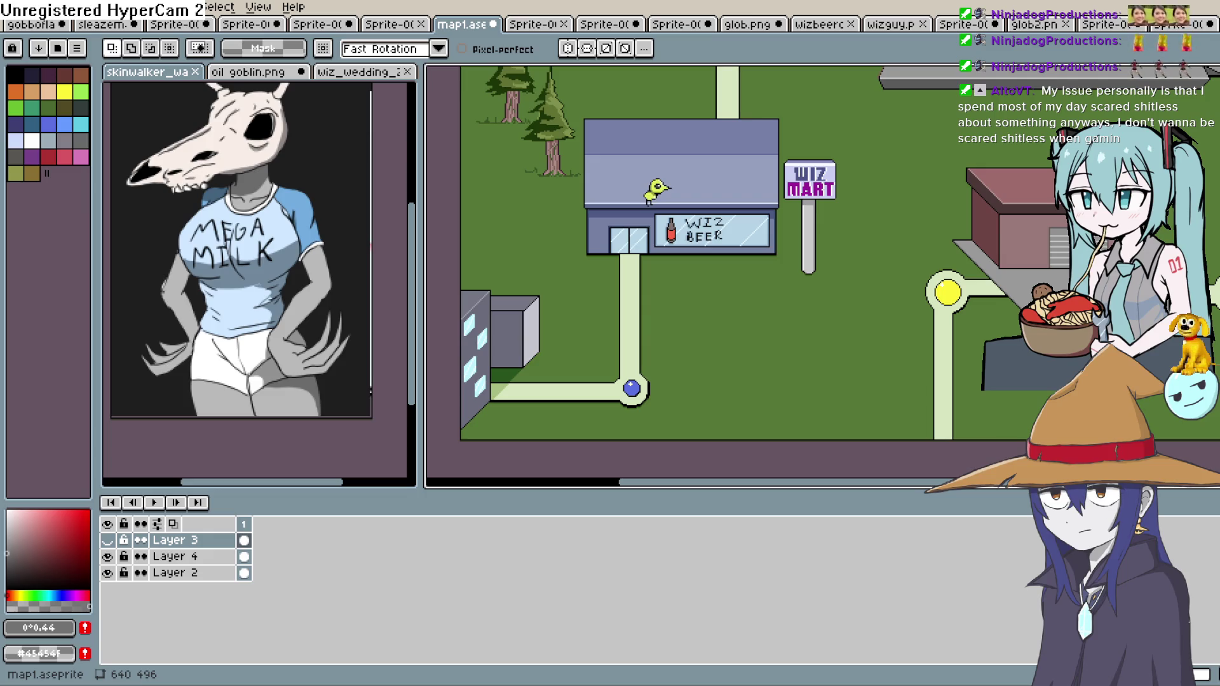
mouse_move(1060, 118)
mouse_down()
mouse_move(981, 210)
mouse_move(953, 320)
mouse_move(828, 238)
mouse_move(908, 293)
mouse_move(916, 270)
mouse_move(1104, 262)
mouse_move(1066, 299)
mouse_up()
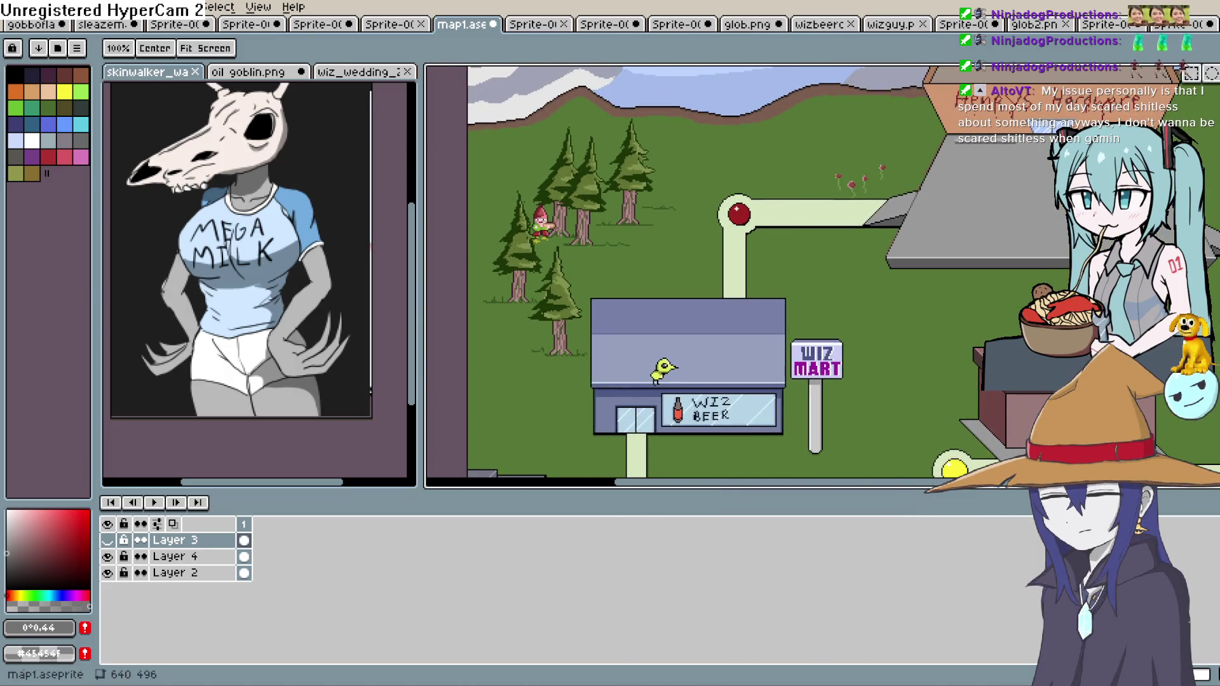
Make Layer 4 editable and copy a pine tree from its forest with a rectangular selection
key(m)
click(107, 556)
click(107, 556)
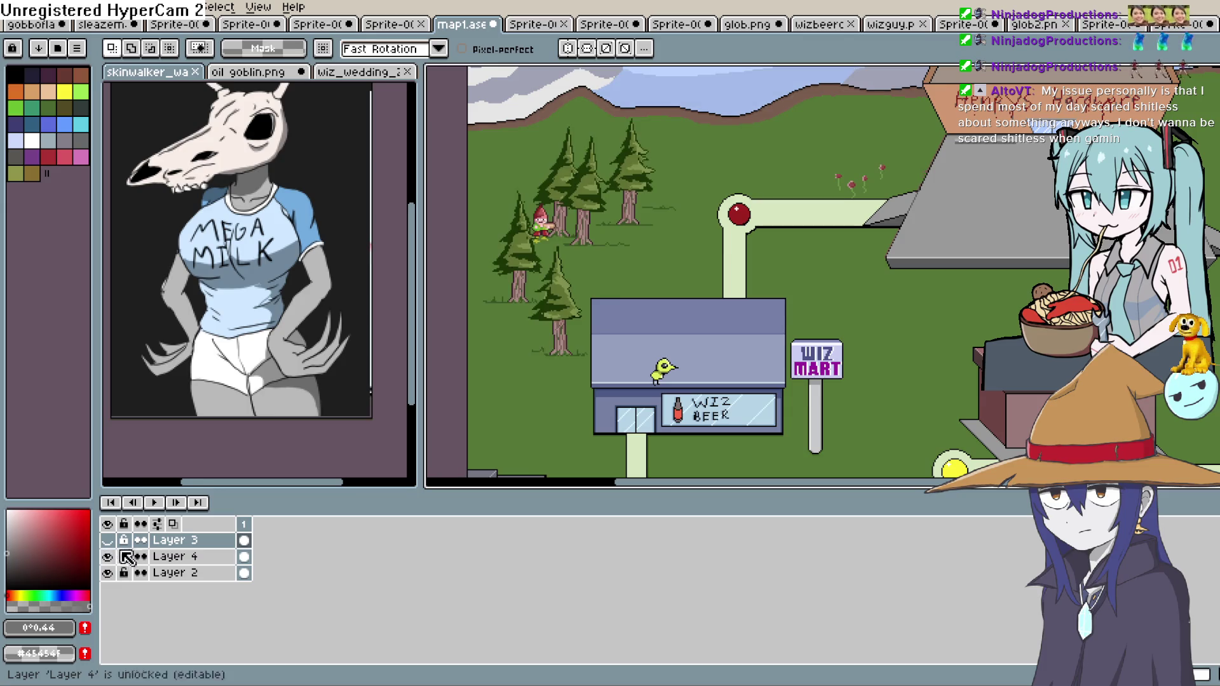
click(193, 560)
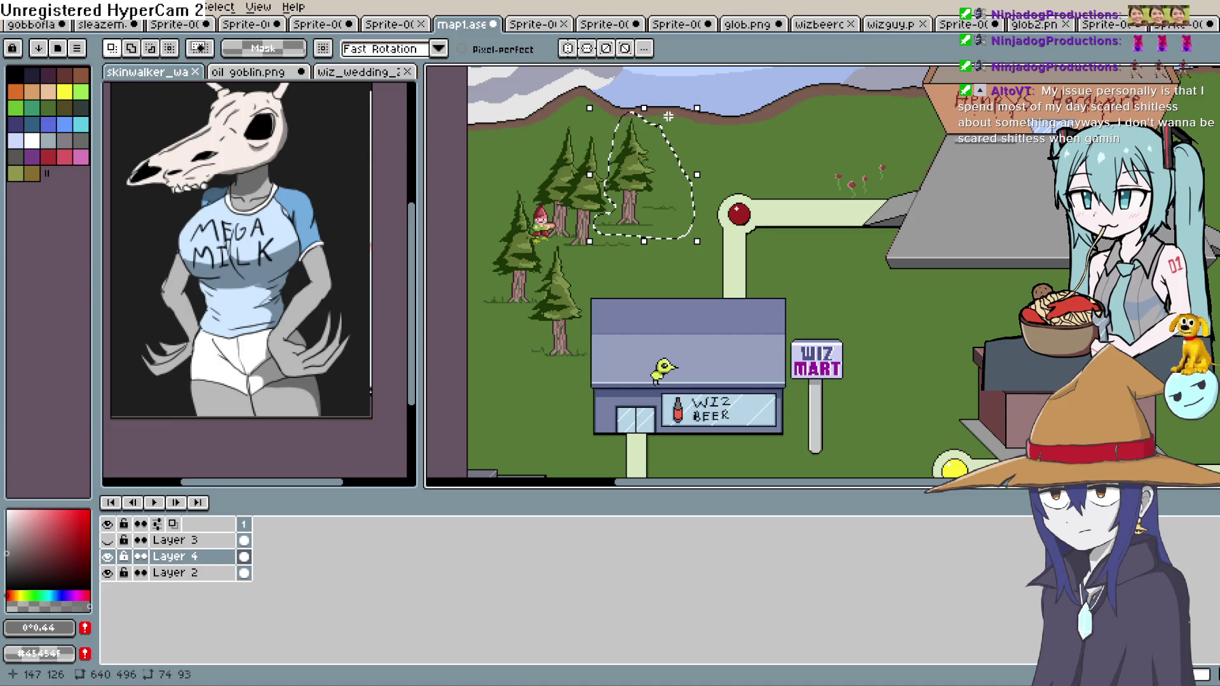
click(728, 172)
Paste the pine tree onto the grass right of Henrys Hardware and commit it
mouse_move(1207, 241)
mouse_down()
mouse_move(813, 270)
mouse_move(804, 326)
mouse_up()
key(ctrl+v)
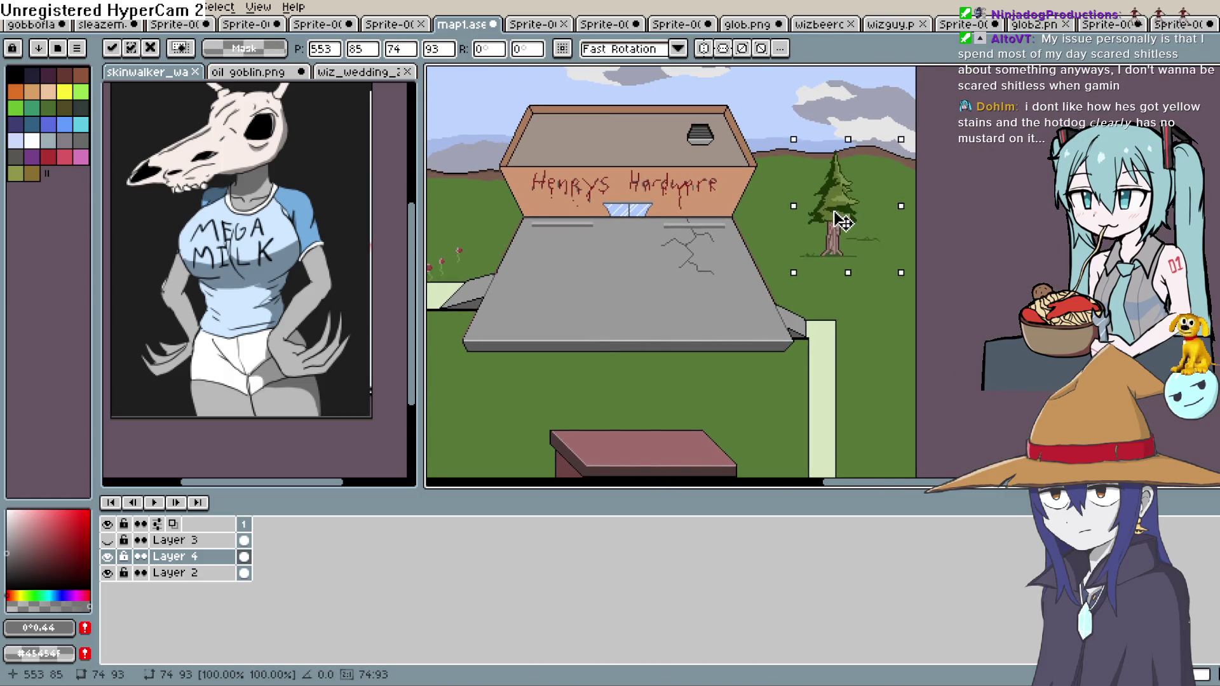
drag(835, 294, 869, 315)
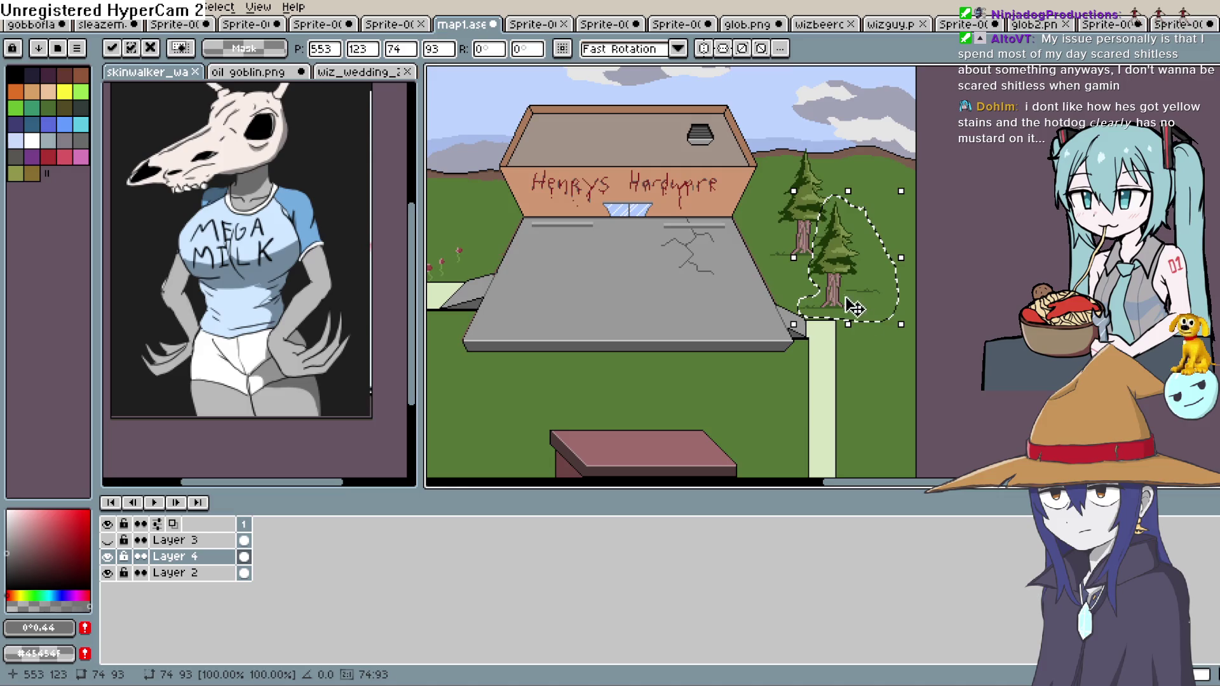
scroll(842, 205, down, 2)
drag(835, 201, 858, 220)
click(927, 308)
Look over the map around Henrys Hardware and ready the pencil tool
scroll(927, 307, down, 3)
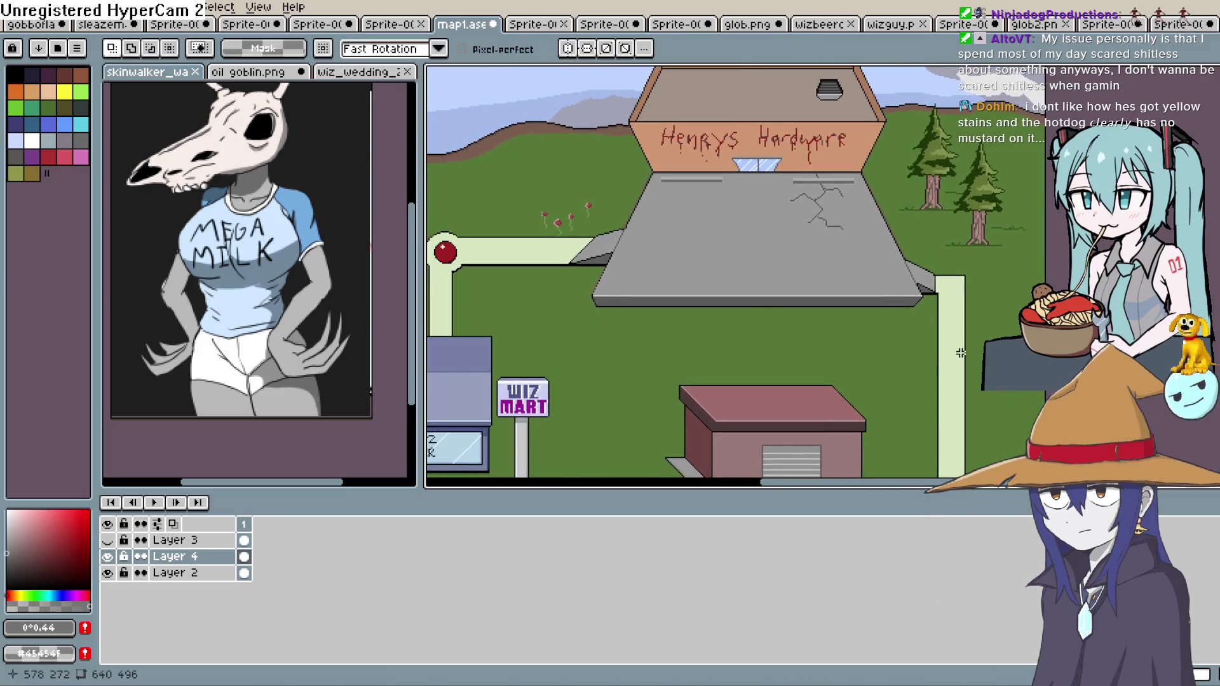
mouse_move(979, 292)
mouse_down()
mouse_move(985, 280)
mouse_move(961, 239)
mouse_move(902, 269)
mouse_move(861, 238)
mouse_move(940, 343)
mouse_up()
scroll(902, 248, up, 2)
mouse_move(830, 332)
mouse_down()
mouse_move(937, 330)
mouse_move(951, 241)
mouse_move(897, 205)
mouse_up()
scroll(937, 331, down, 2)
key(b)
scroll(852, 227, up, 2)
Sample dark green #3a5423 and pencil small grass tufts along the hardware store's base
key(i)
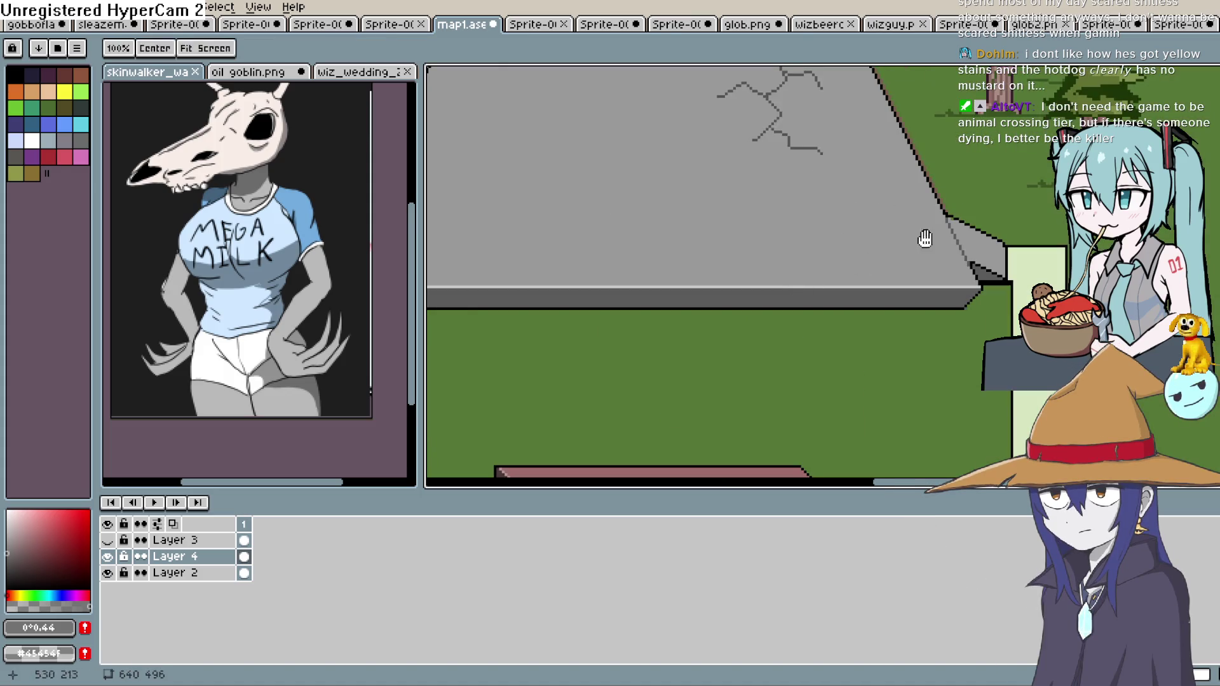
click(939, 114)
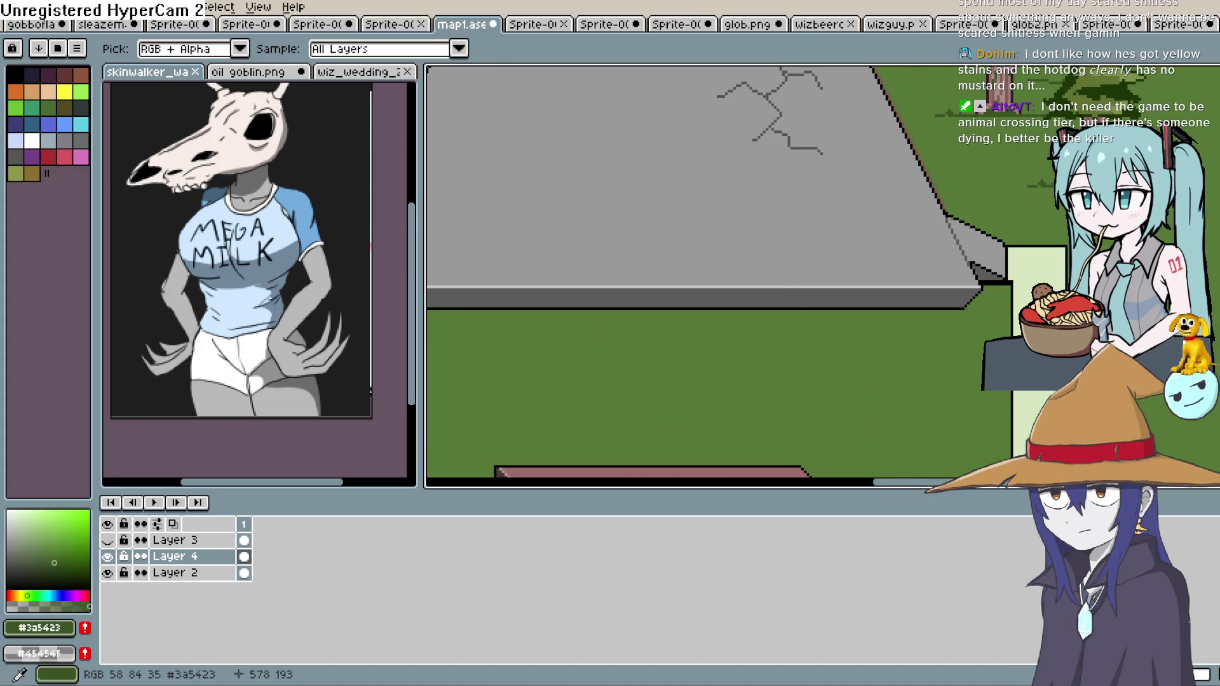
drag(641, 323, 809, 216)
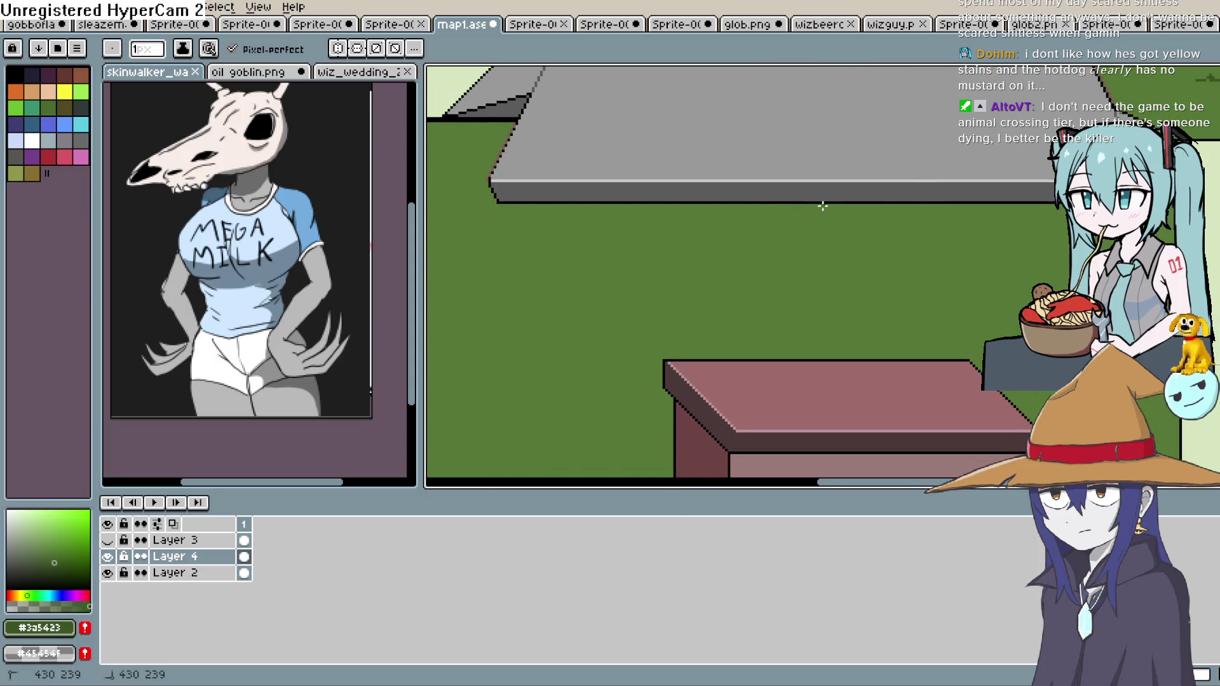
key(ctrl+z)
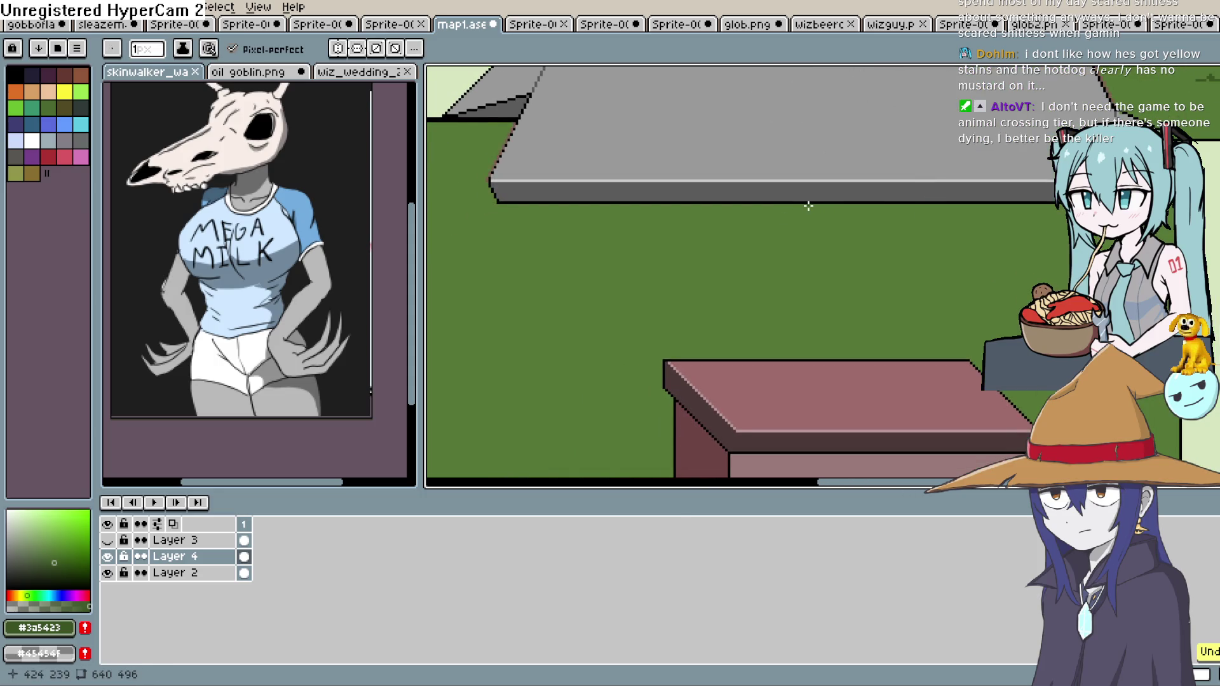
scroll(820, 205, up, 2)
mouse_move(824, 222)
mouse_down()
mouse_move(810, 172)
mouse_move(846, 180)
mouse_up()
drag(899, 223, 785, 254)
click(819, 260)
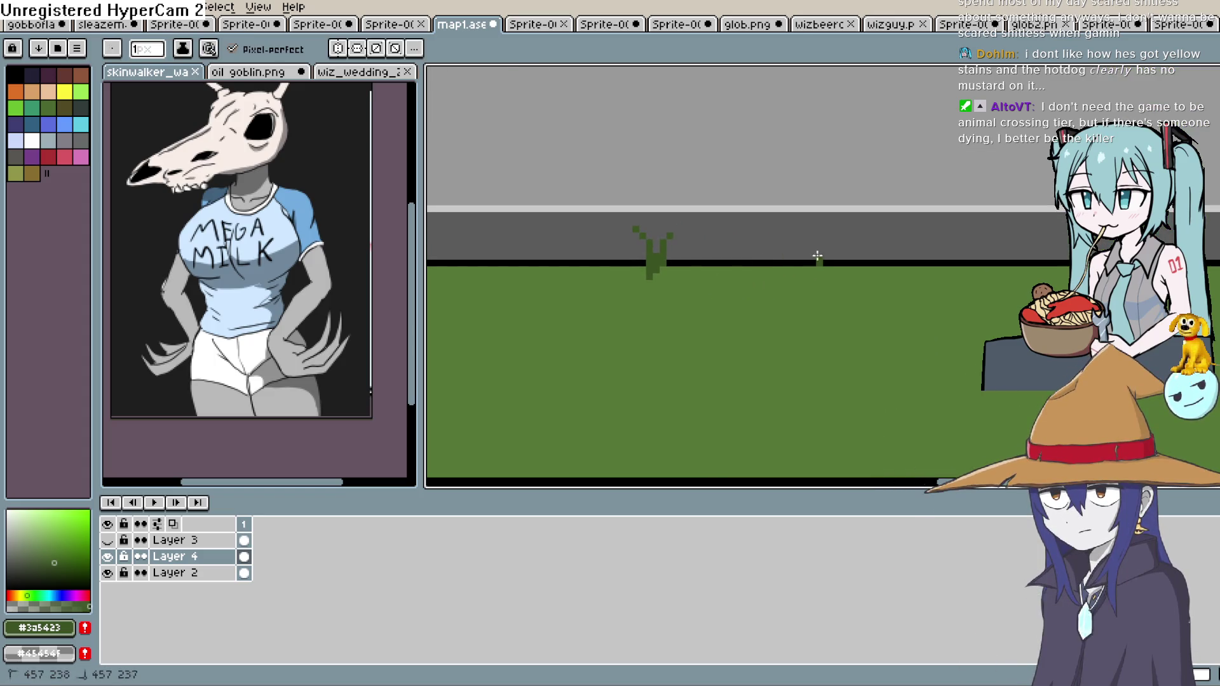
drag(864, 236, 733, 259)
drag(845, 261, 839, 292)
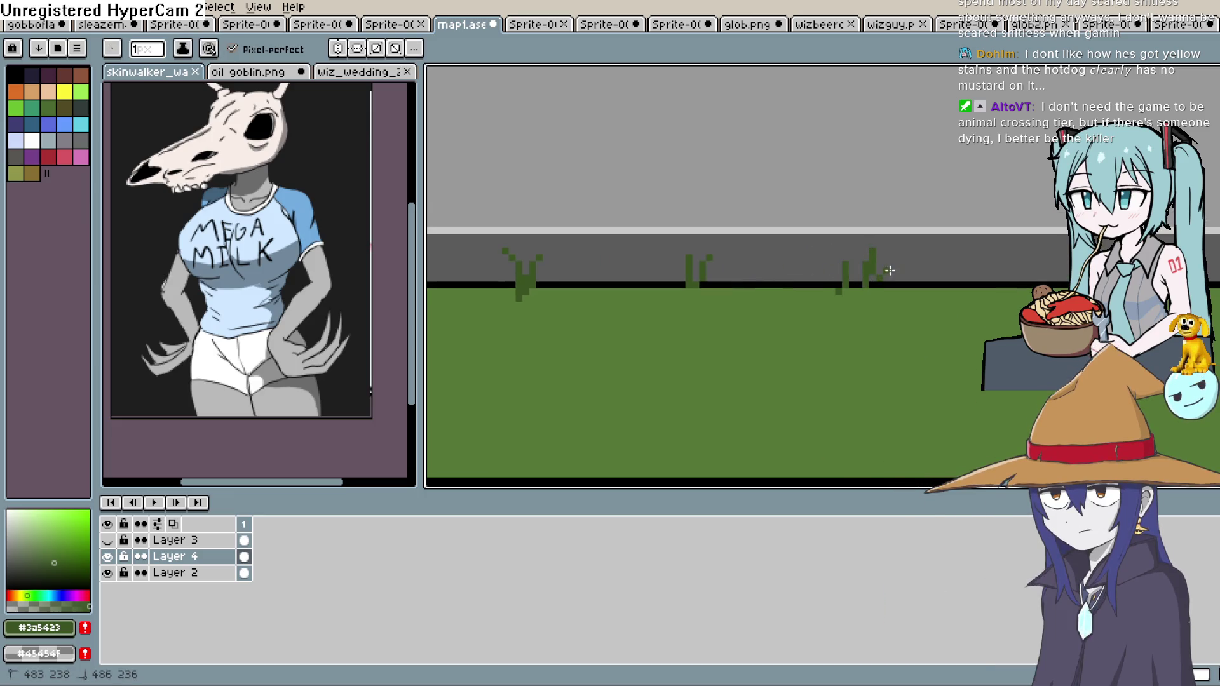
Pan and zoom out to review the tufts, trees and the whole town map
drag(817, 289, 954, 227)
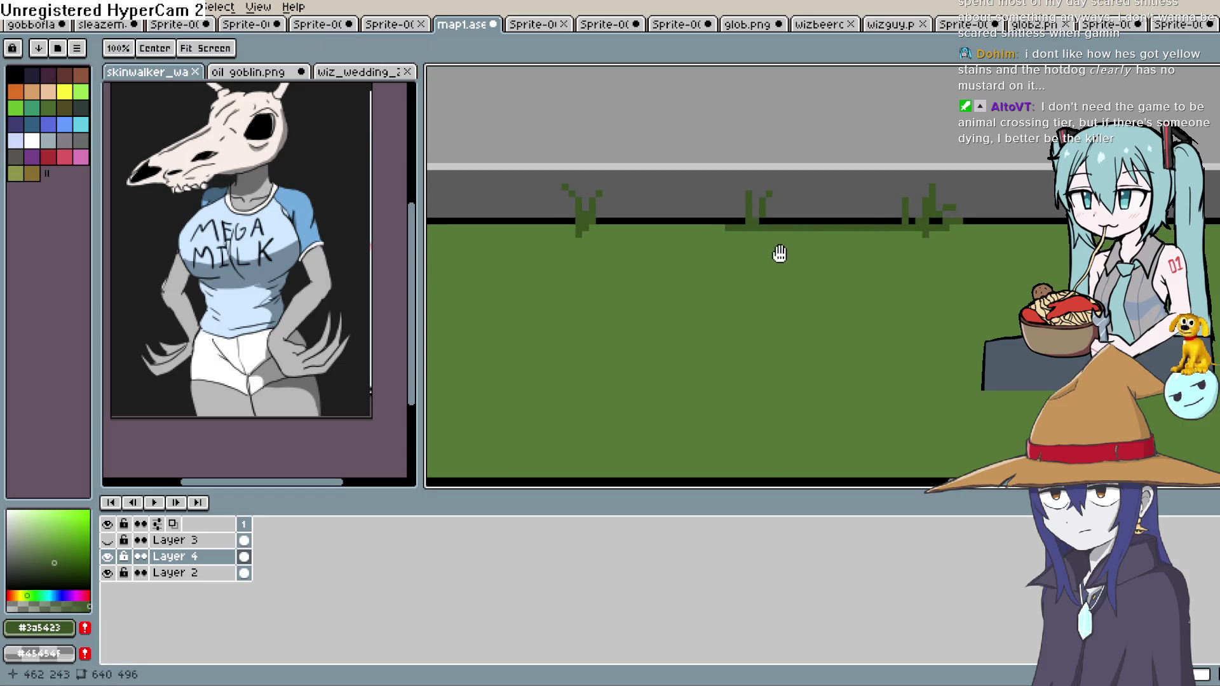
drag(779, 253, 870, 253)
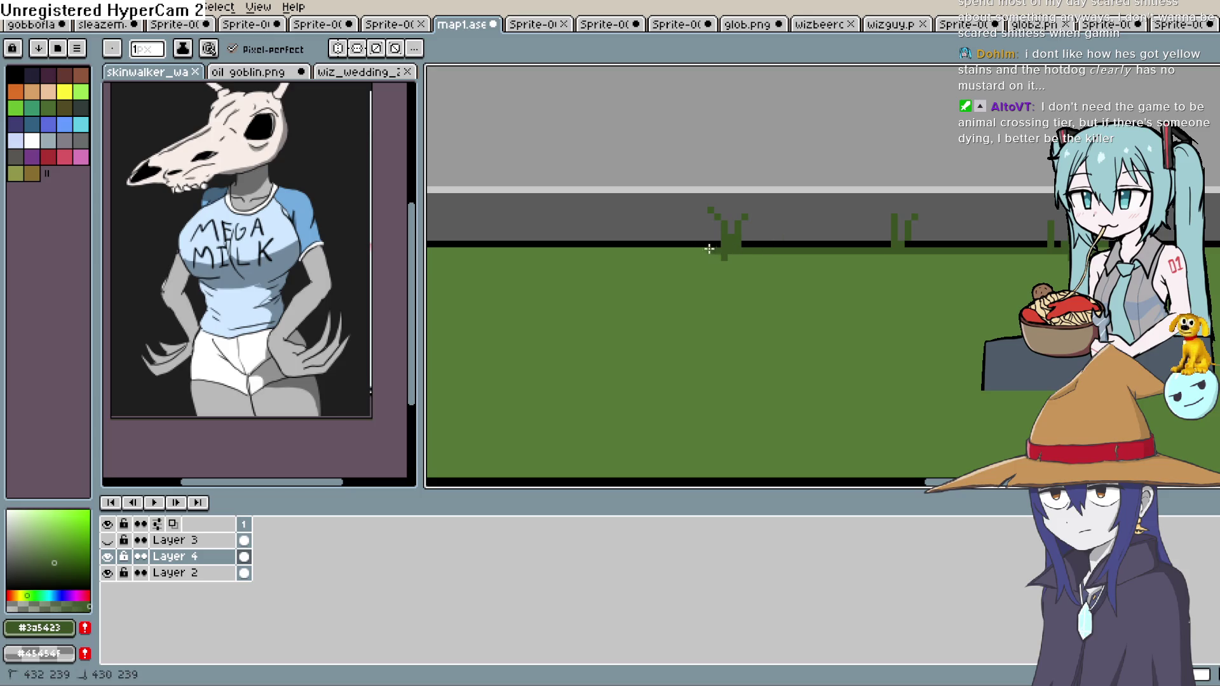
scroll(807, 258, down, 3)
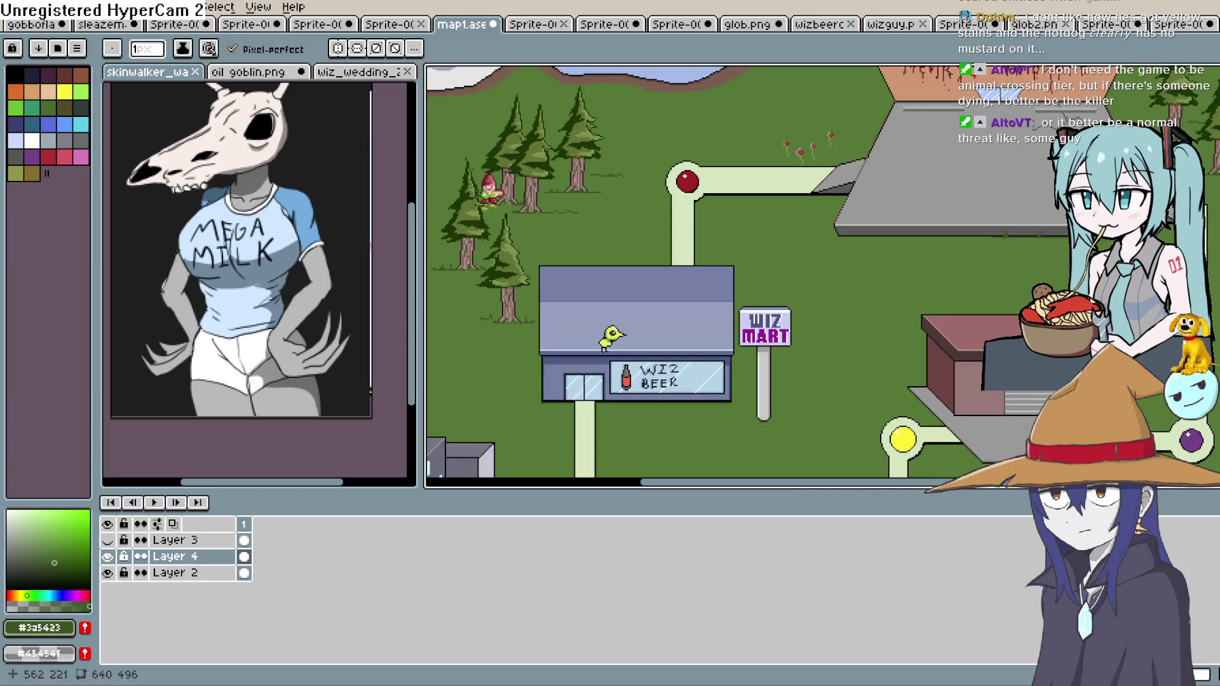
mouse_move(1102, 182)
mouse_down()
mouse_move(1011, 204)
mouse_move(966, 264)
mouse_move(928, 285)
mouse_move(997, 179)
mouse_up()
drag(972, 249, 953, 153)
mouse_move(975, 227)
mouse_down()
mouse_move(961, 186)
mouse_move(967, 197)
mouse_move(1091, 191)
mouse_up()
mouse_move(927, 272)
mouse_down()
mouse_move(1122, 261)
mouse_move(1086, 330)
mouse_up()
mouse_move(928, 244)
mouse_down()
mouse_move(915, 252)
mouse_move(868, 234)
mouse_up()
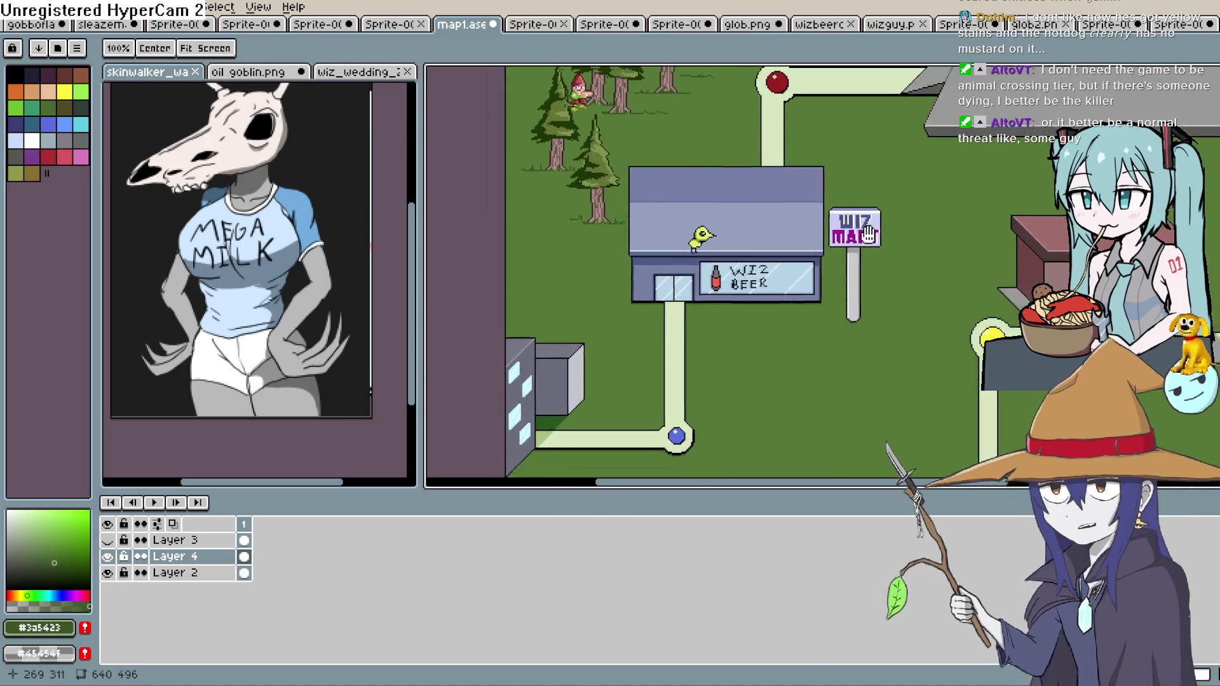
scroll(868, 235, down, 4)
mouse_move(846, 299)
mouse_down()
mouse_move(830, 327)
mouse_move(828, 316)
mouse_up()
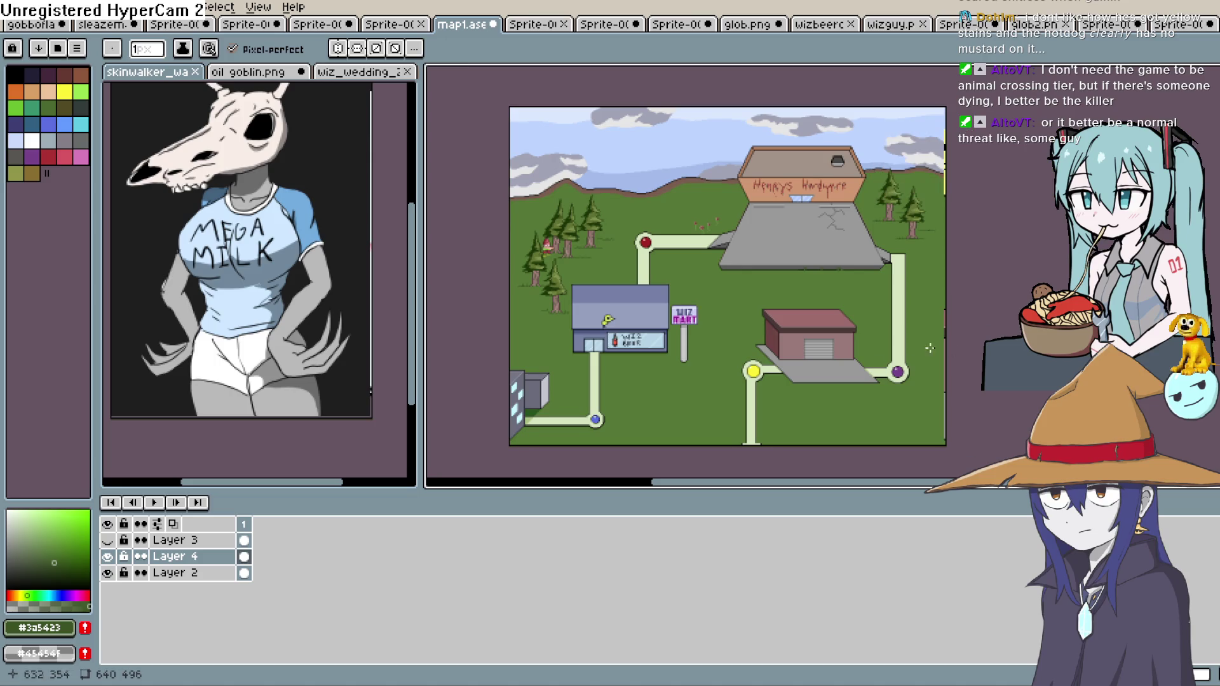
Export the town map to map1.png at 100%, accepting the layer-flattening warning, then go to Construct 3
scroll(795, 321, down, 1)
scroll(794, 320, up, 3)
mouse_move(797, 317)
mouse_down()
mouse_move(992, 255)
mouse_move(947, 227)
mouse_up()
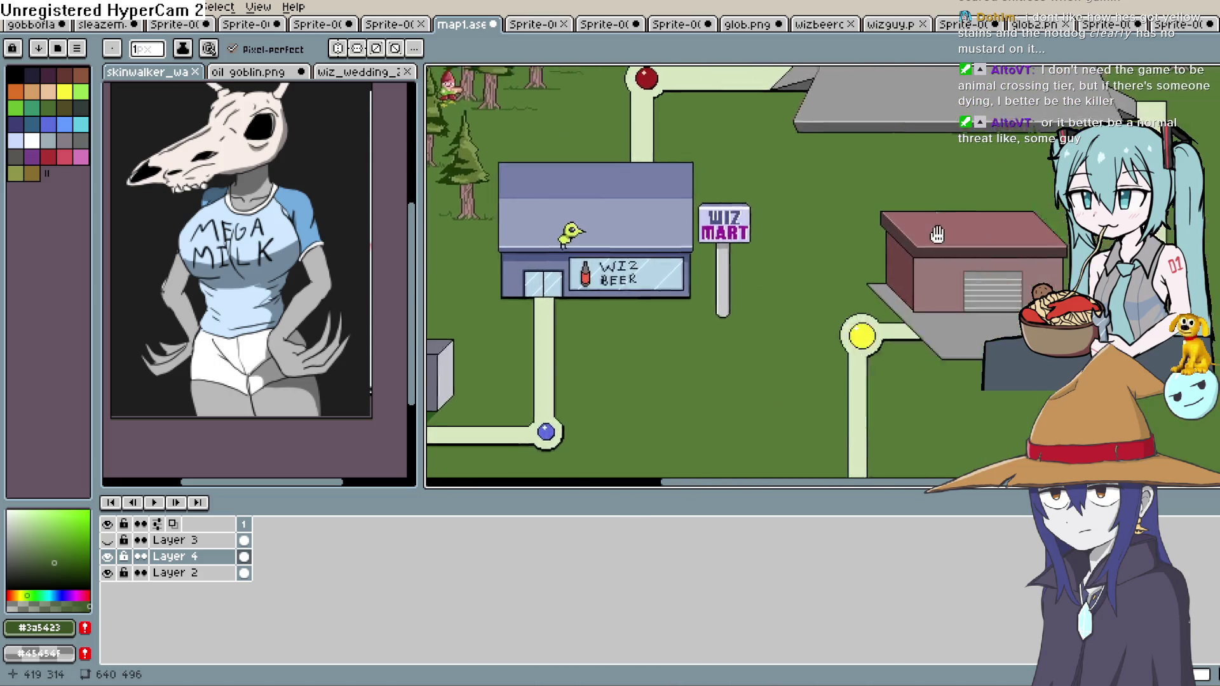
scroll(737, 357, down, 1)
mouse_move(836, 270)
mouse_down()
mouse_move(829, 292)
mouse_move(767, 297)
mouse_up()
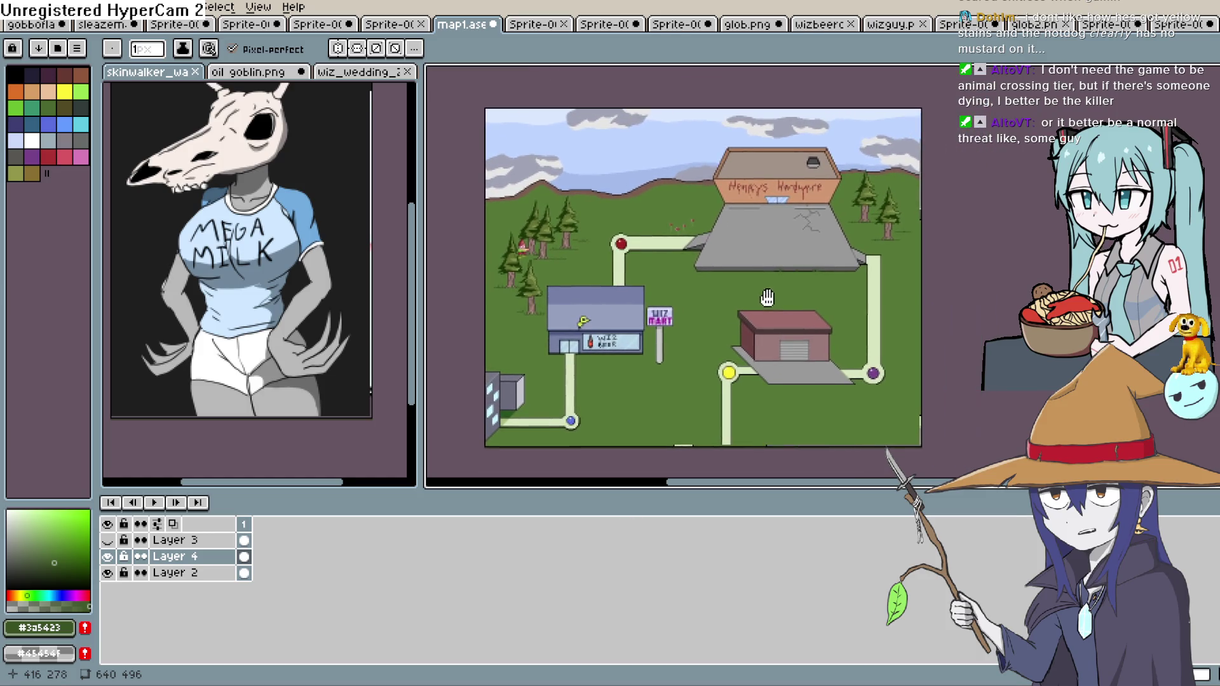
click(14, 8)
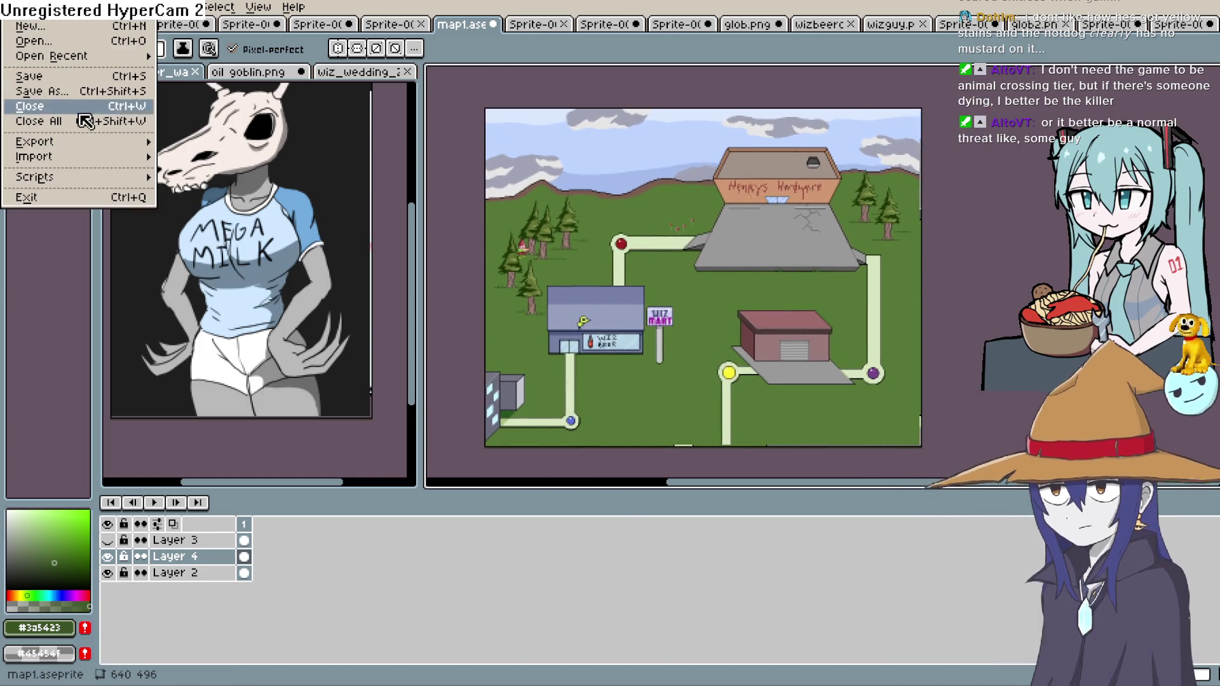
mouse_move(85, 148)
click(212, 147)
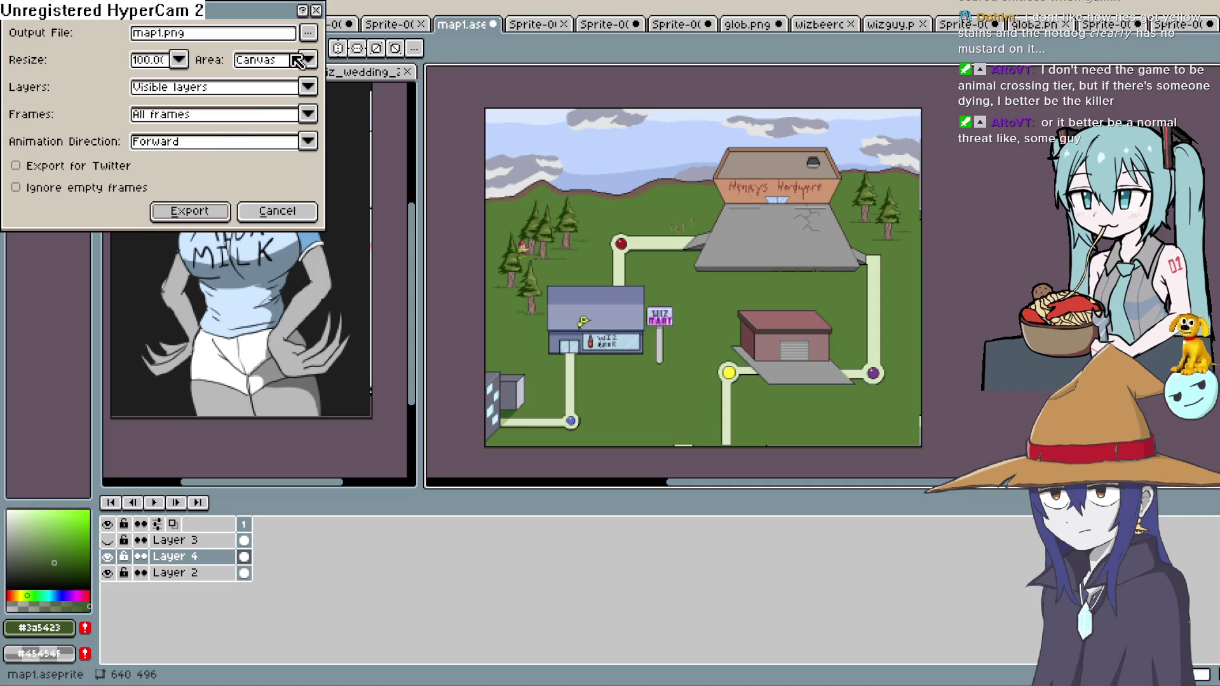
click(191, 213)
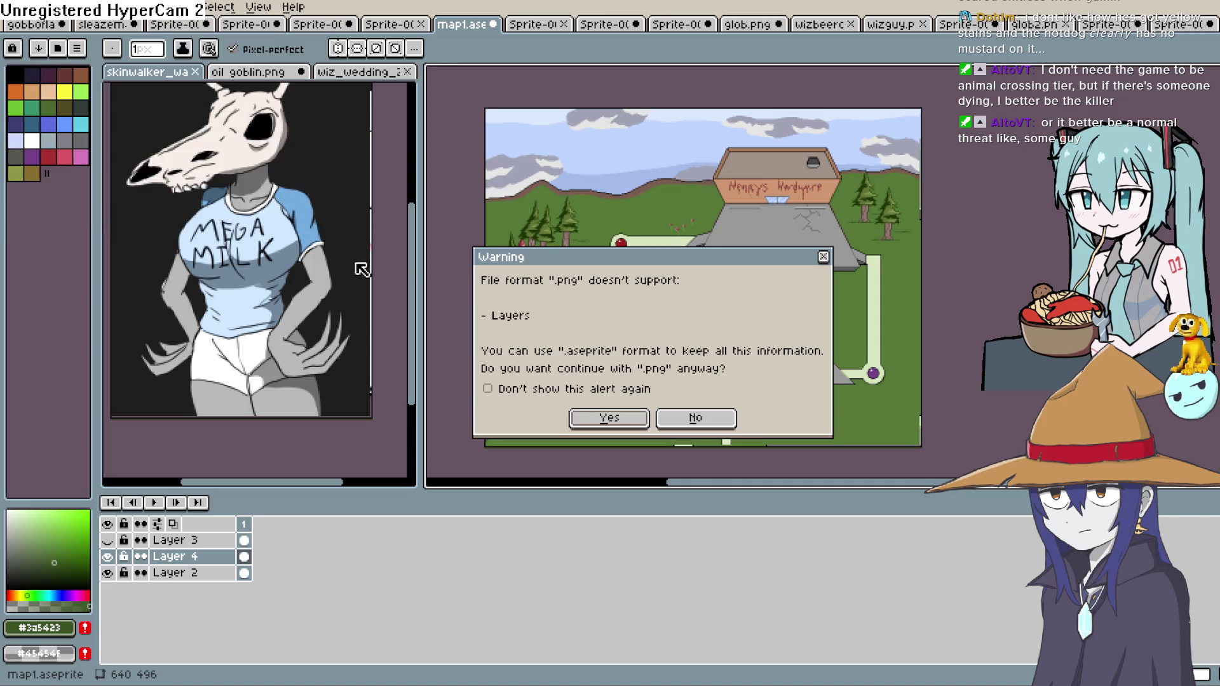
click(632, 426)
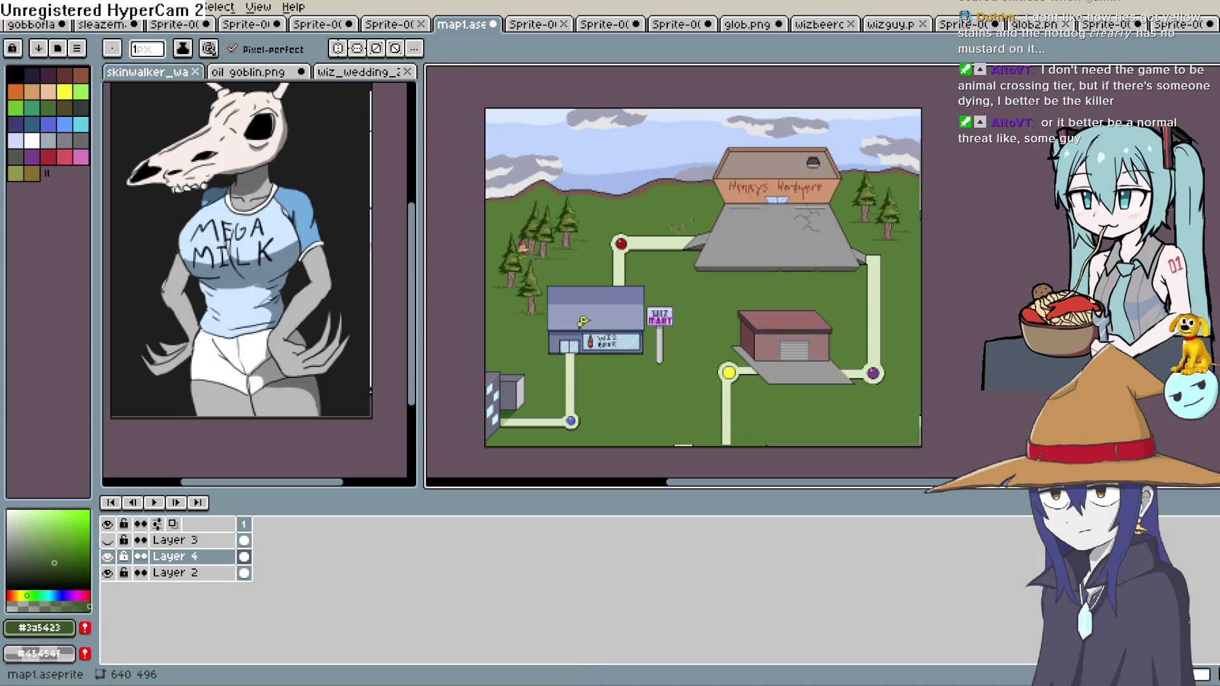
key(alt+Tab)
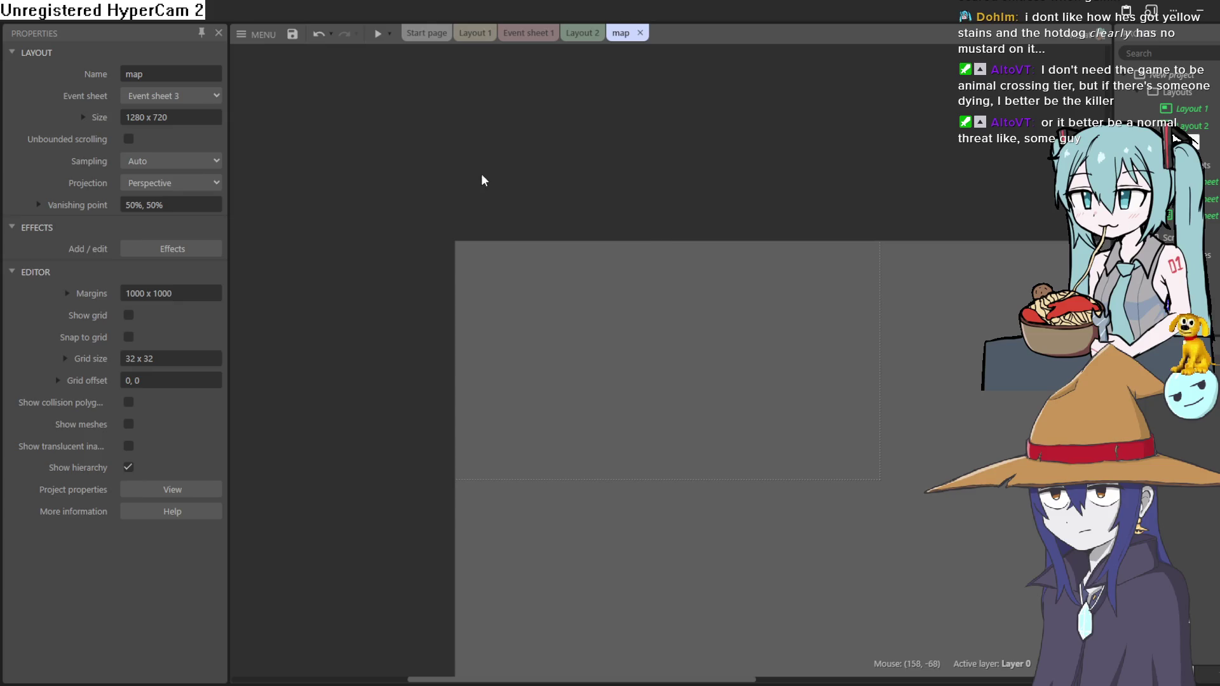
Insert a Sprite holding the town map image and drag it to the map layout's top-left corner
double_click(426, 168)
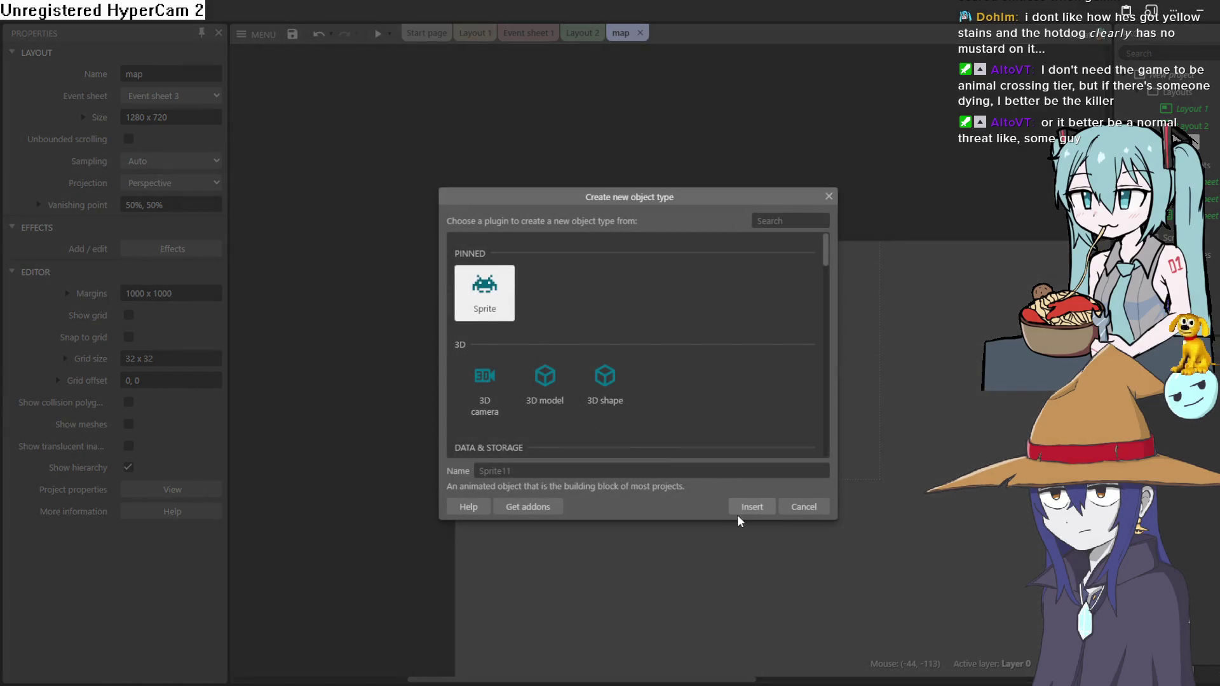
click(743, 508)
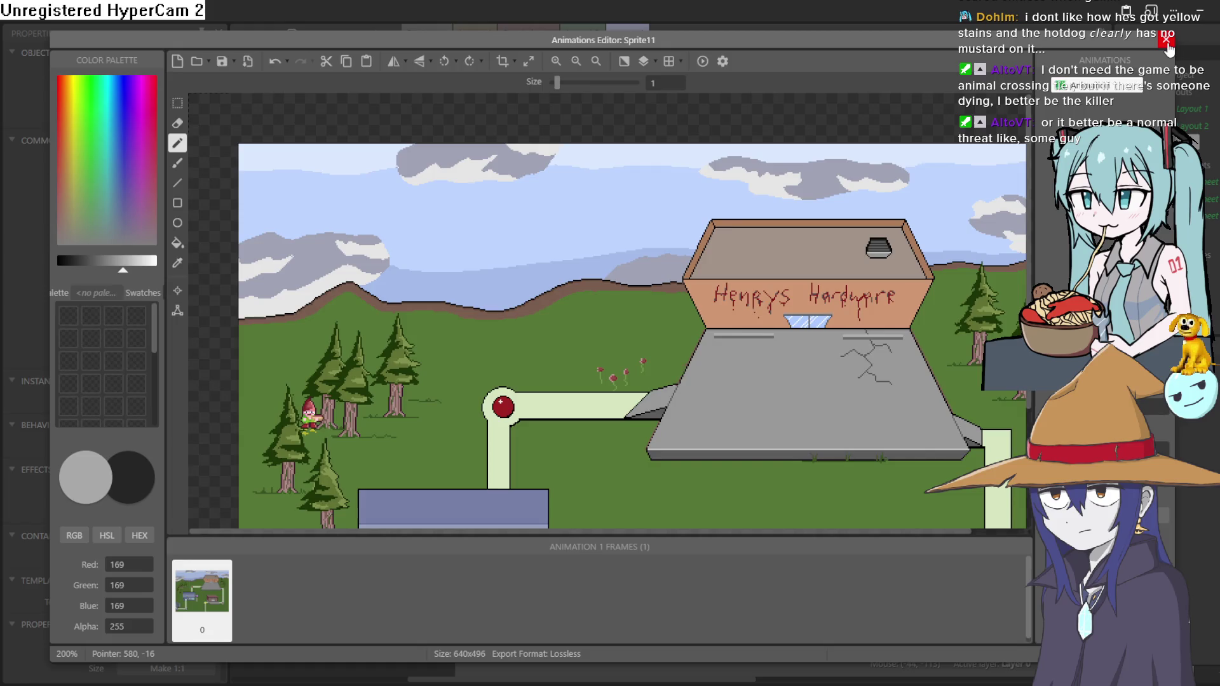
click(1167, 42)
mouse_move(686, 266)
mouse_down()
mouse_move(795, 392)
mouse_move(756, 461)
mouse_move(738, 450)
mouse_up()
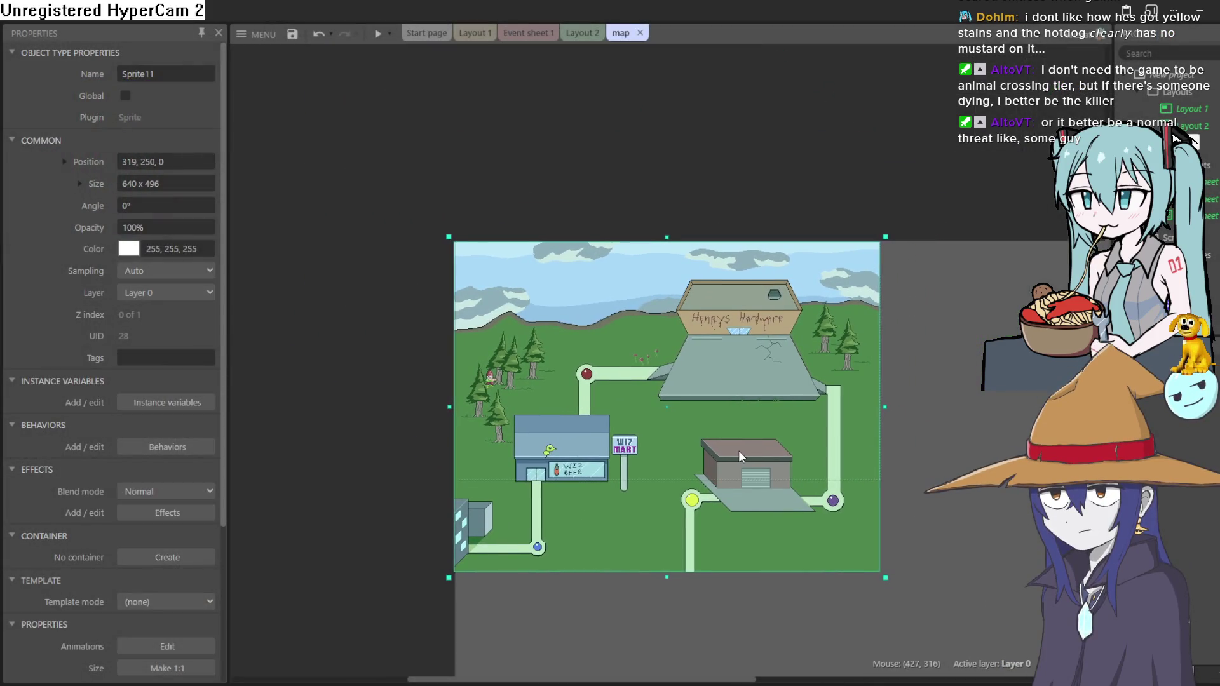
scroll(534, 104, down, 2)
click(355, 257)
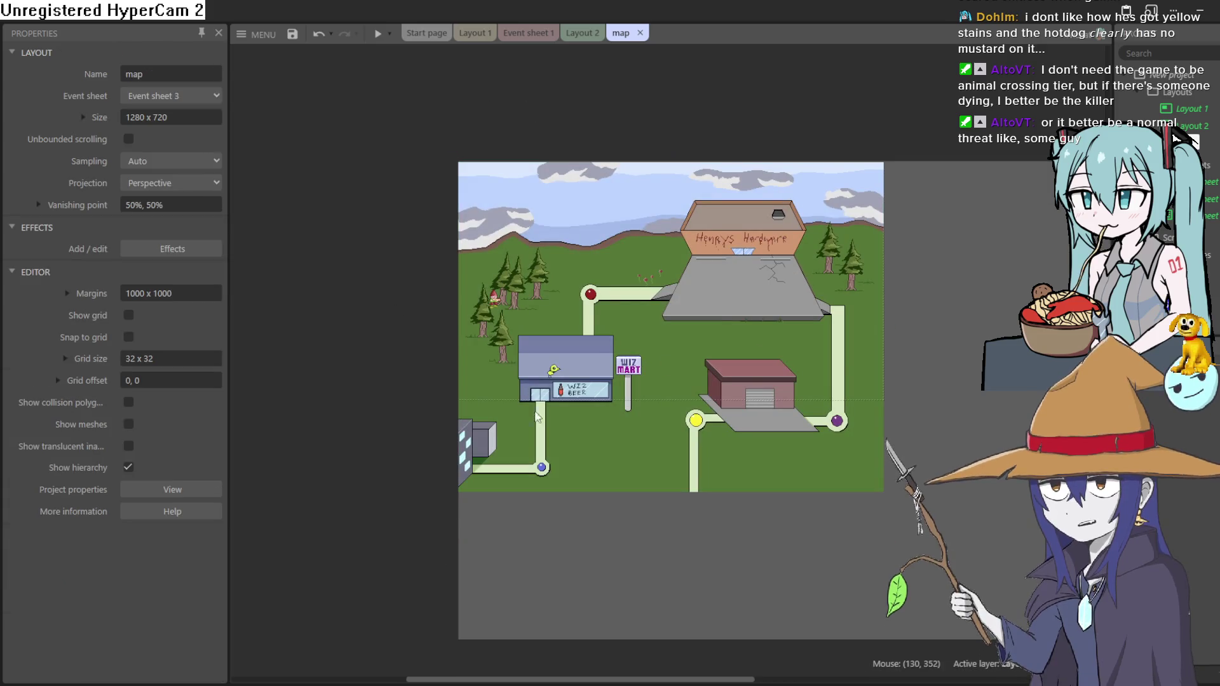
scroll(532, 451, up, 3)
scroll(533, 451, down, 4)
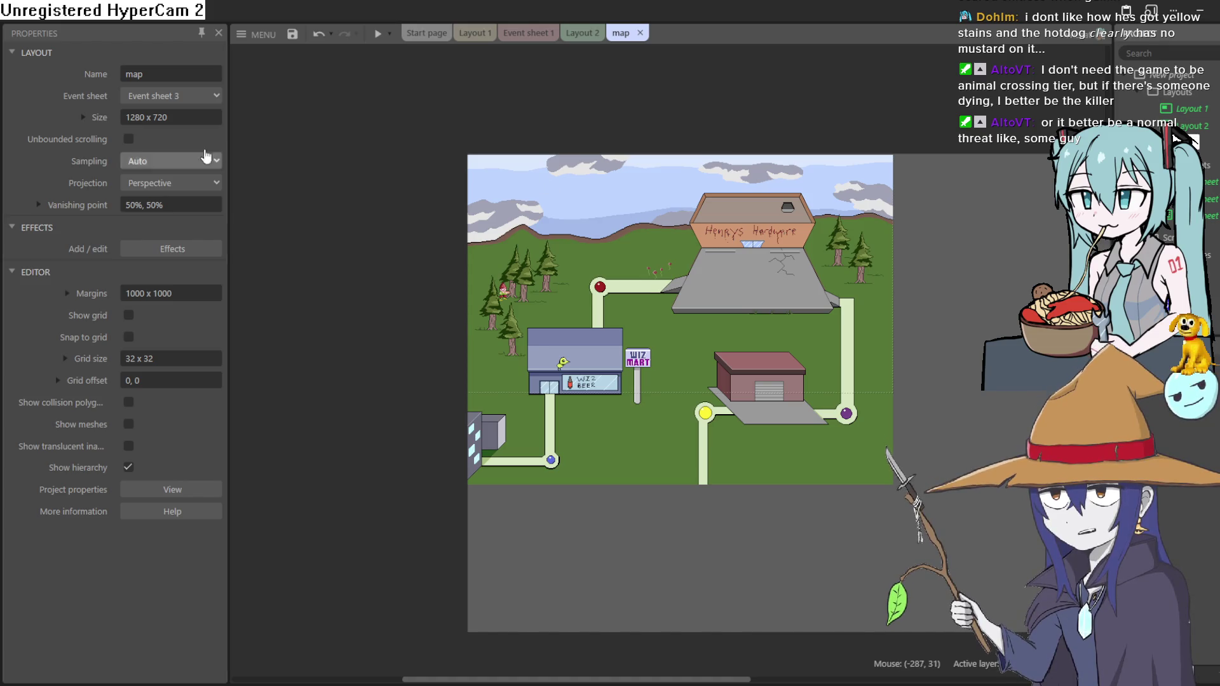
click(663, 280)
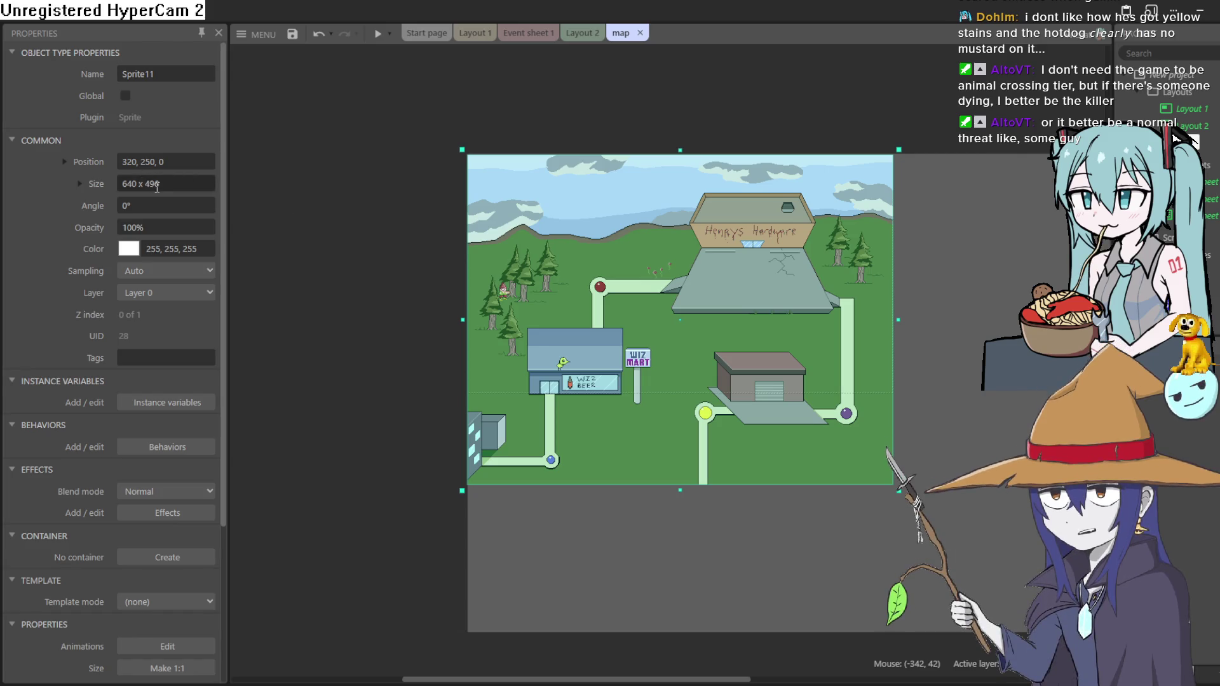
Set the map layout's Size property to 640 x 496
click(416, 157)
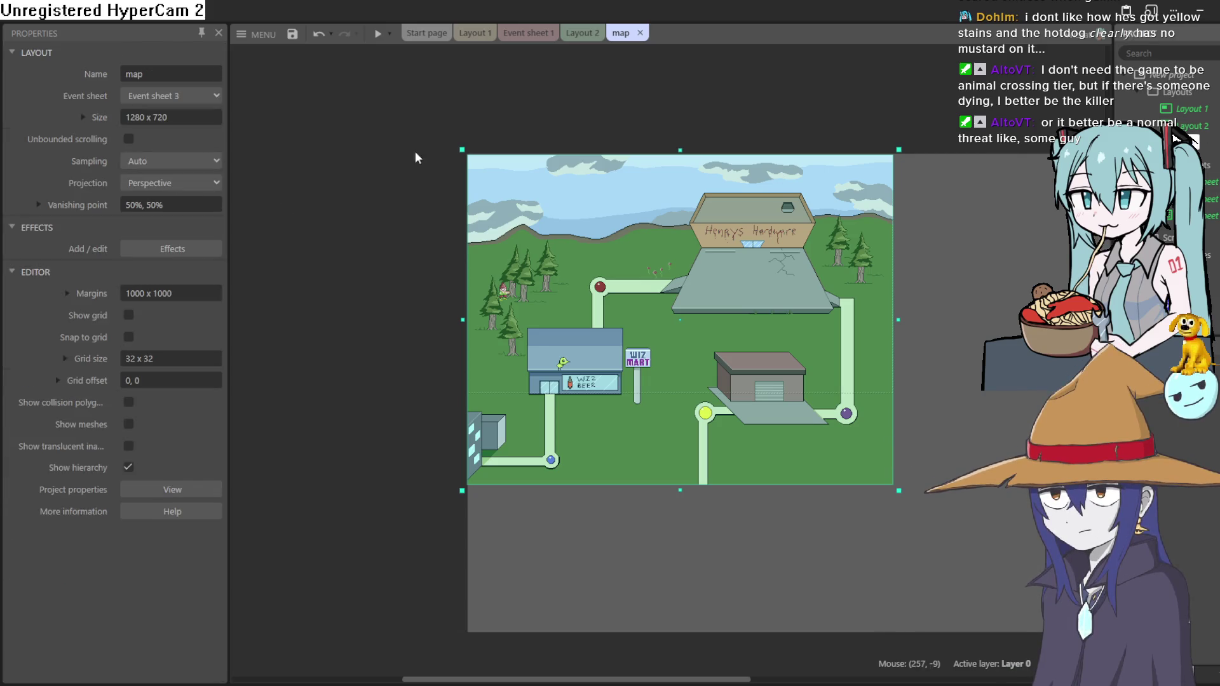
click(183, 119)
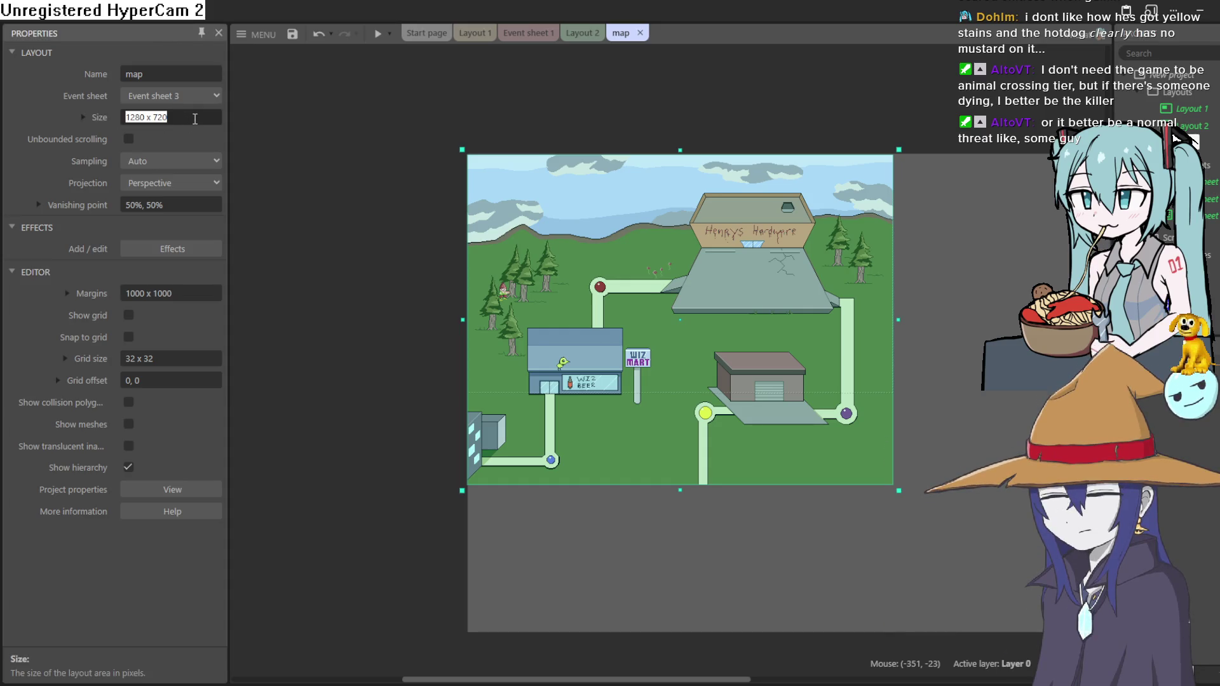
text(640 x 496)
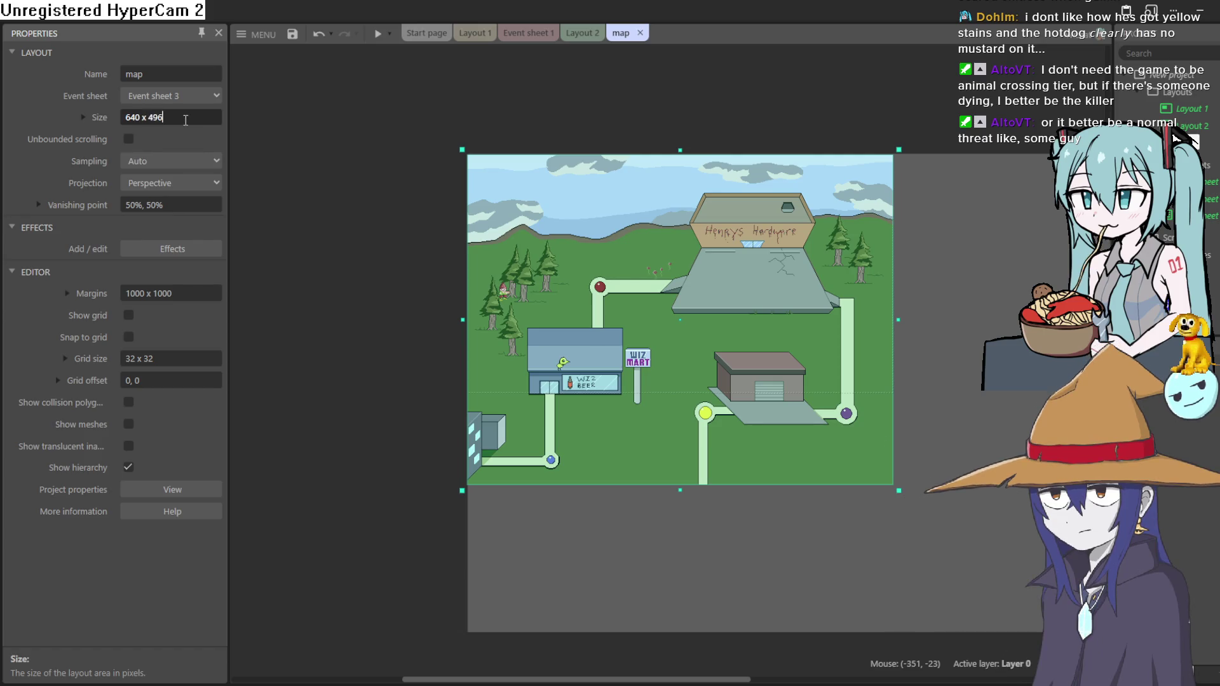
click(297, 202)
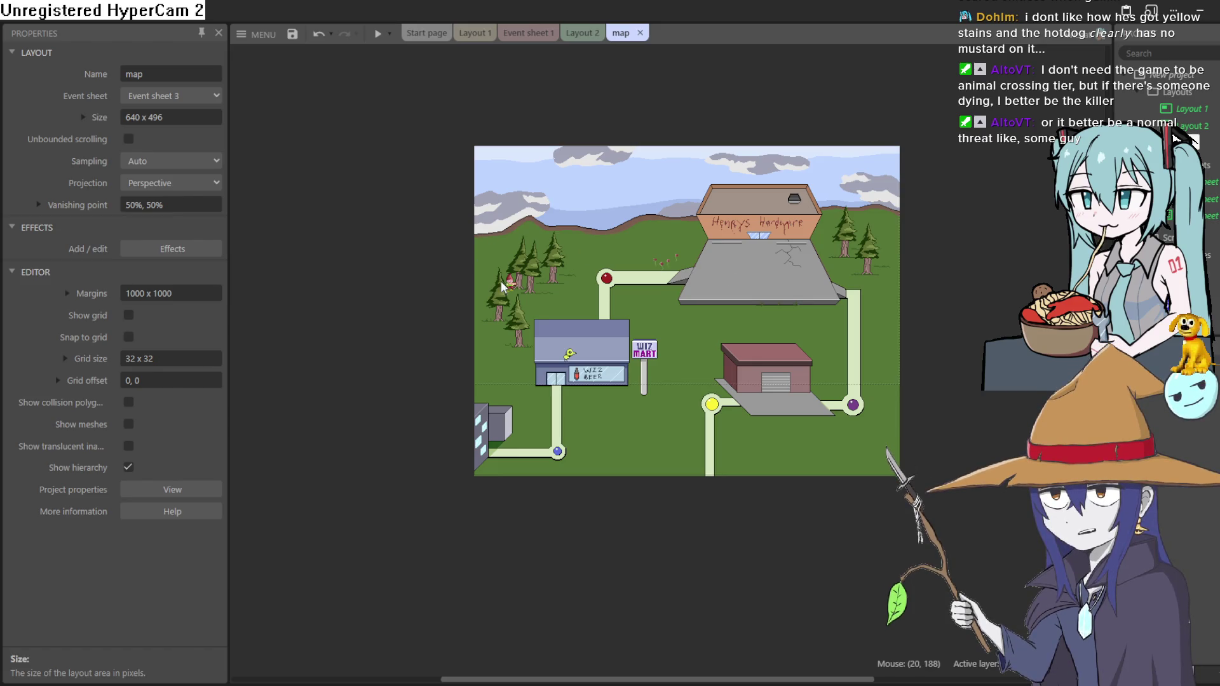
scroll(508, 282, up, 3)
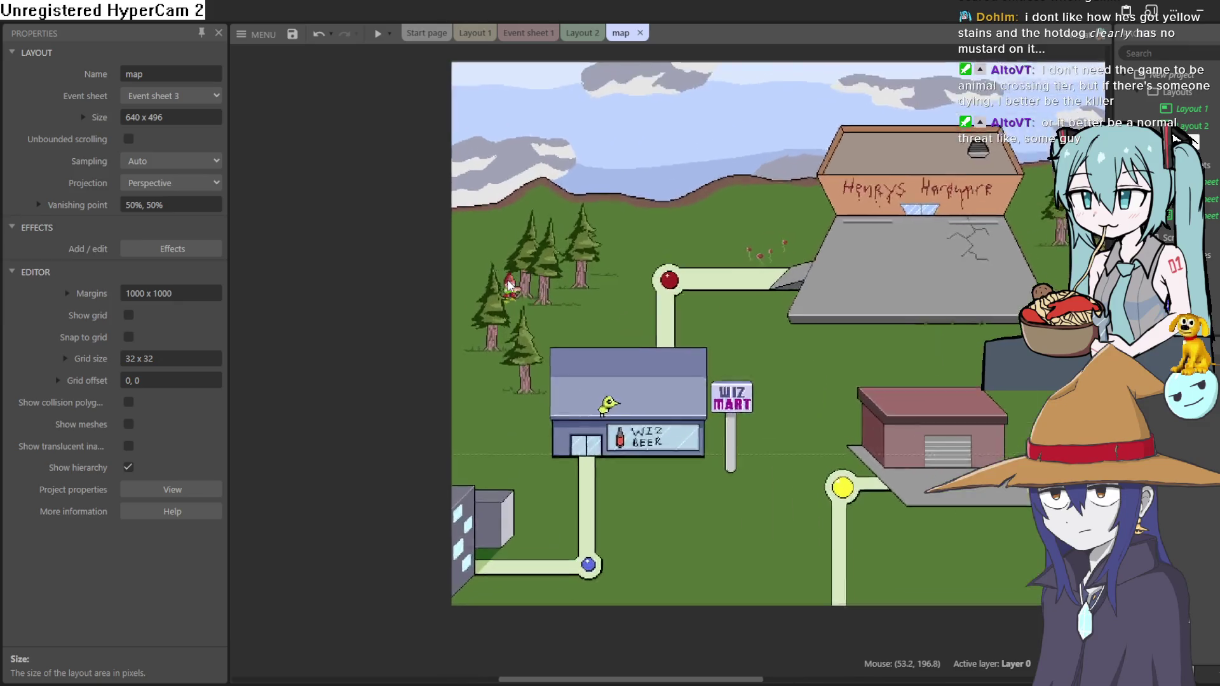
scroll(508, 283, up, 15)
drag(522, 267, 680, 267)
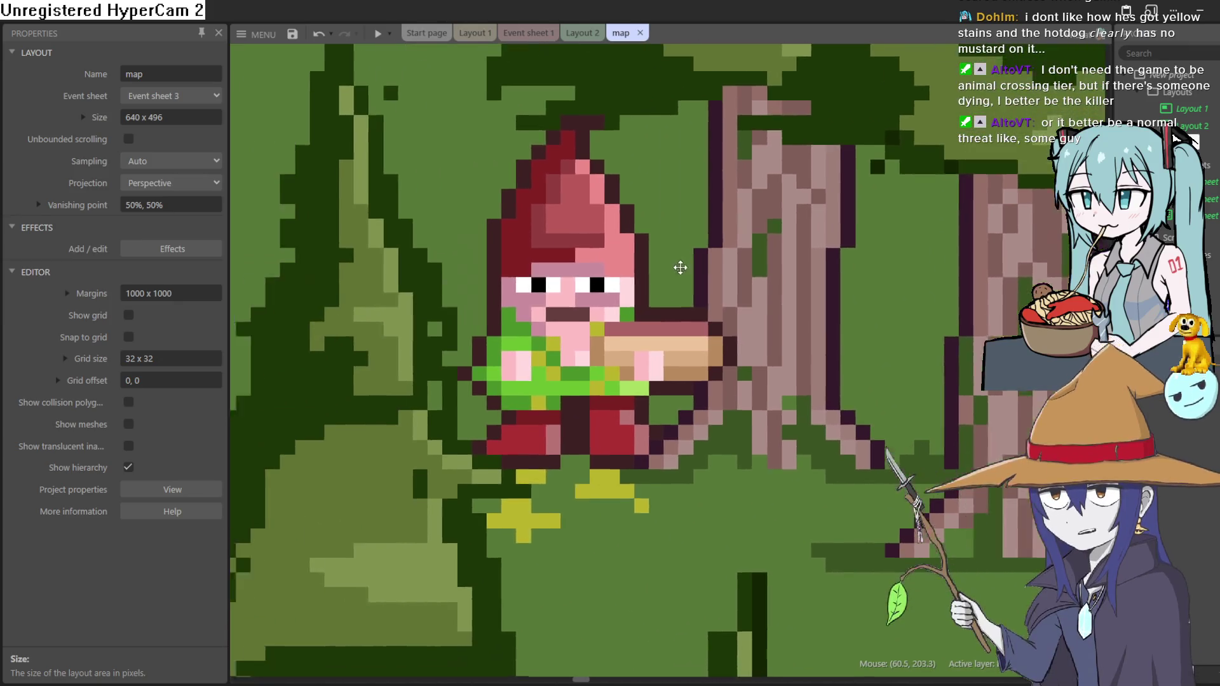
scroll(680, 268, up, 5)
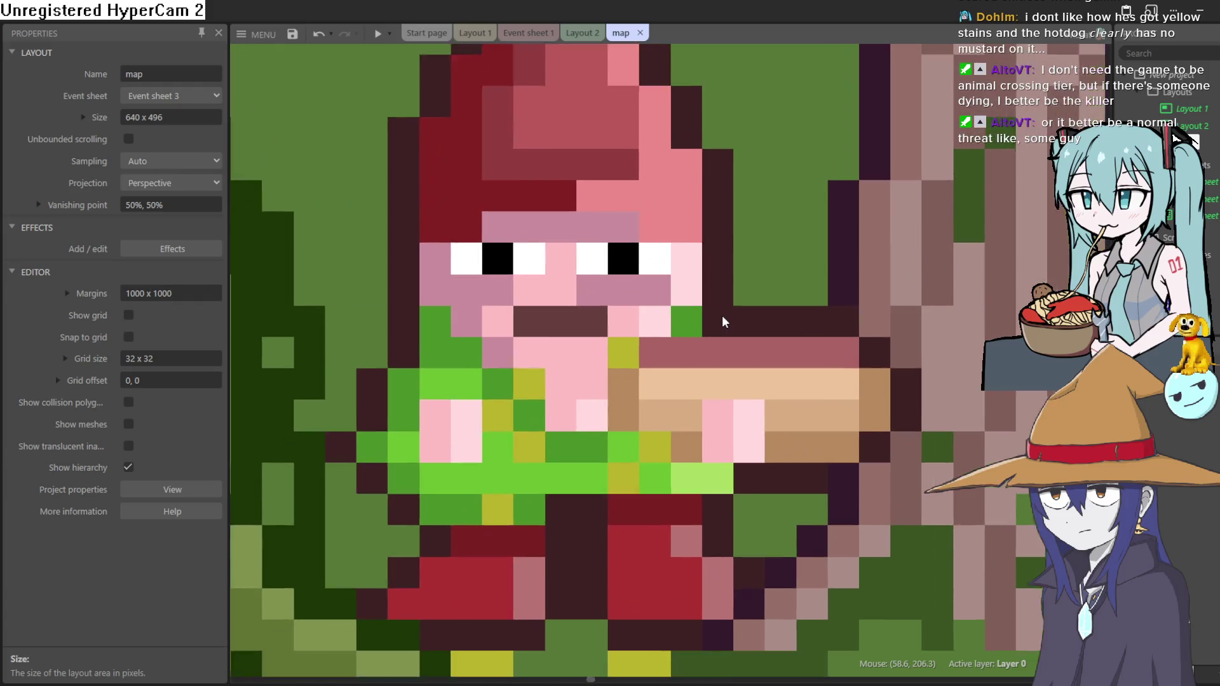
scroll(724, 318, down, 3)
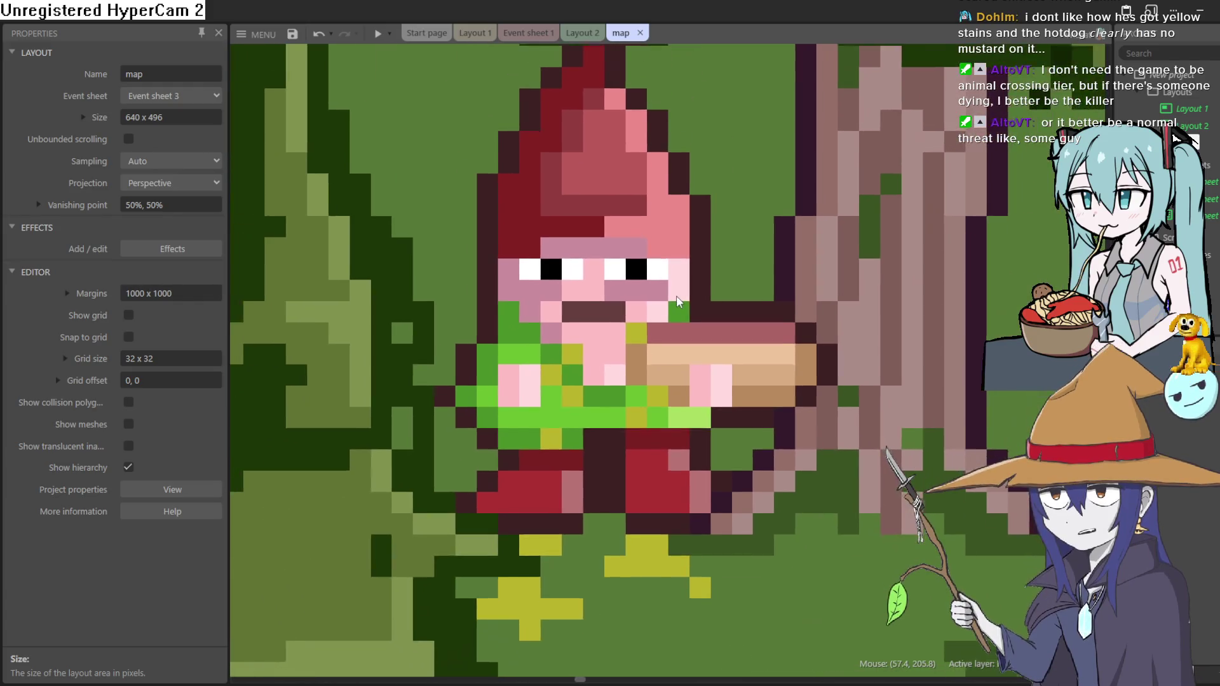
scroll(677, 301, down, 9)
scroll(678, 304, up, 8)
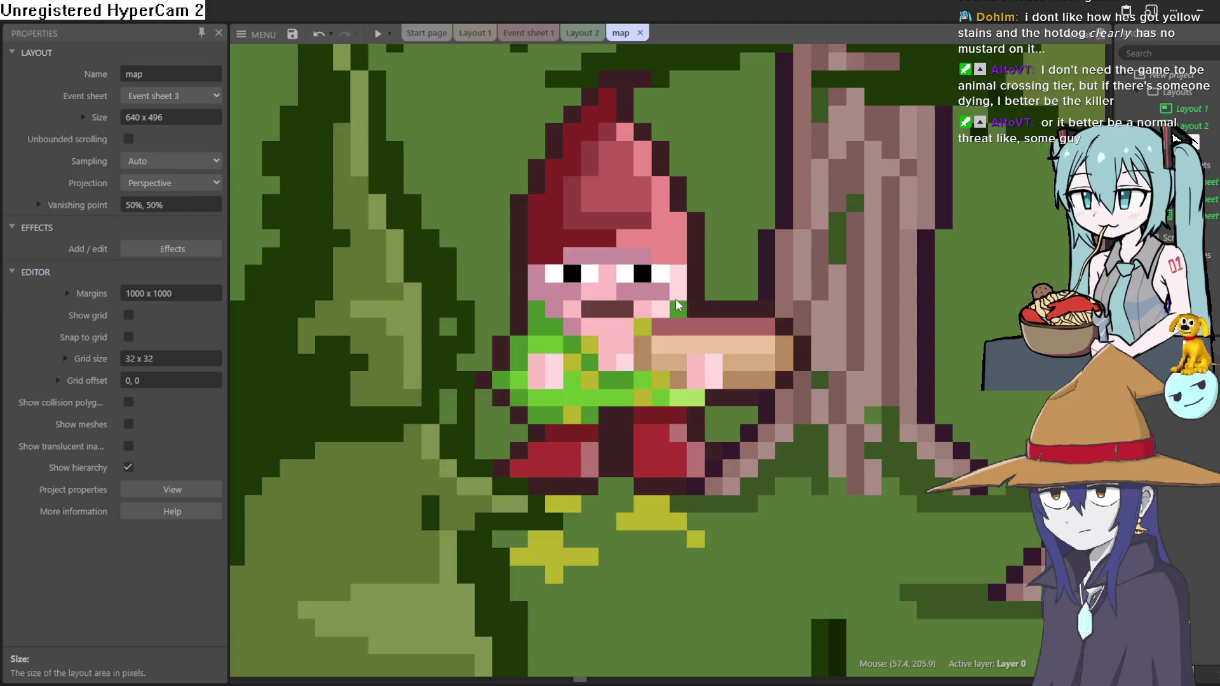
scroll(678, 304, down, 8)
scroll(678, 304, up, 7)
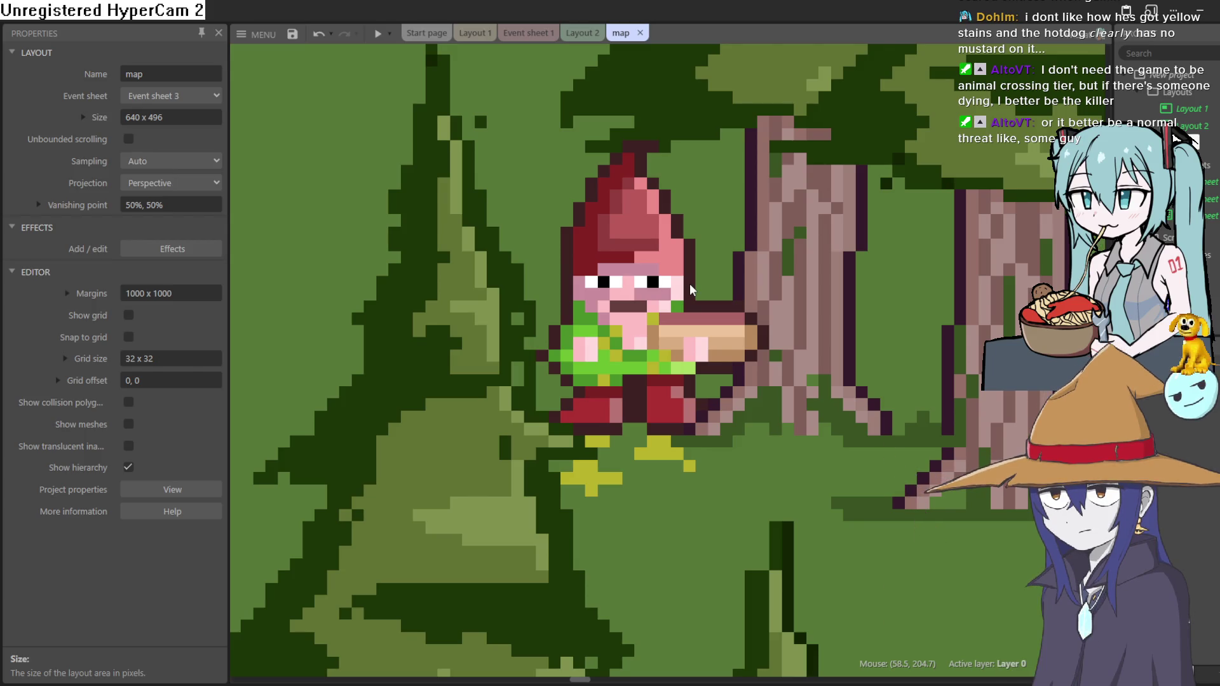
scroll(691, 292, up, 6)
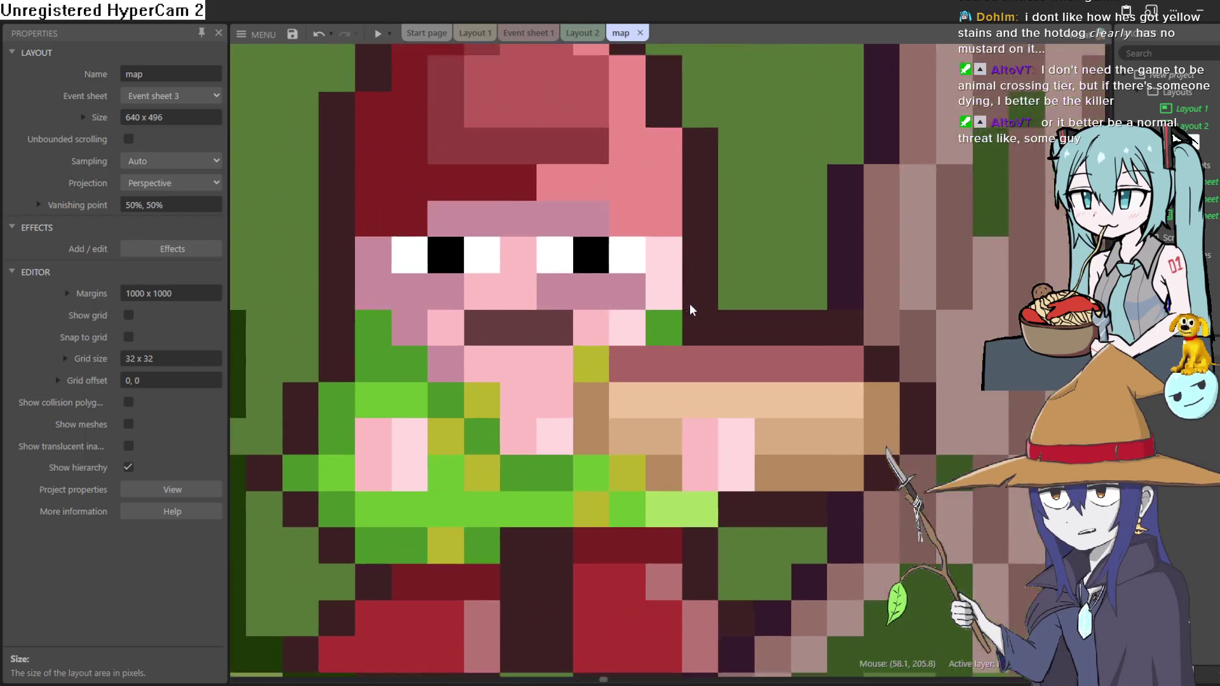
scroll(694, 322, down, 6)
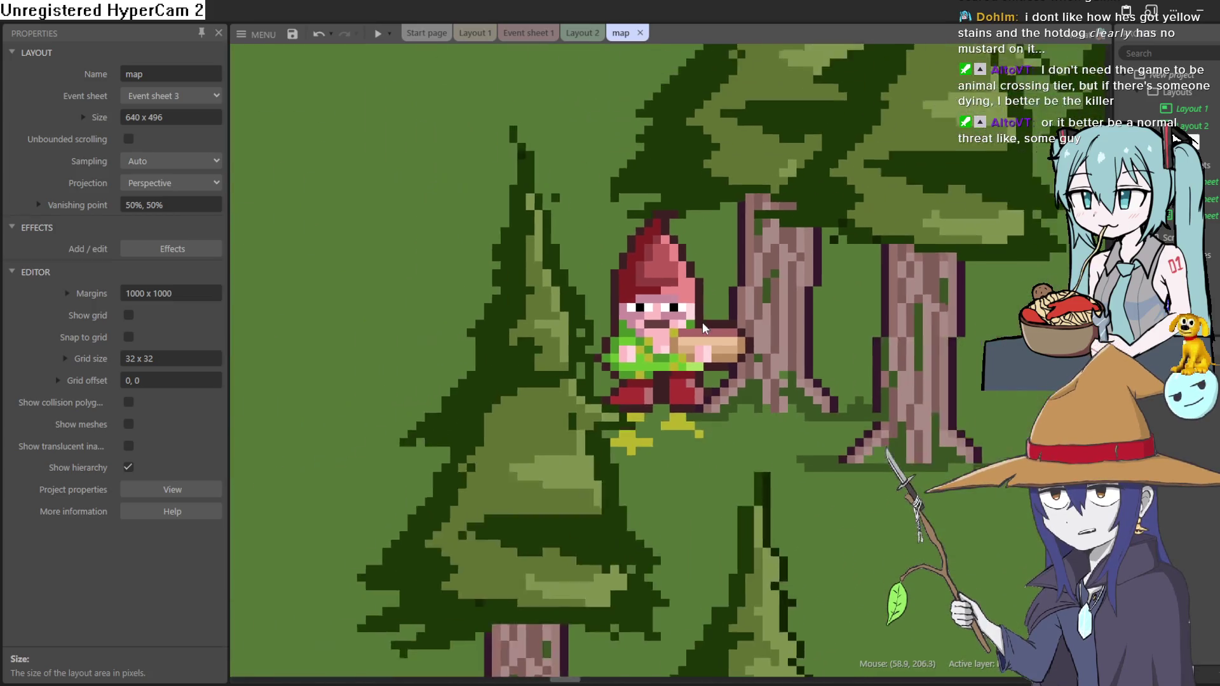
scroll(708, 324, up, 3)
scroll(708, 324, down, 7)
scroll(710, 329, up, 3)
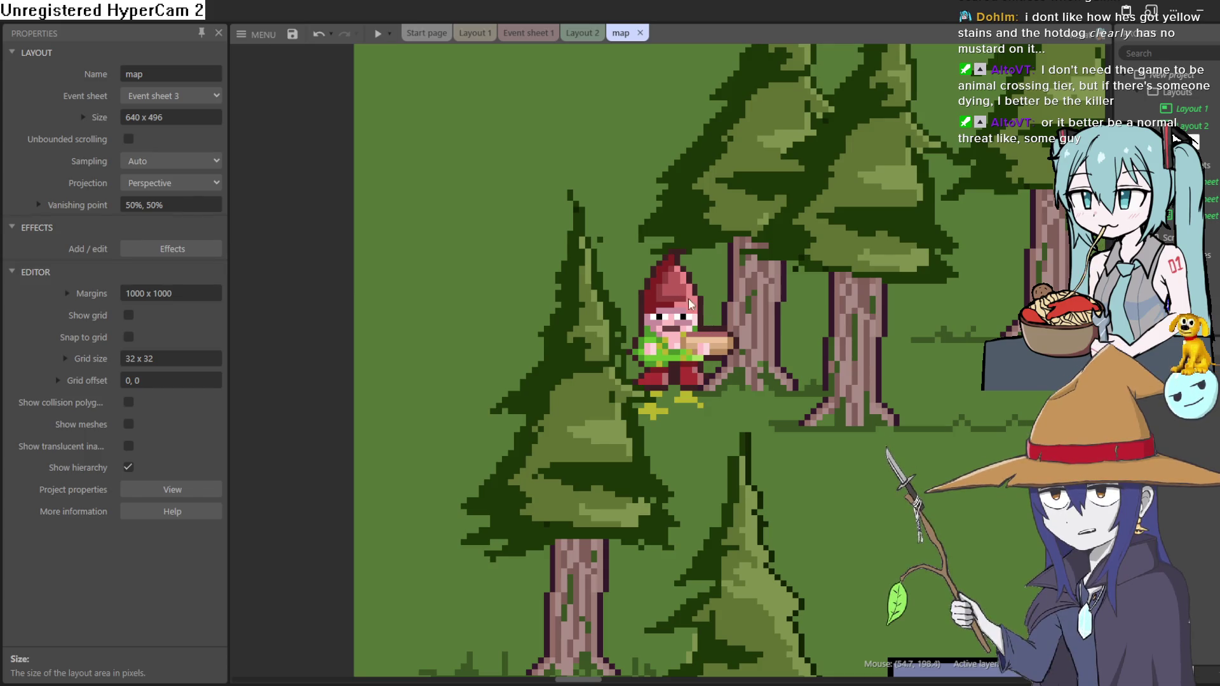
scroll(709, 327, down, 6)
scroll(695, 323, up, 4)
scroll(695, 323, up, 8)
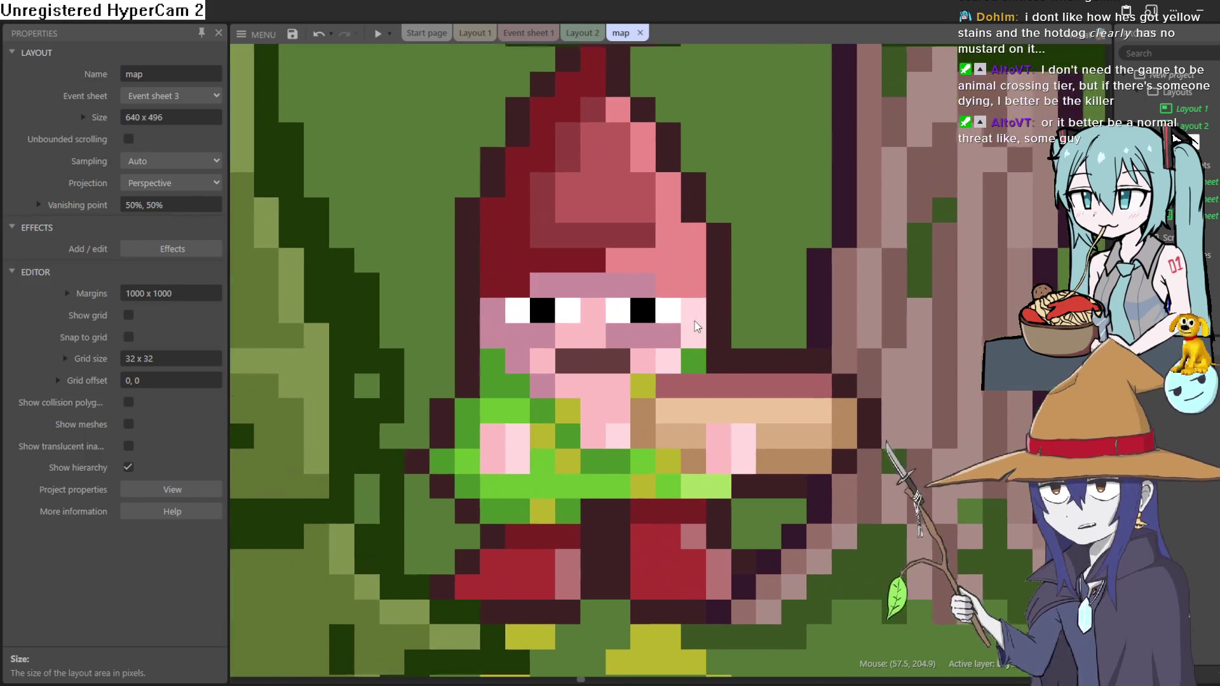
scroll(676, 312, up, 2)
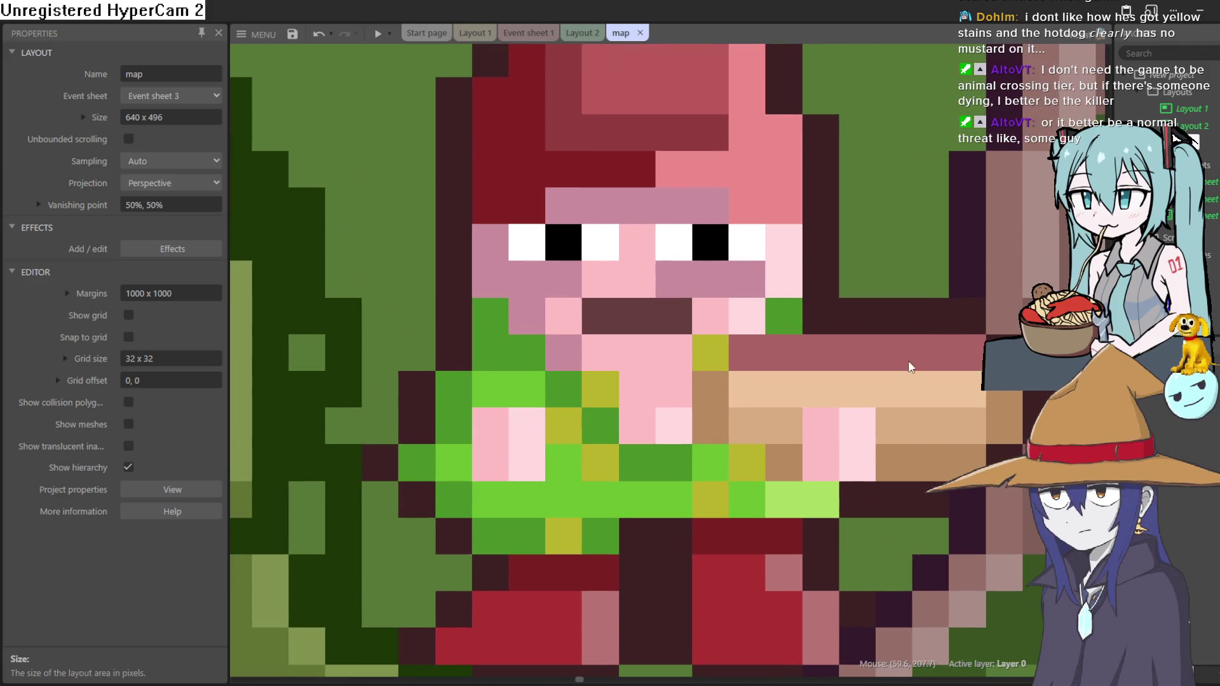
scroll(883, 343, down, 1)
scroll(879, 345, up, 1)
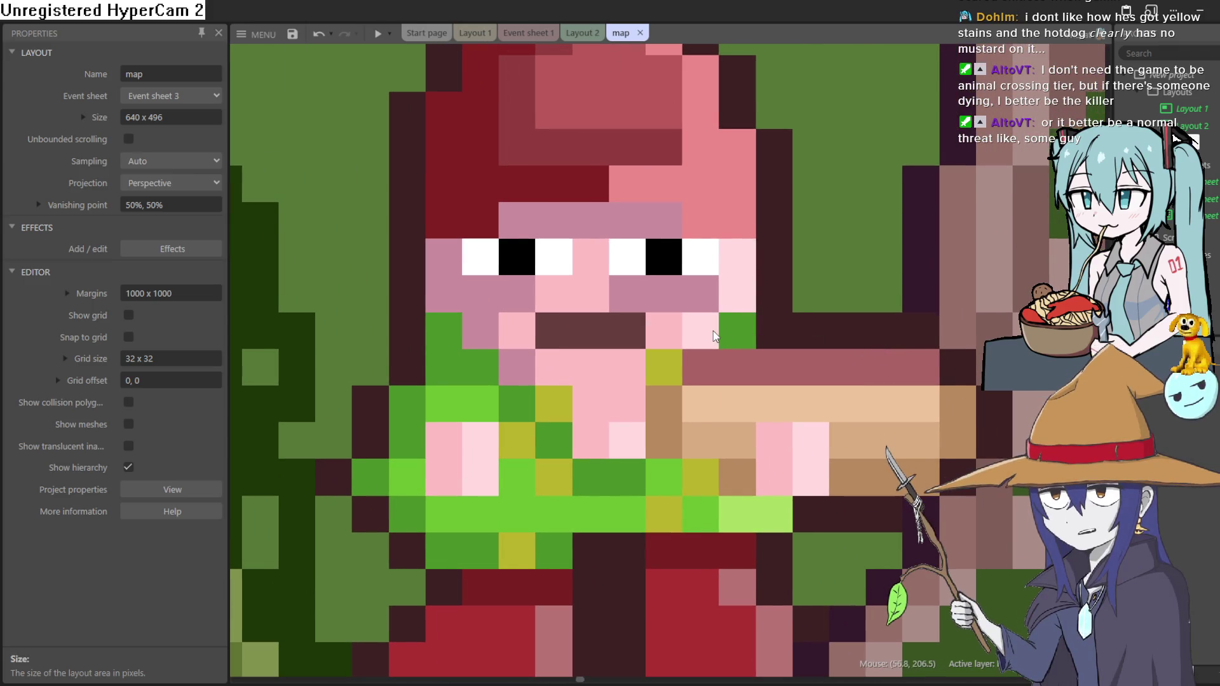
scroll(855, 354, down, 10)
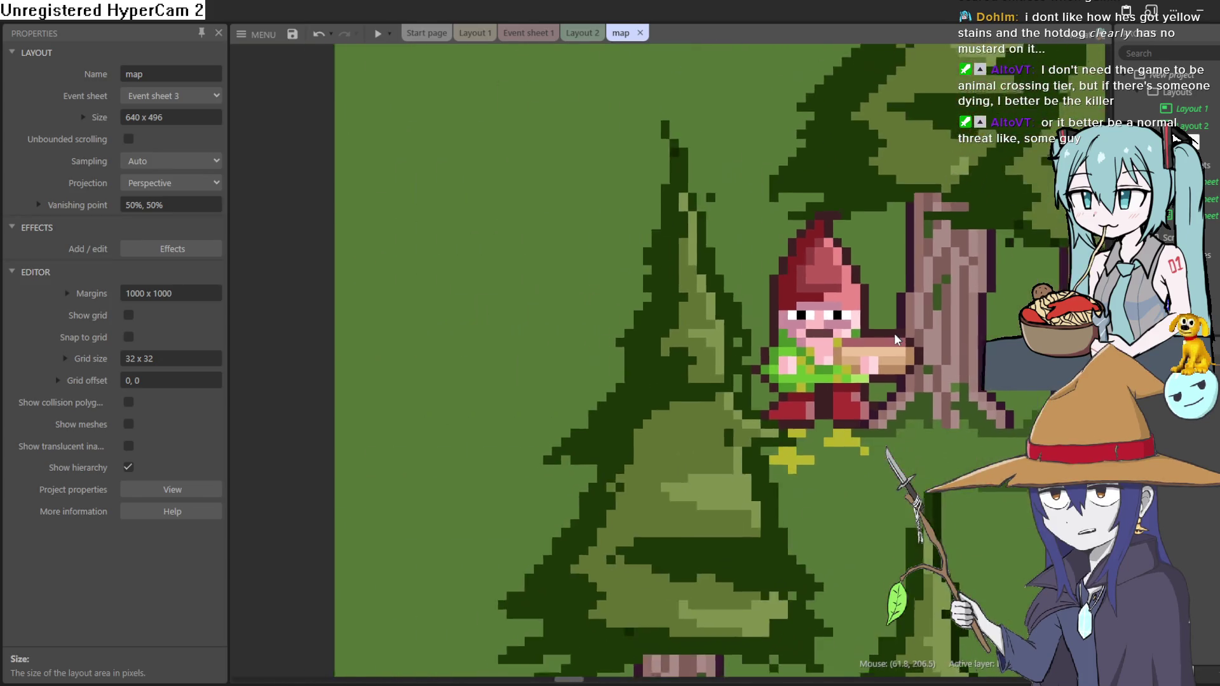
scroll(898, 341, down, 3)
scroll(729, 296, down, 5)
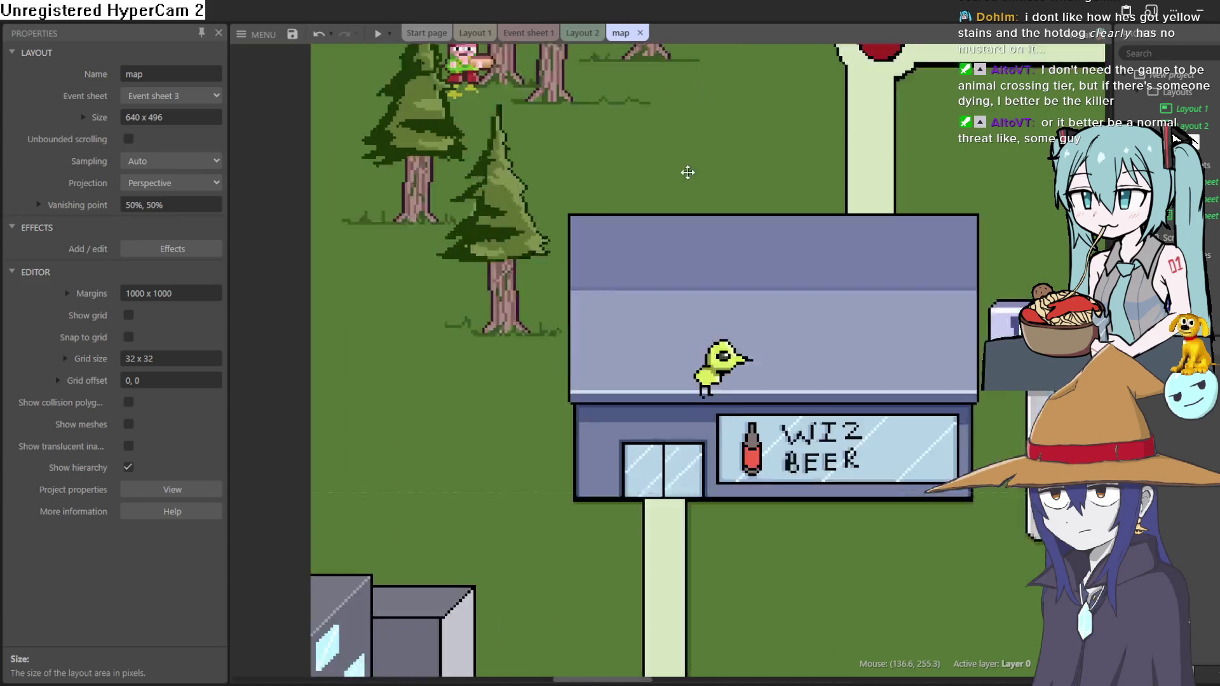
mouse_move(771, 464)
mouse_down()
mouse_move(747, 414)
mouse_move(736, 438)
mouse_up()
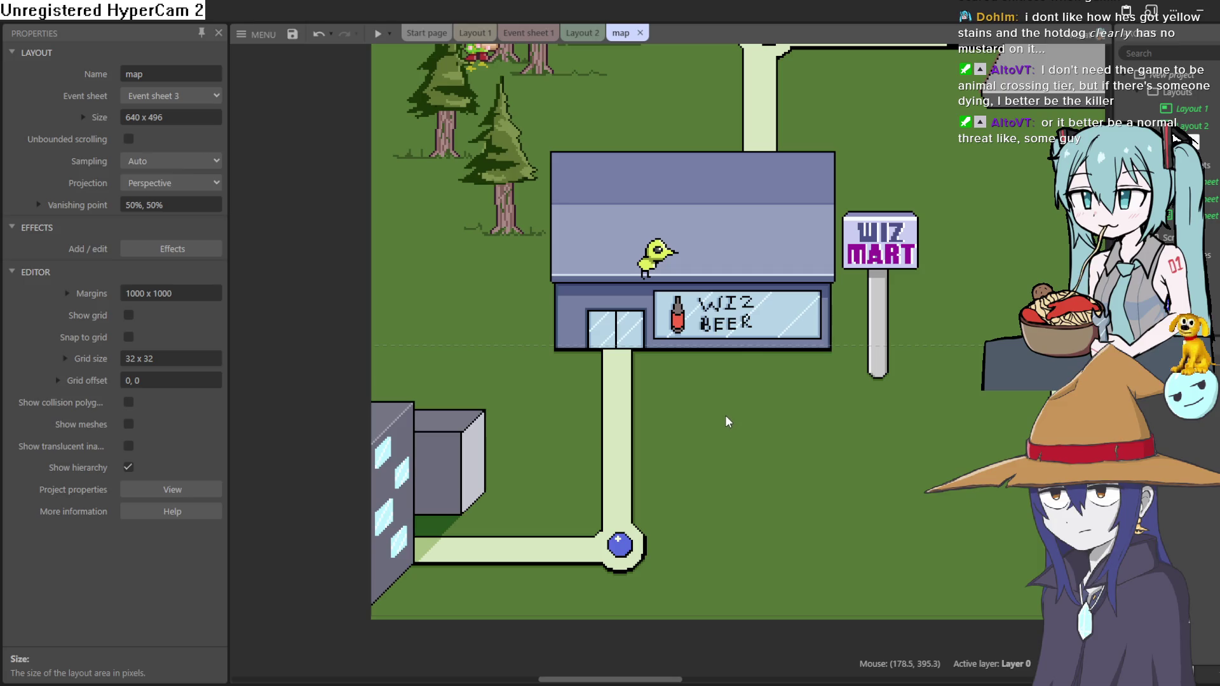
scroll(571, 292, up, 3)
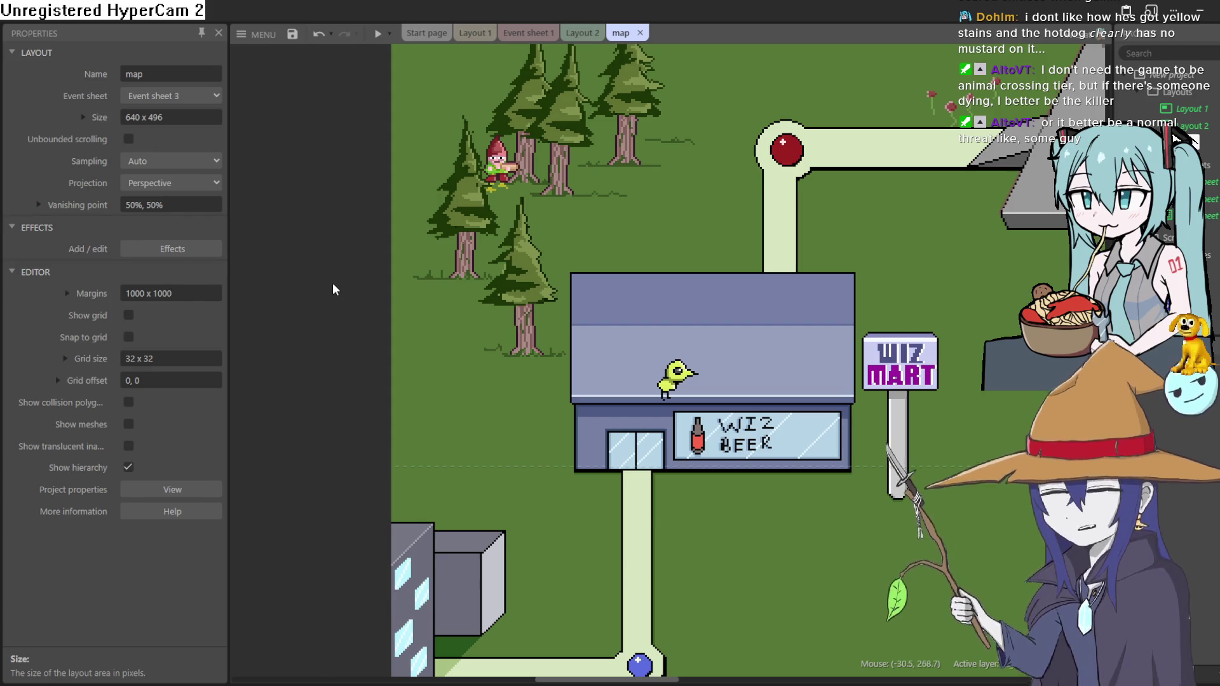
scroll(336, 289, down, 2)
mouse_move(568, 204)
mouse_down()
mouse_move(411, 283)
mouse_move(662, 291)
mouse_move(575, 302)
mouse_up()
scroll(411, 284, down, 1)
scroll(422, 298, up, 1)
scroll(572, 303, down, 1)
scroll(566, 292, down, 1)
scroll(566, 291, up, 2)
scroll(566, 289, up, 1)
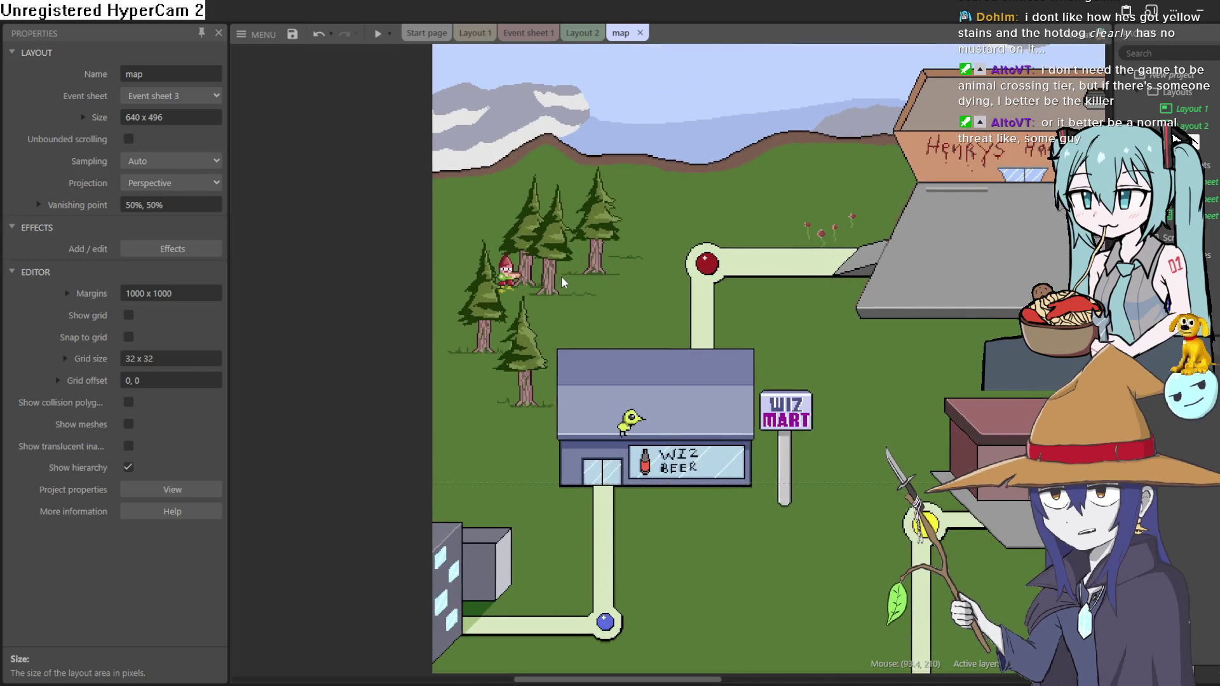
mouse_move(680, 438)
mouse_down()
mouse_move(676, 384)
mouse_move(475, 461)
mouse_up()
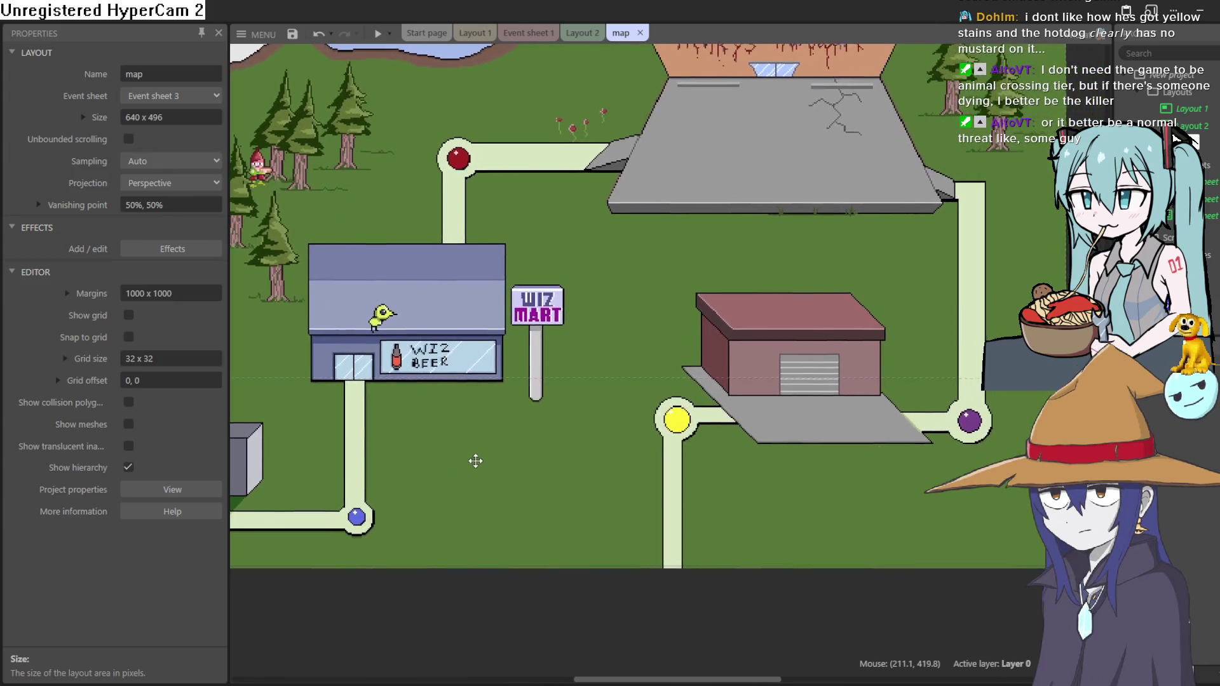
scroll(475, 461, down, 2)
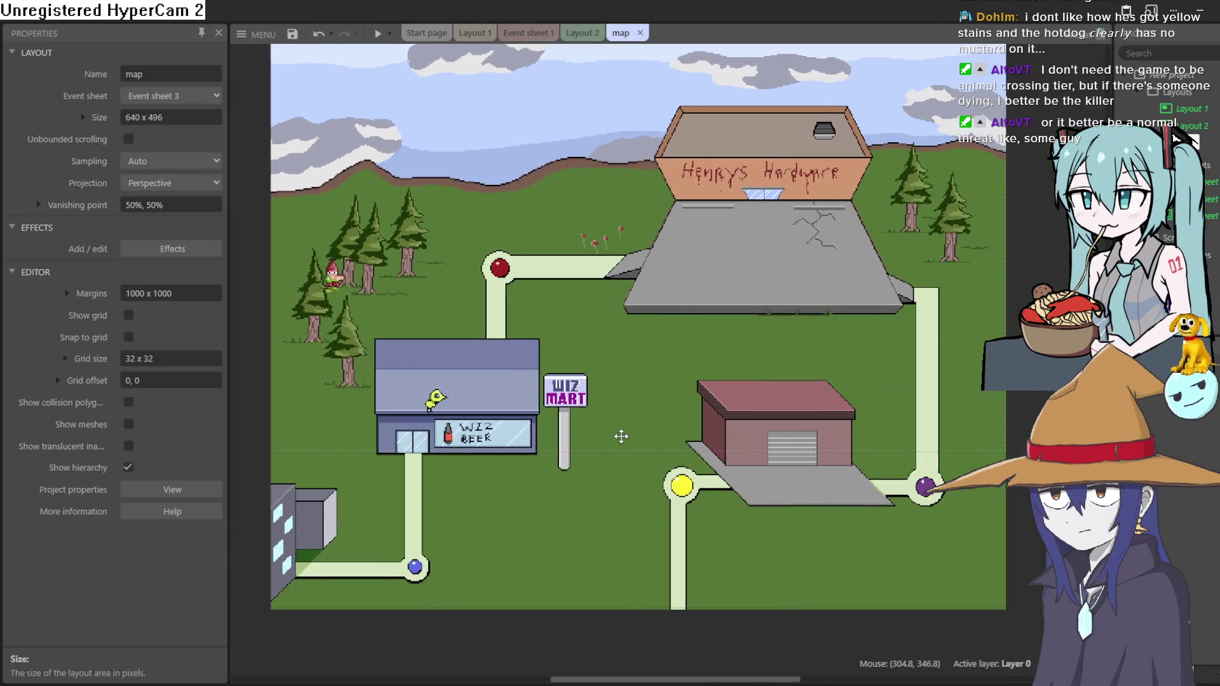
scroll(622, 432, down, 4)
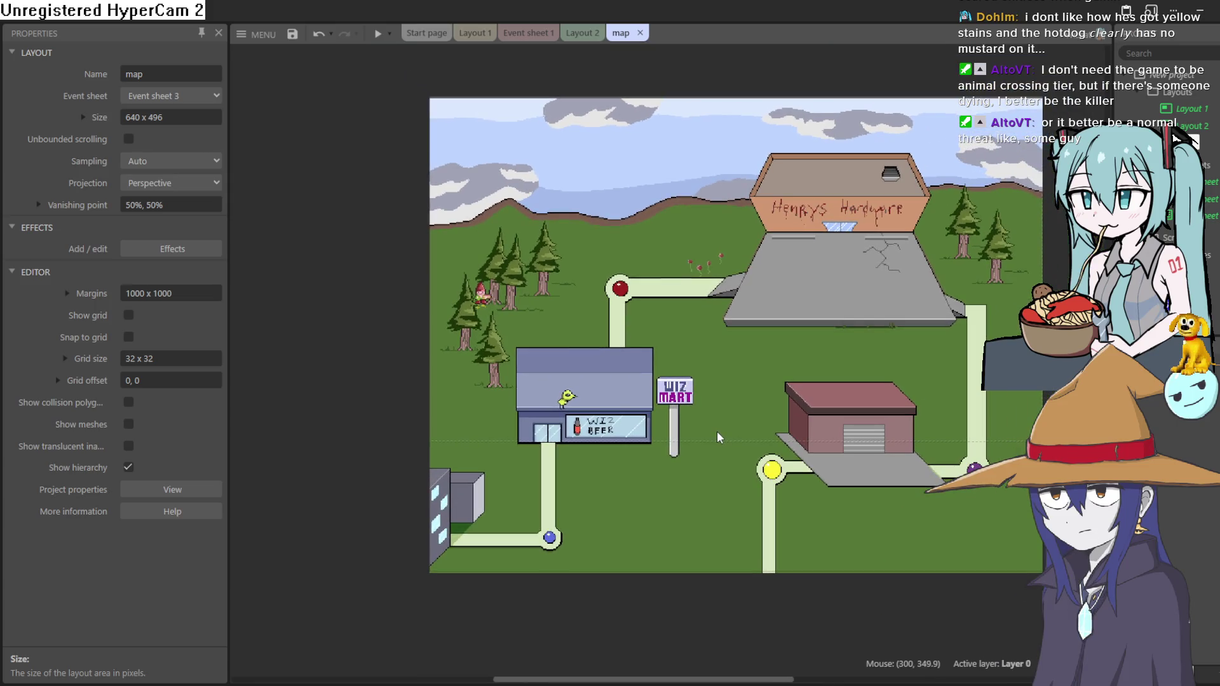
scroll(525, 454, up, 1)
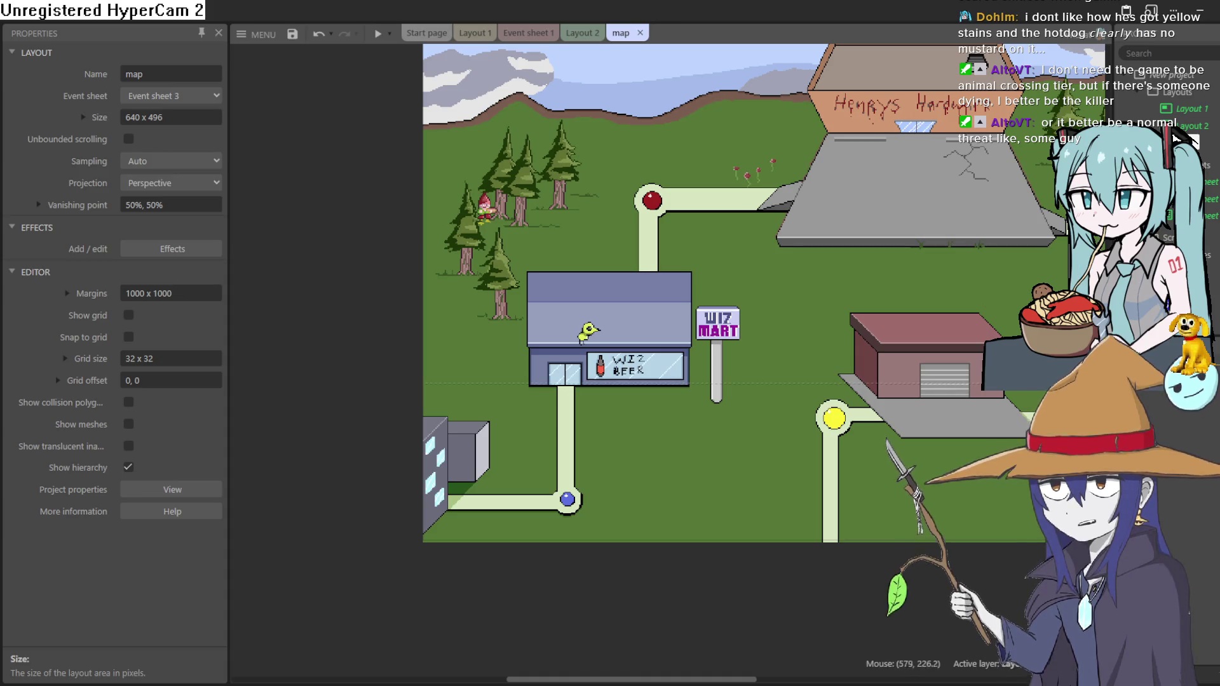
scroll(590, 430, up, 1)
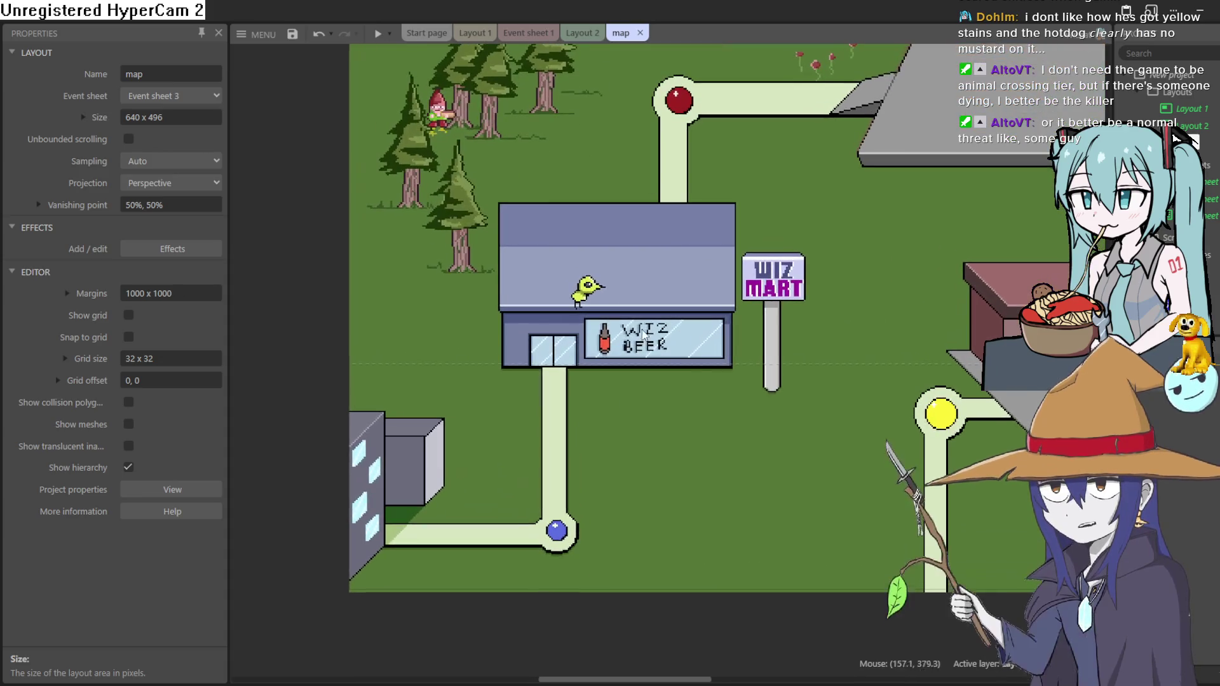
scroll(677, 228, down, 2)
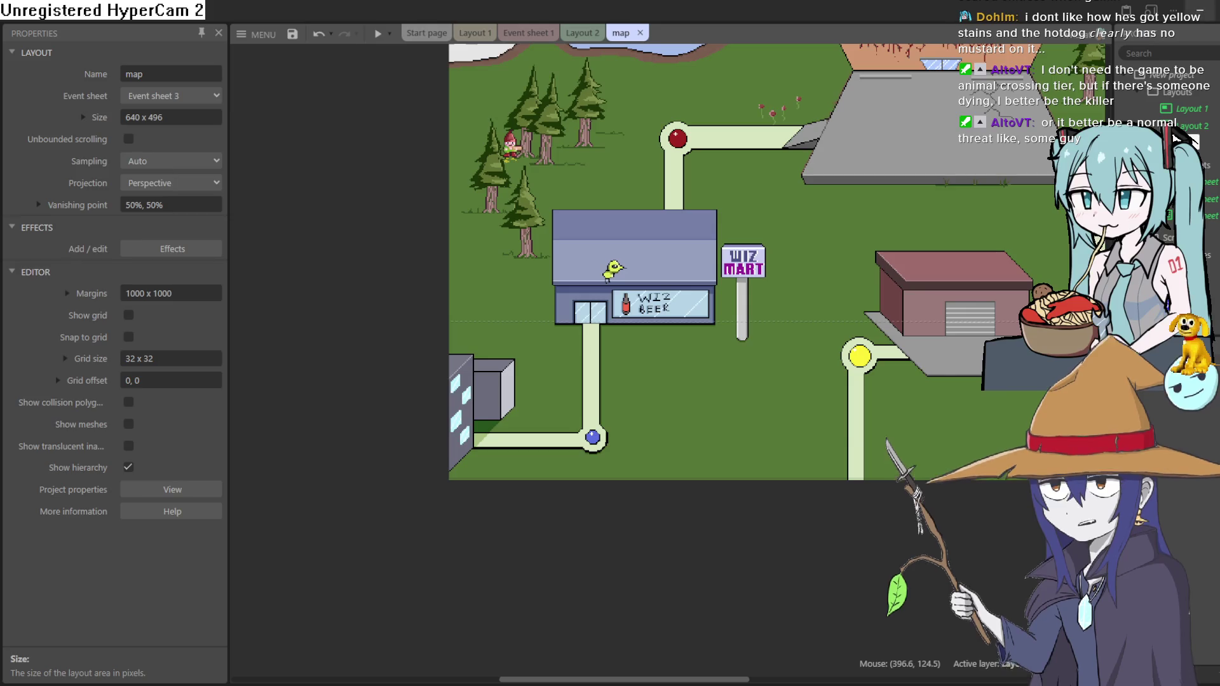
key(alt+Tab)
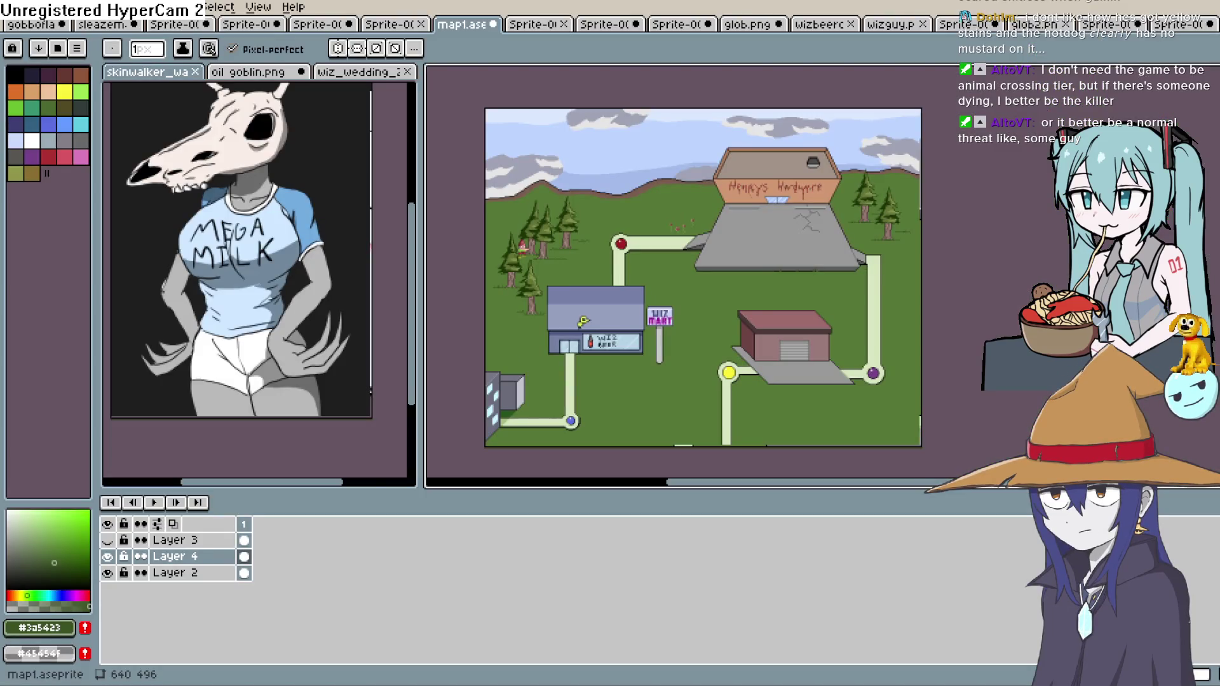
Show Layer 3 and lasso the goblin on the town map
click(106, 540)
scroll(587, 408, up, 2)
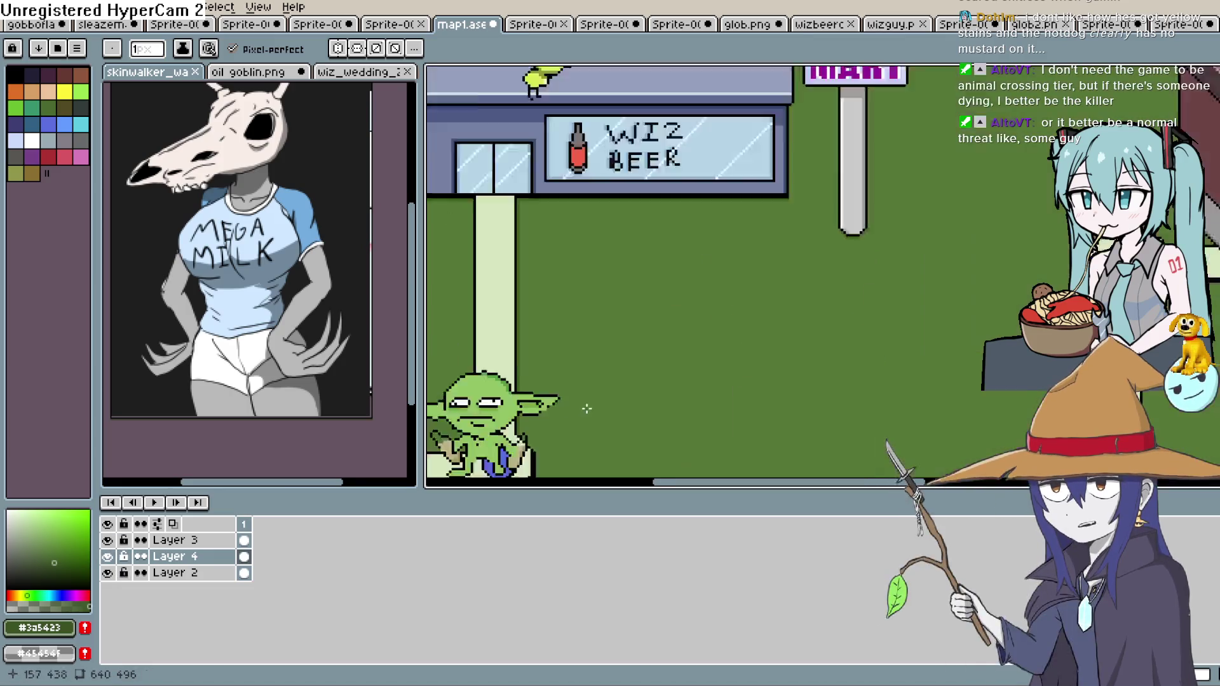
scroll(586, 408, up, 2)
drag(586, 409, 866, 245)
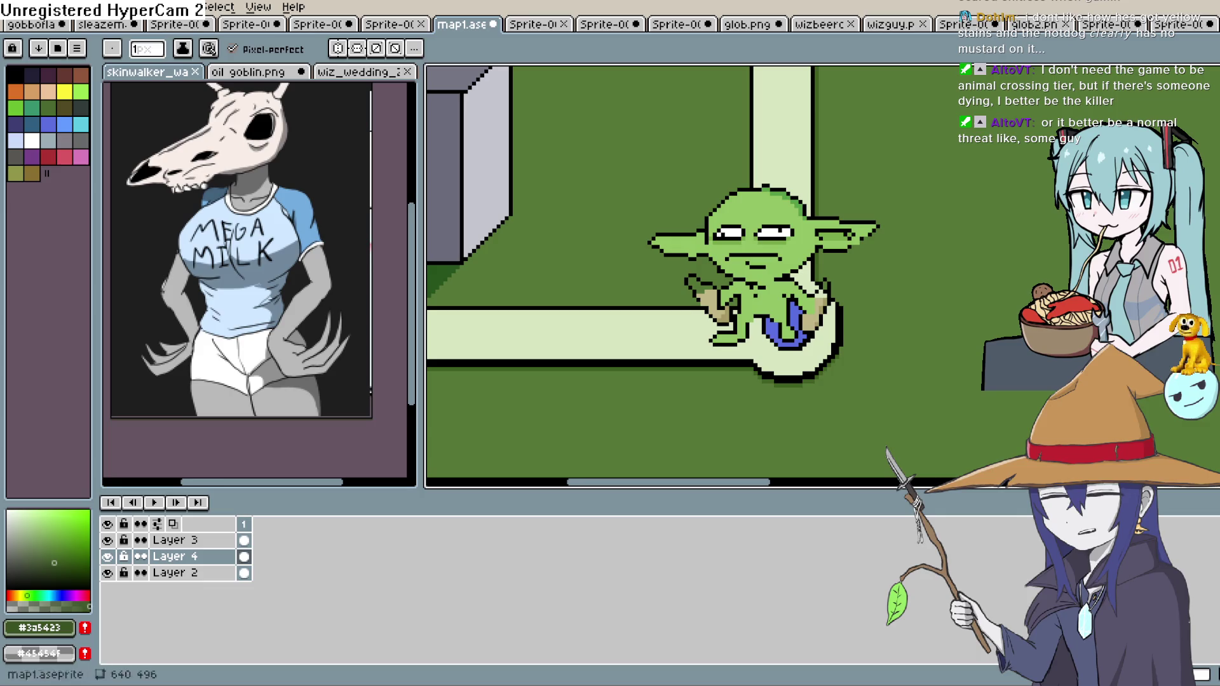
key(q)
drag(895, 201, 715, 157)
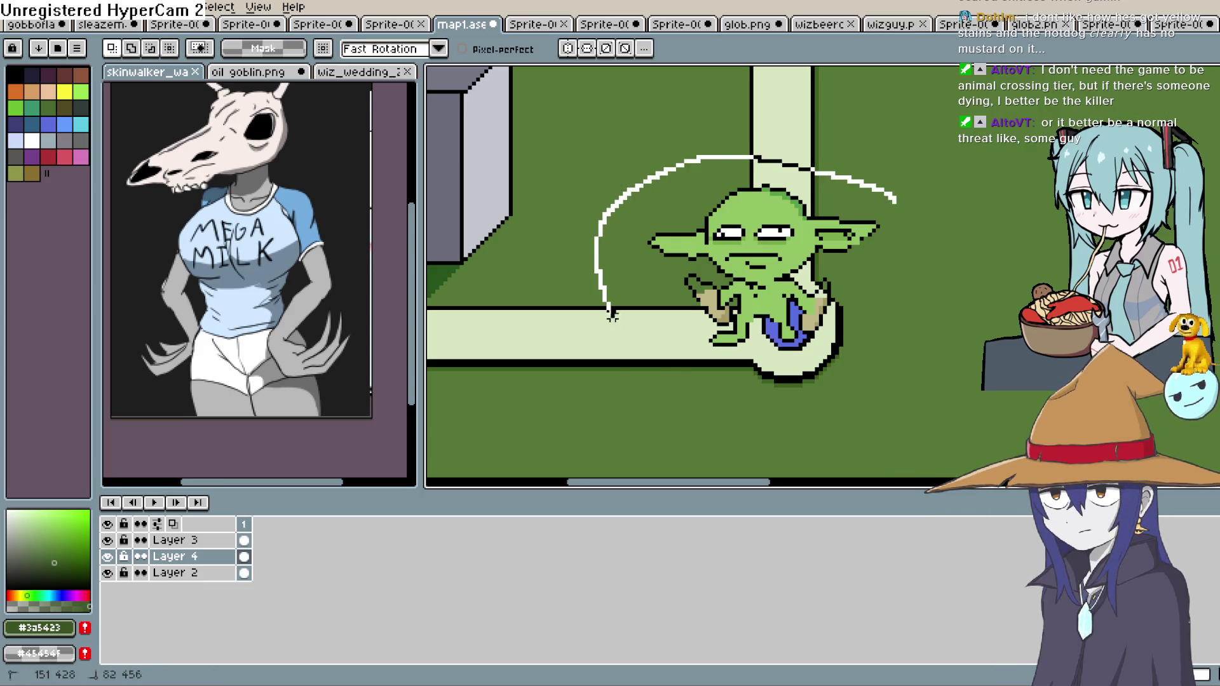
drag(913, 219, 904, 207)
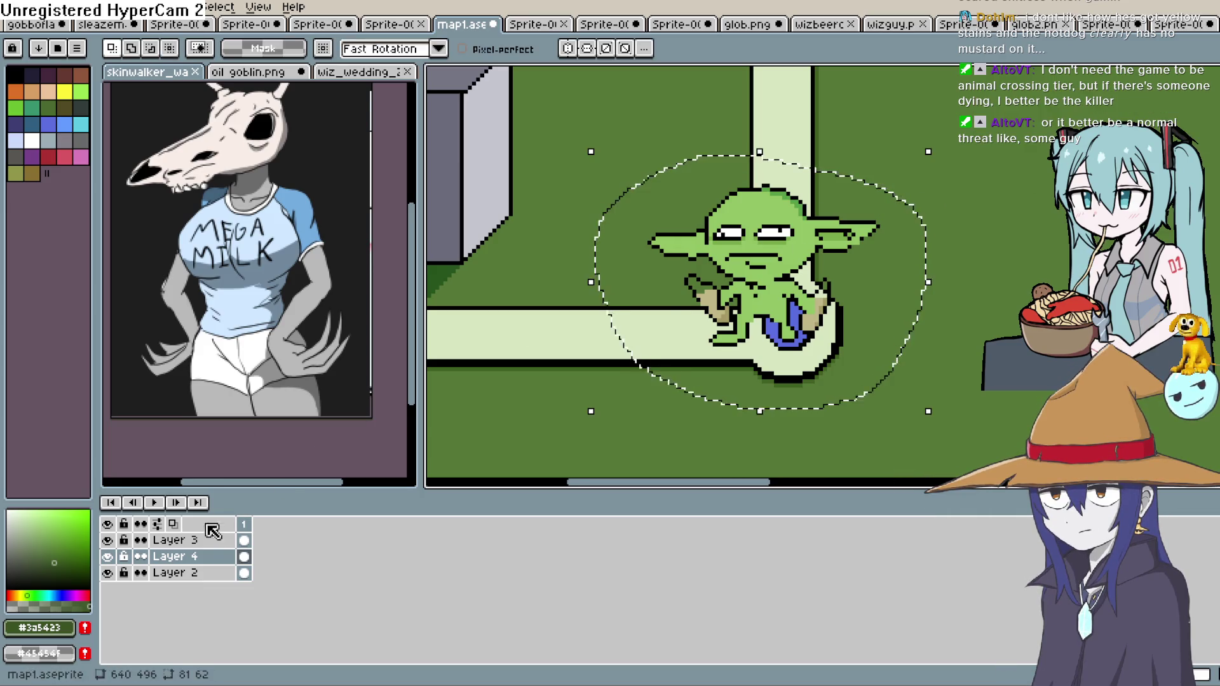
click(204, 540)
Create a new 391×409 transparent sprite for the goblin
click(11, 8)
click(32, 30)
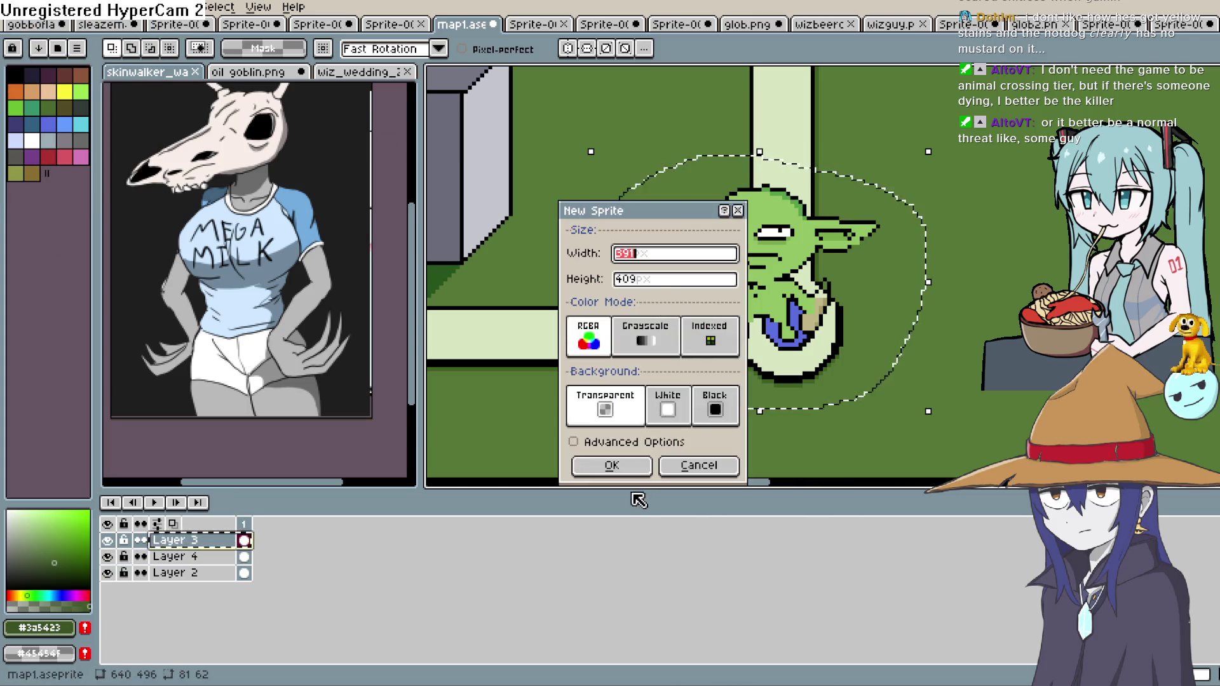
click(611, 466)
key(ctrl+v)
scroll(786, 265, down, 3)
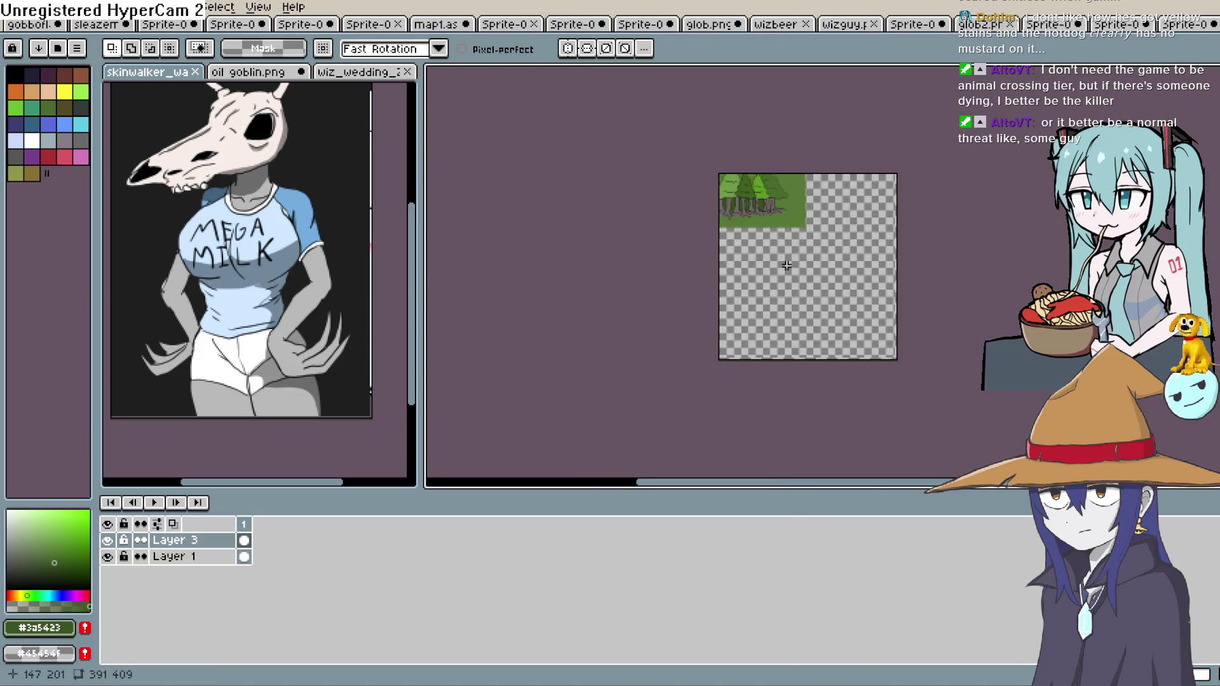
scroll(776, 273, up, 1)
key(ctrl+z)
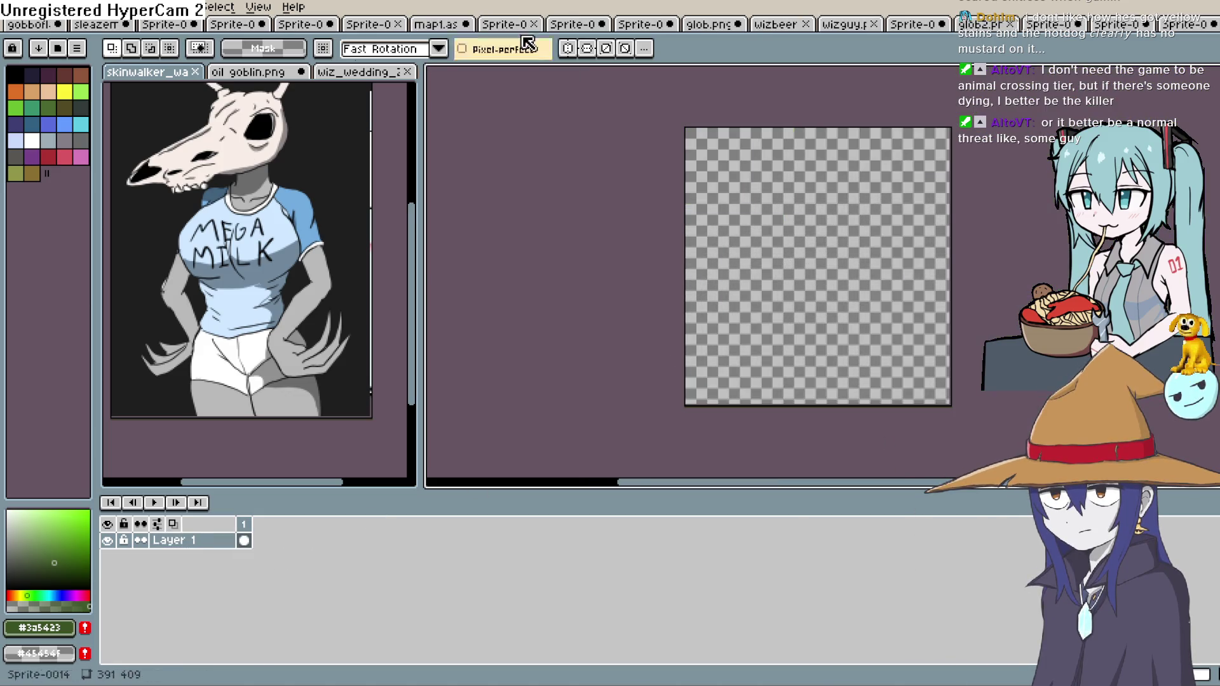
Bring the selected goblin from map1 into the new sprite and centre it on the canvas
click(982, 28)
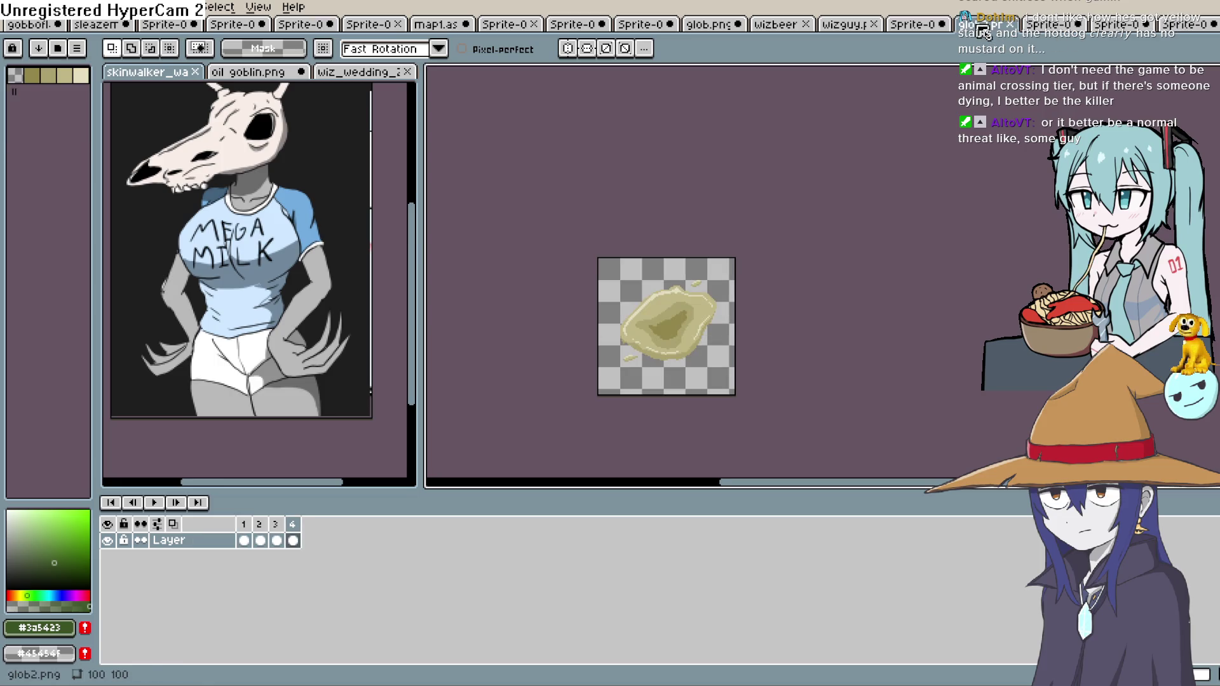
click(434, 28)
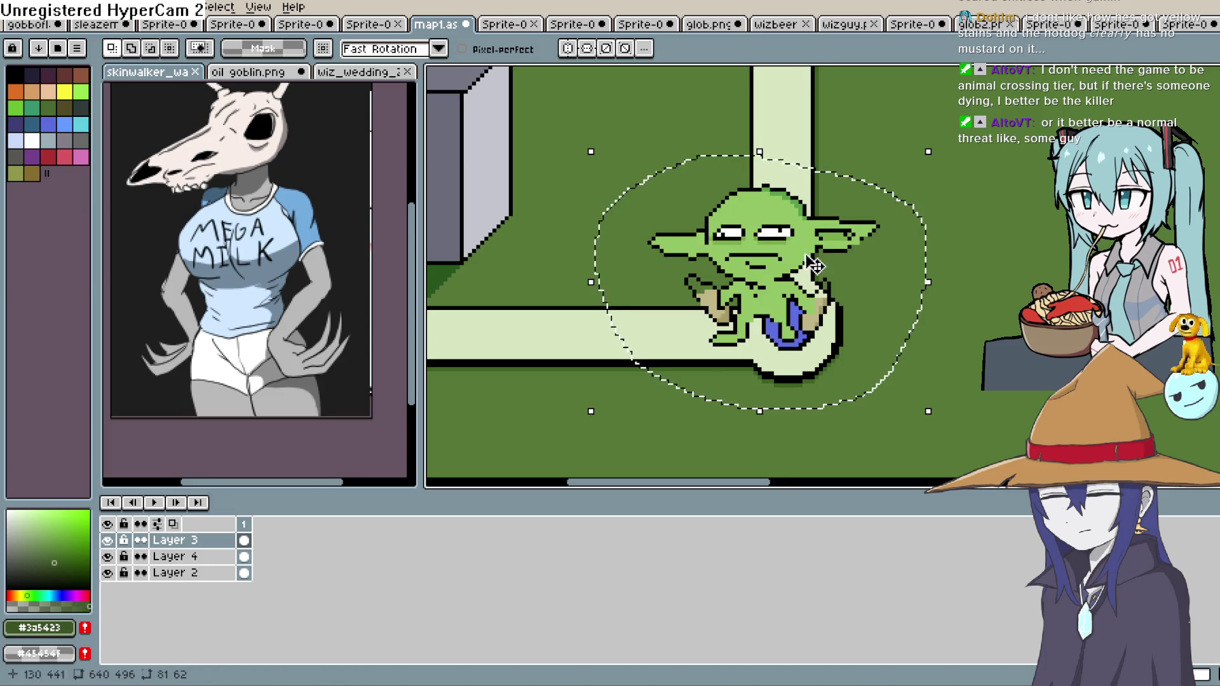
scroll(763, 298, up, 1)
drag(763, 298, 803, 270)
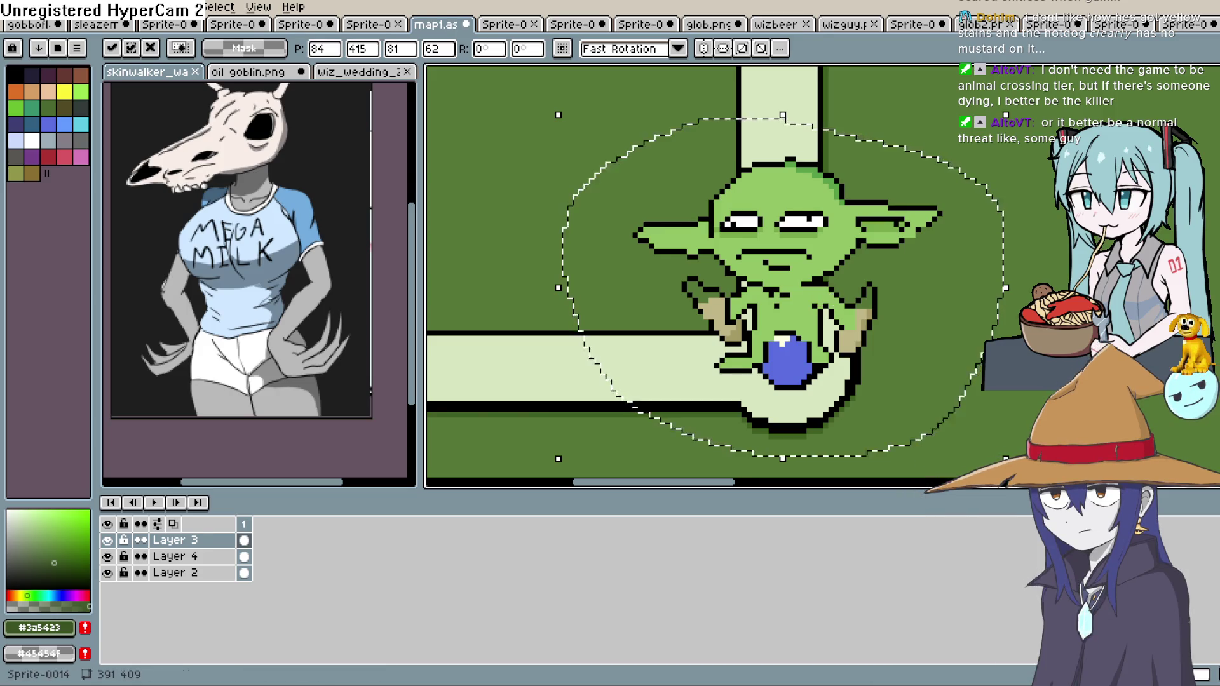
click(1054, 24)
mouse_move(786, 435)
mouse_down()
mouse_move(789, 350)
mouse_move(834, 279)
mouse_move(822, 259)
mouse_up()
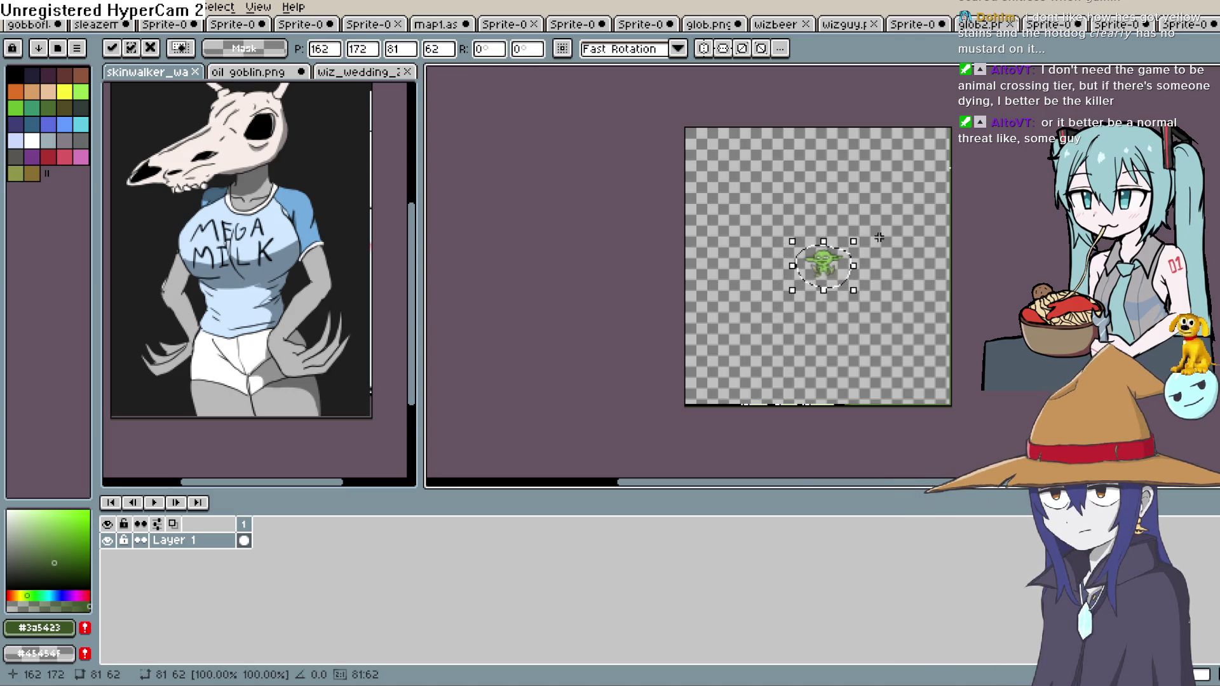
scroll(868, 269, up, 3)
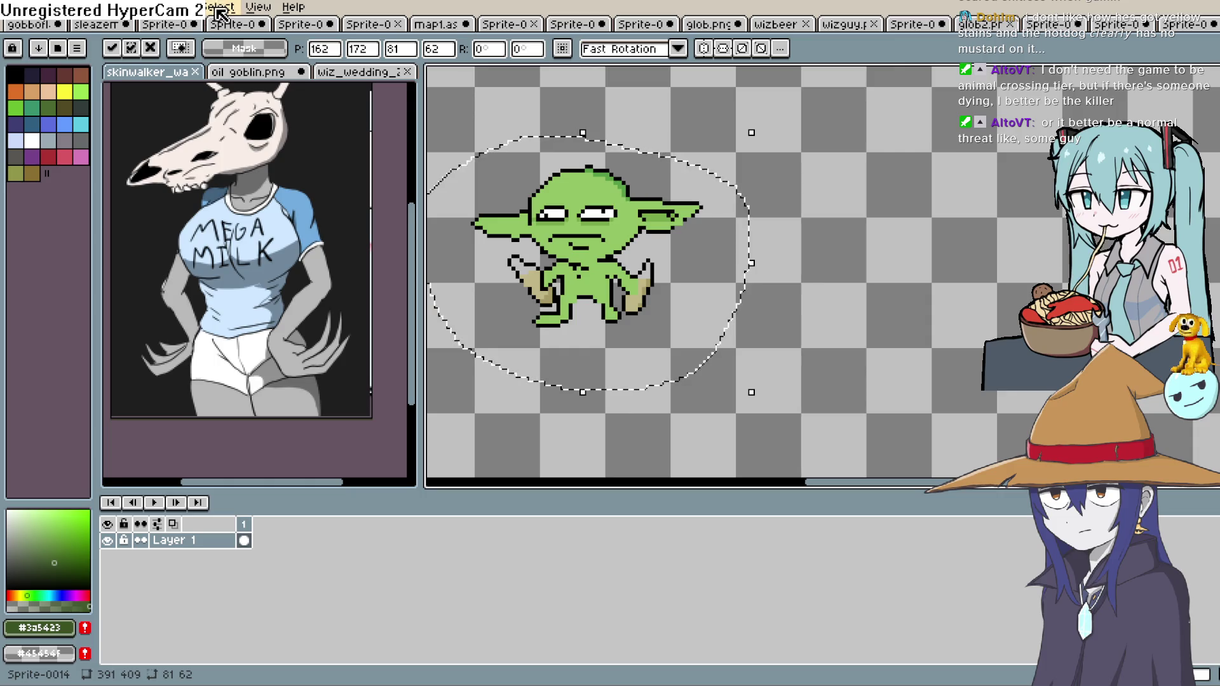
click(86, 7)
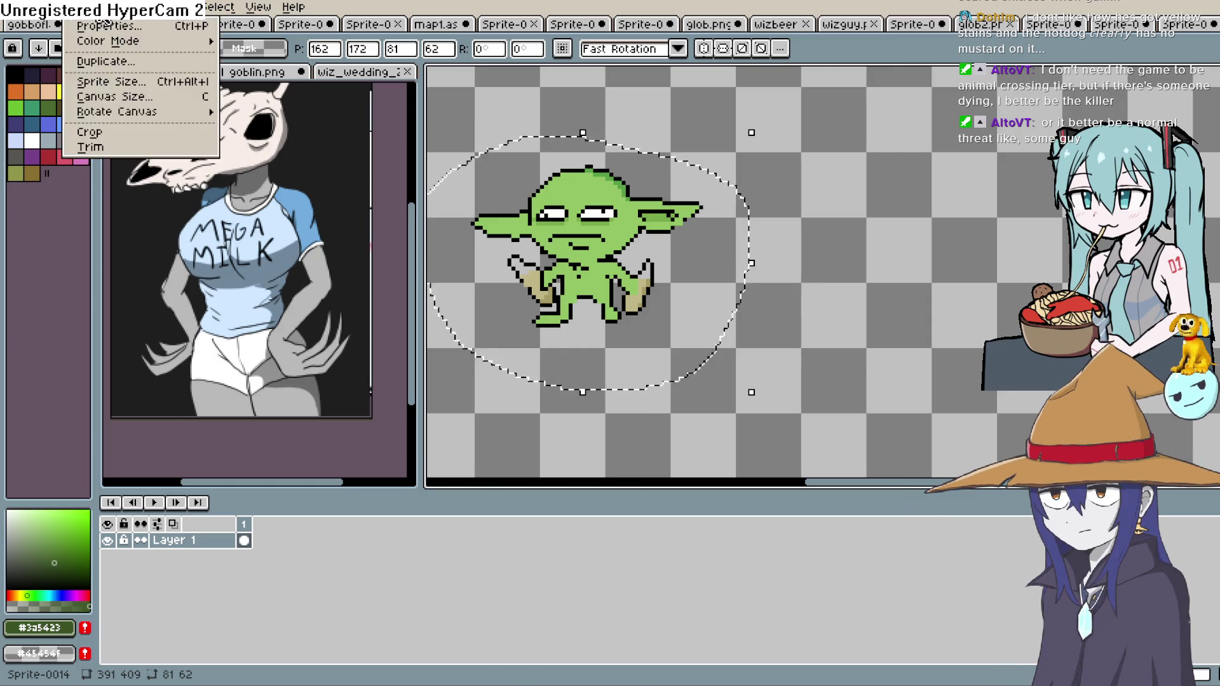
Pull all four canvas edges in around the goblin to a 107 × 85 canvas and apply
click(105, 96)
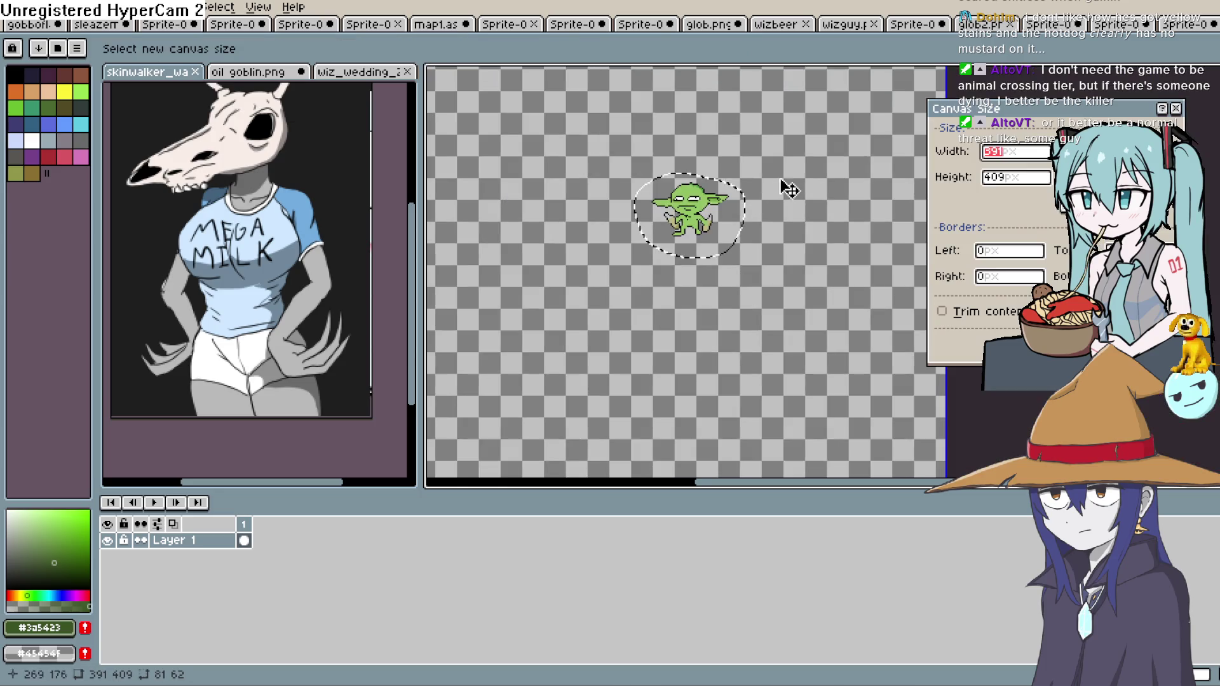
drag(708, 147, 718, 255)
drag(839, 307, 753, 306)
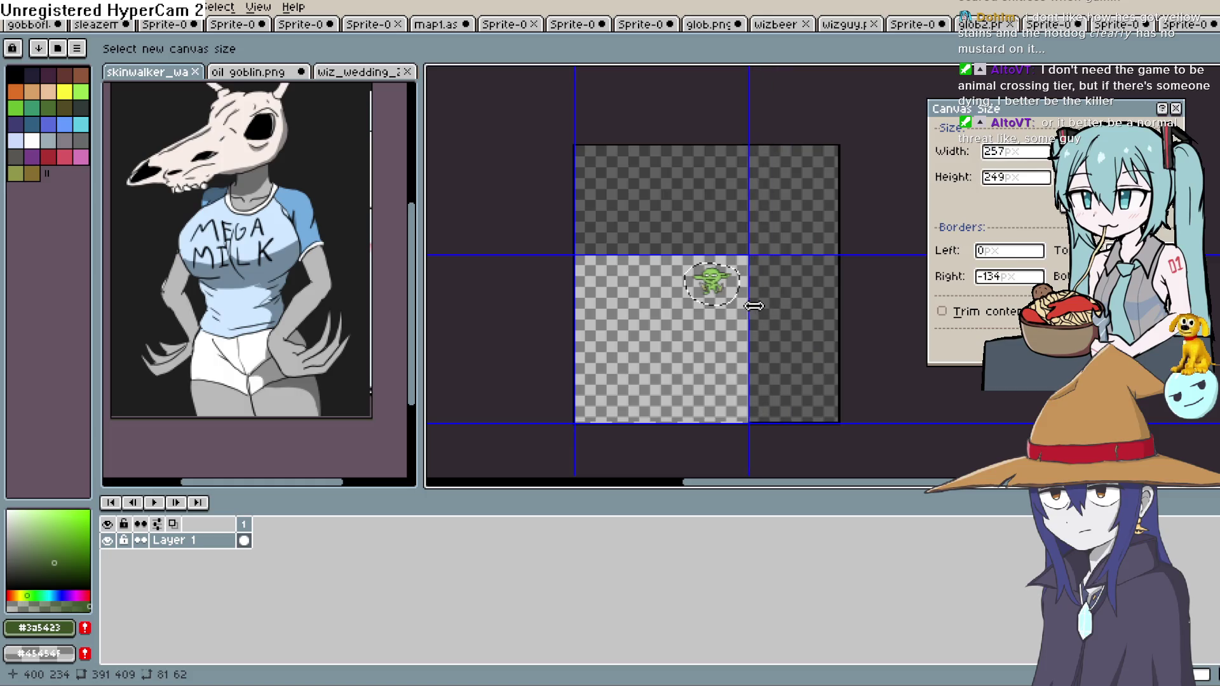
drag(702, 421, 695, 308)
drag(575, 289, 677, 289)
key(Return)
scroll(804, 343, up, 3)
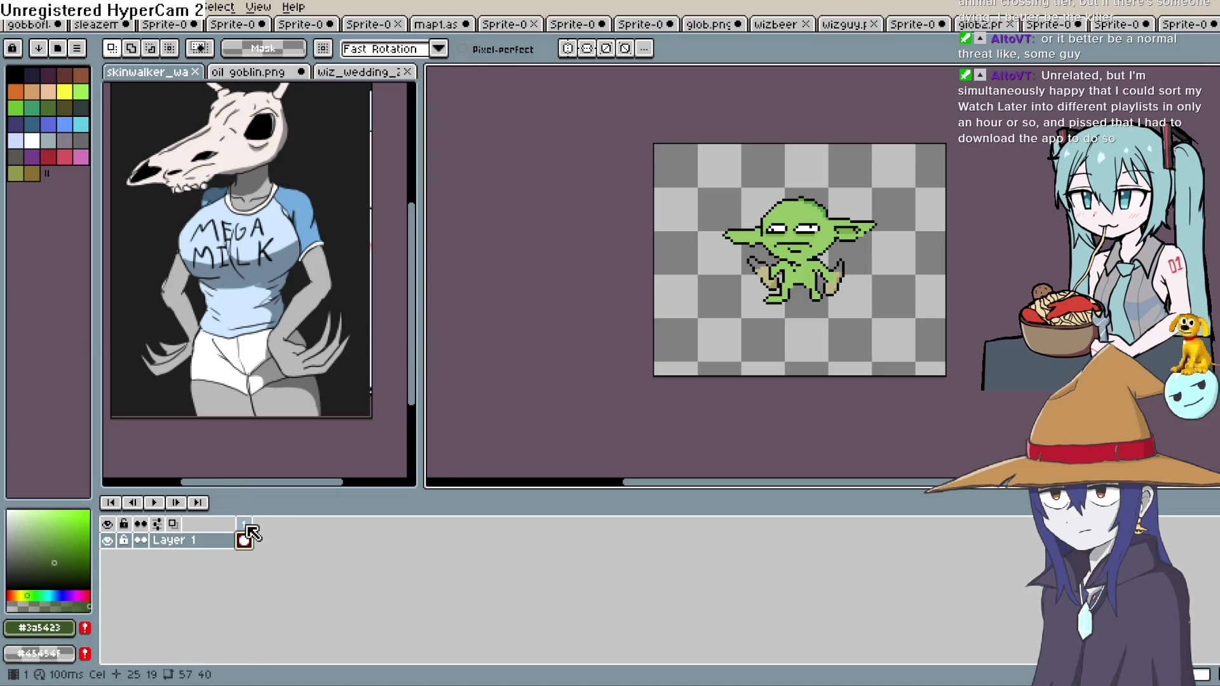
Add a second animation frame and nudge the whole goblin one pixel left
key(alt+n)
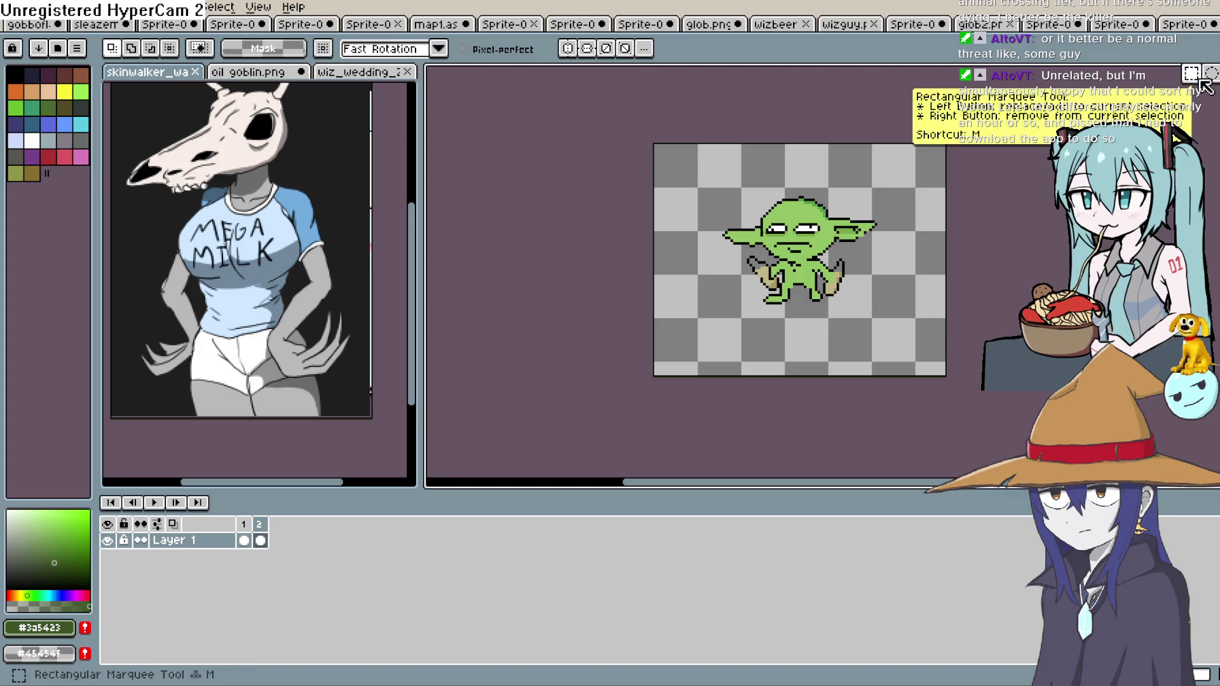
click(1205, 85)
scroll(912, 204, up, 1)
mouse_move(880, 170)
mouse_down()
mouse_move(852, 245)
mouse_move(892, 221)
mouse_up()
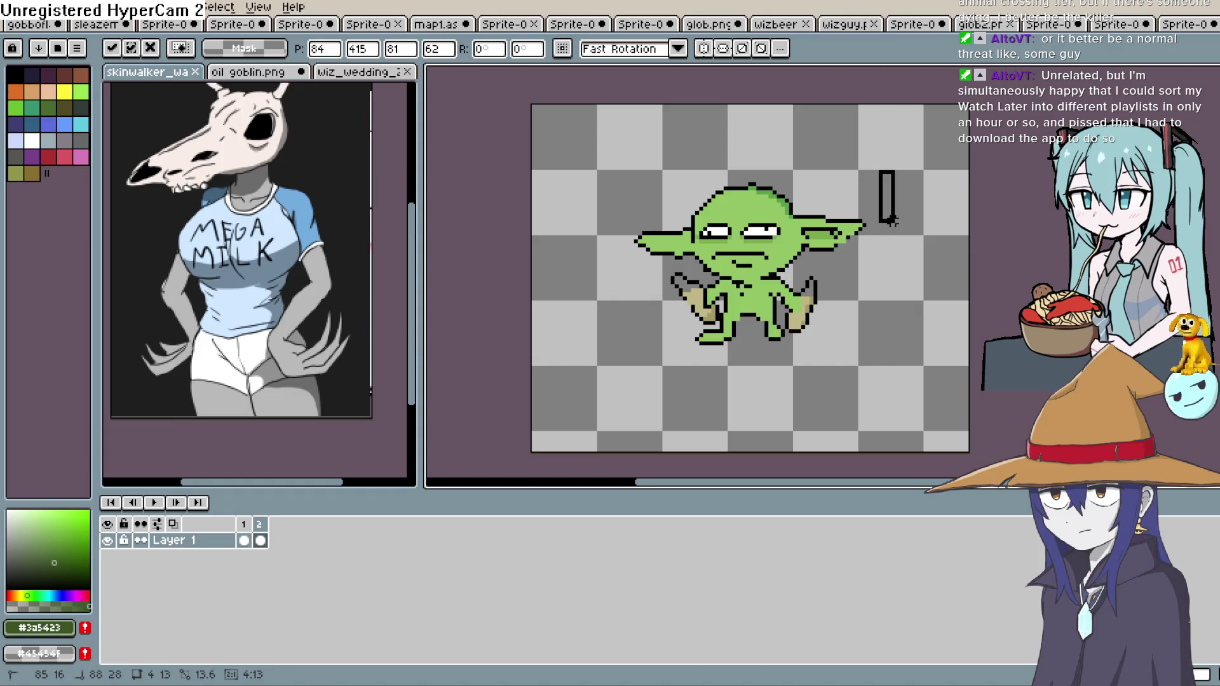
click(1206, 85)
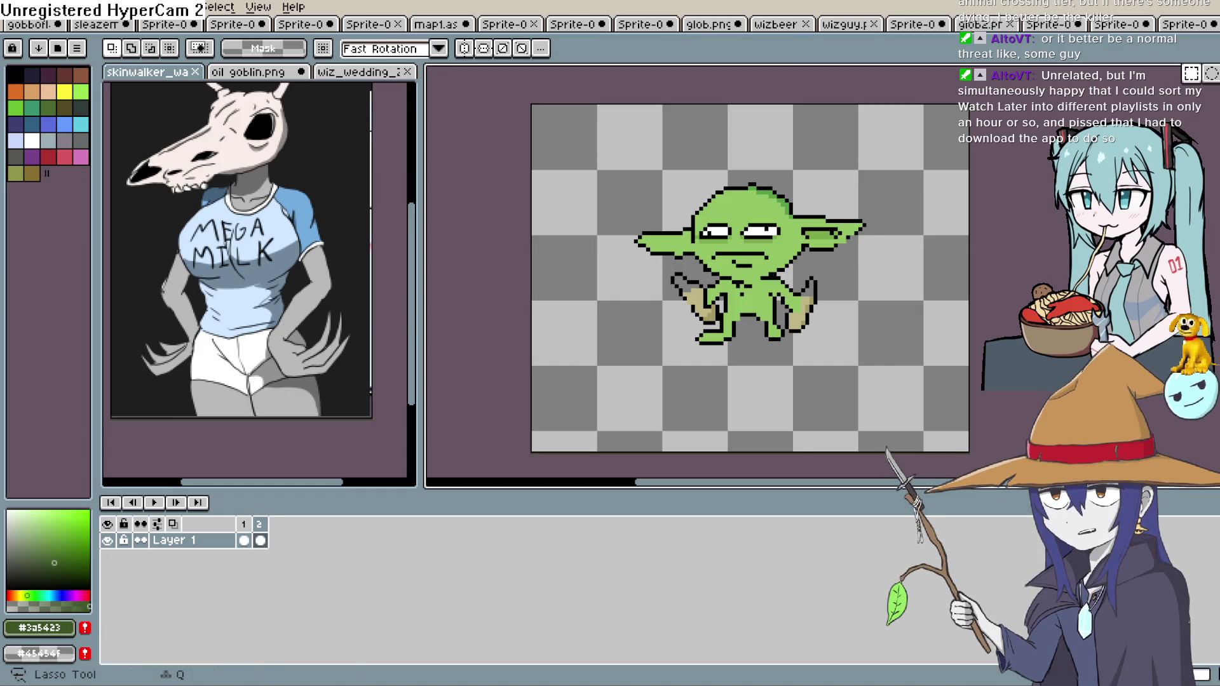
key(ctrl+t)
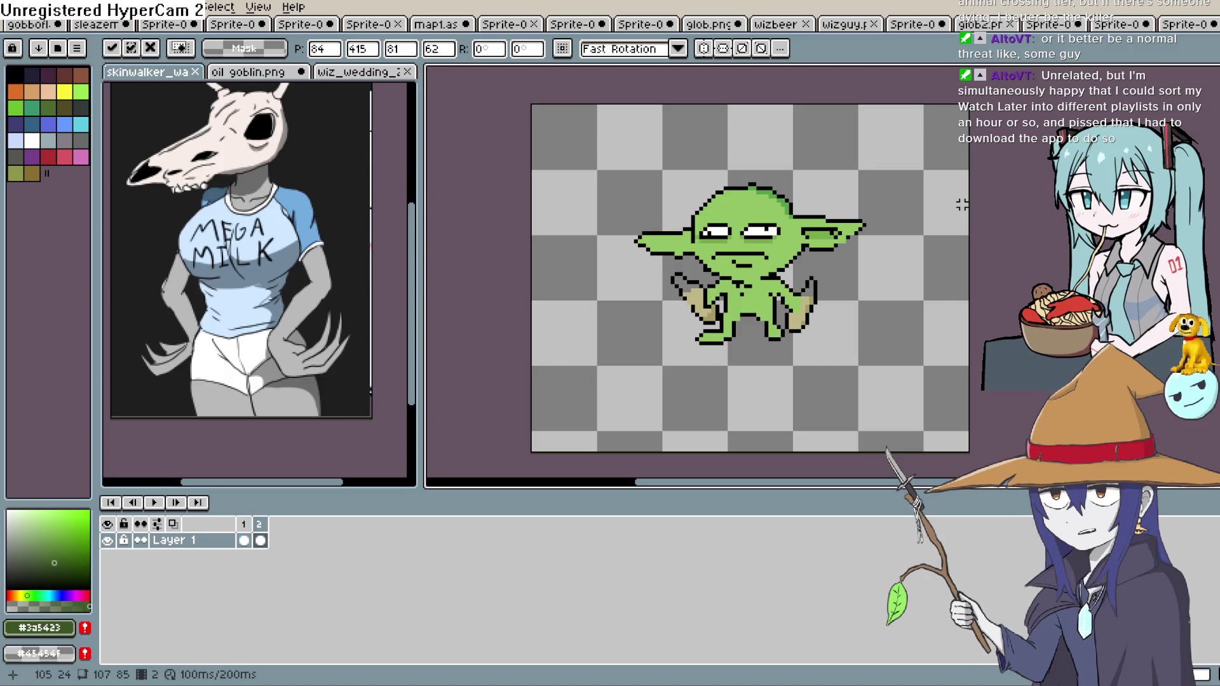
mouse_move(868, 179)
mouse_down()
mouse_move(883, 254)
mouse_move(794, 345)
mouse_up()
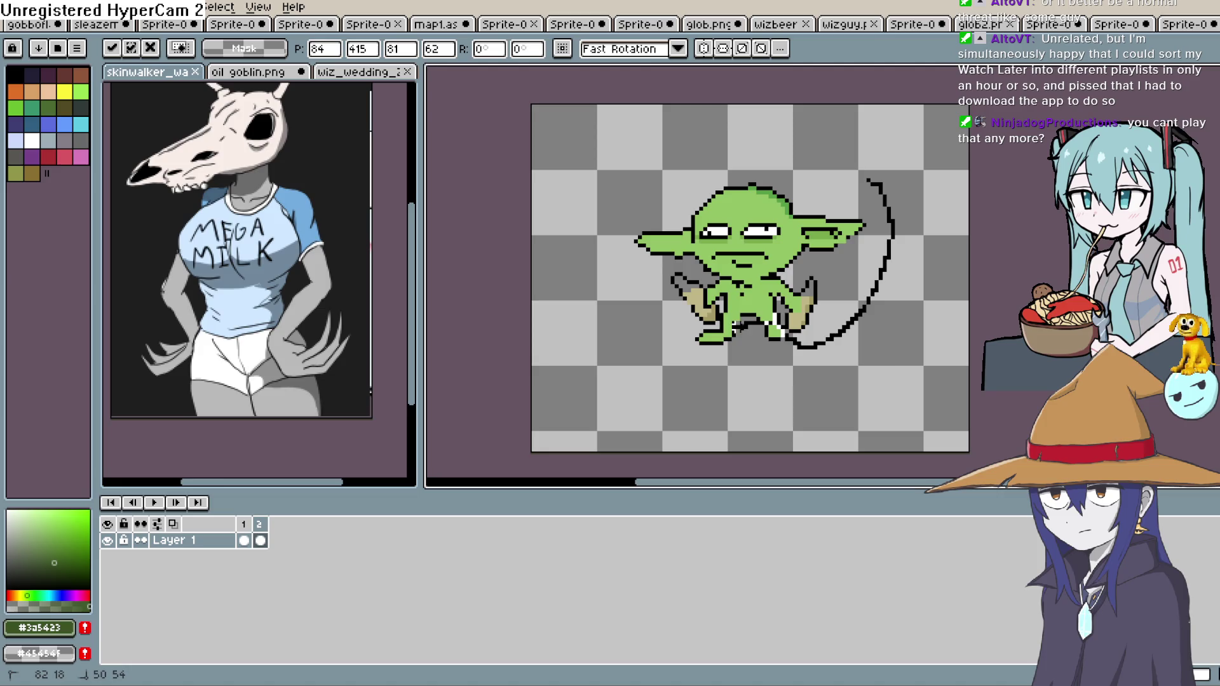
mouse_move(692, 326)
mouse_down()
mouse_move(611, 181)
mouse_move(876, 185)
mouse_up()
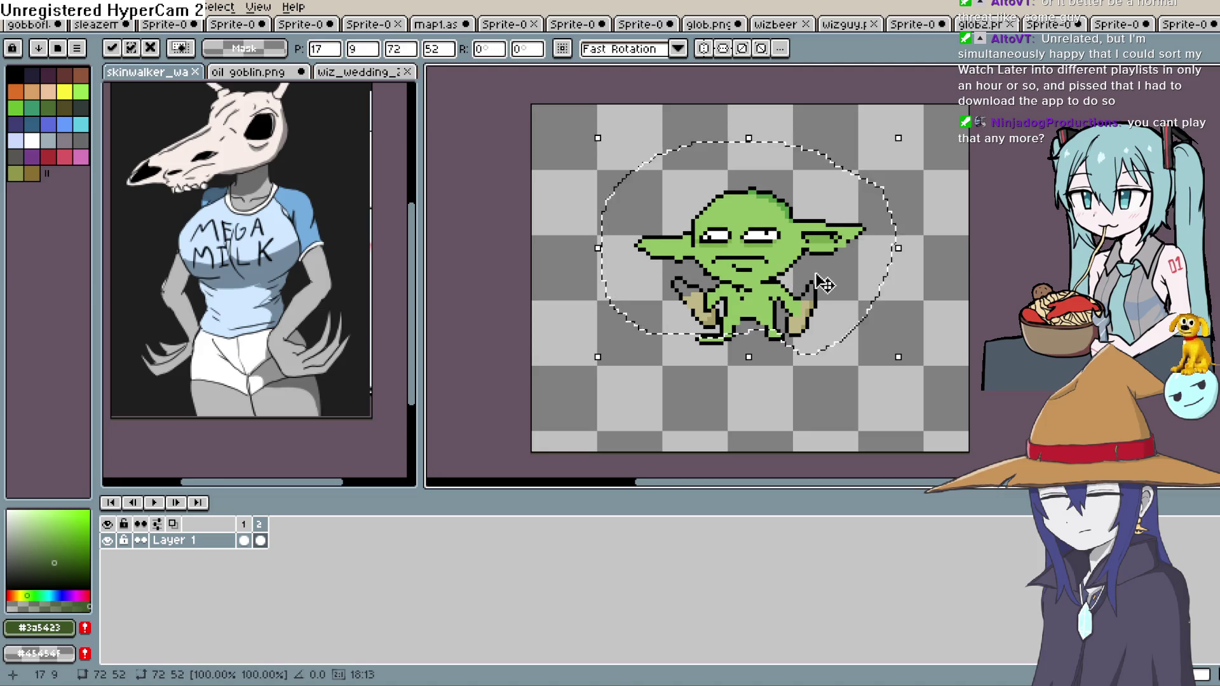
drag(776, 289, 777, 284)
click(870, 299)
click(925, 319)
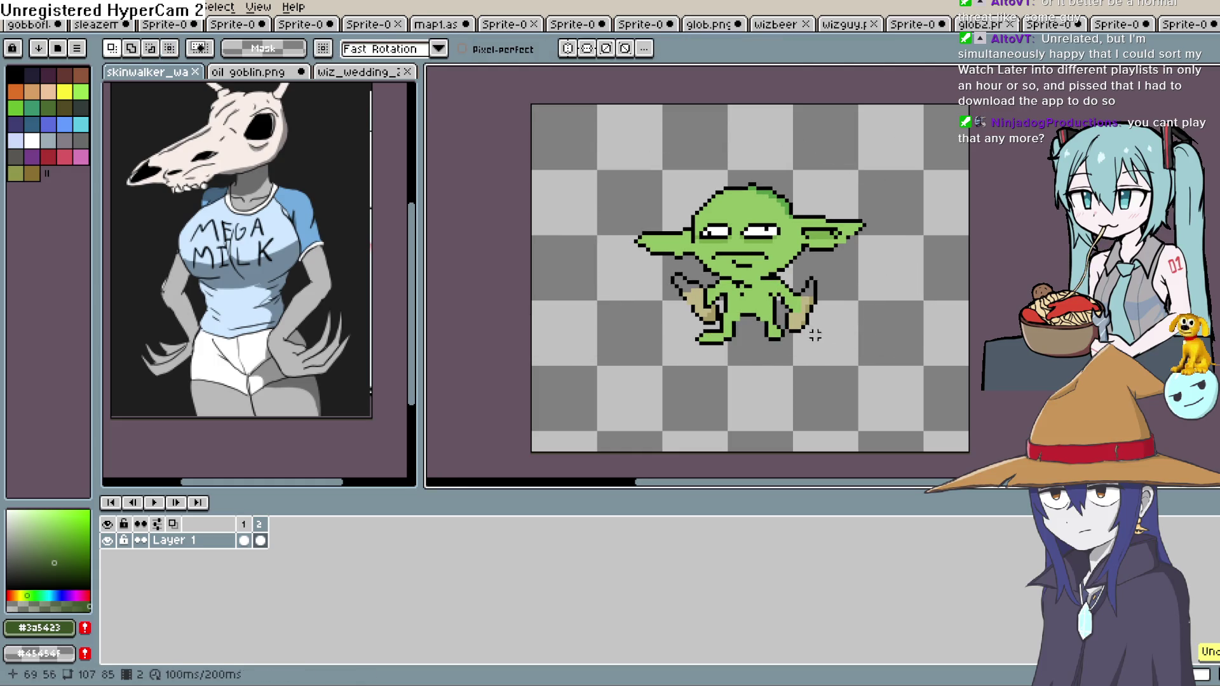
Lasso the goblin's right and left arms and shift each slightly into a new pose
scroll(804, 327, up, 3)
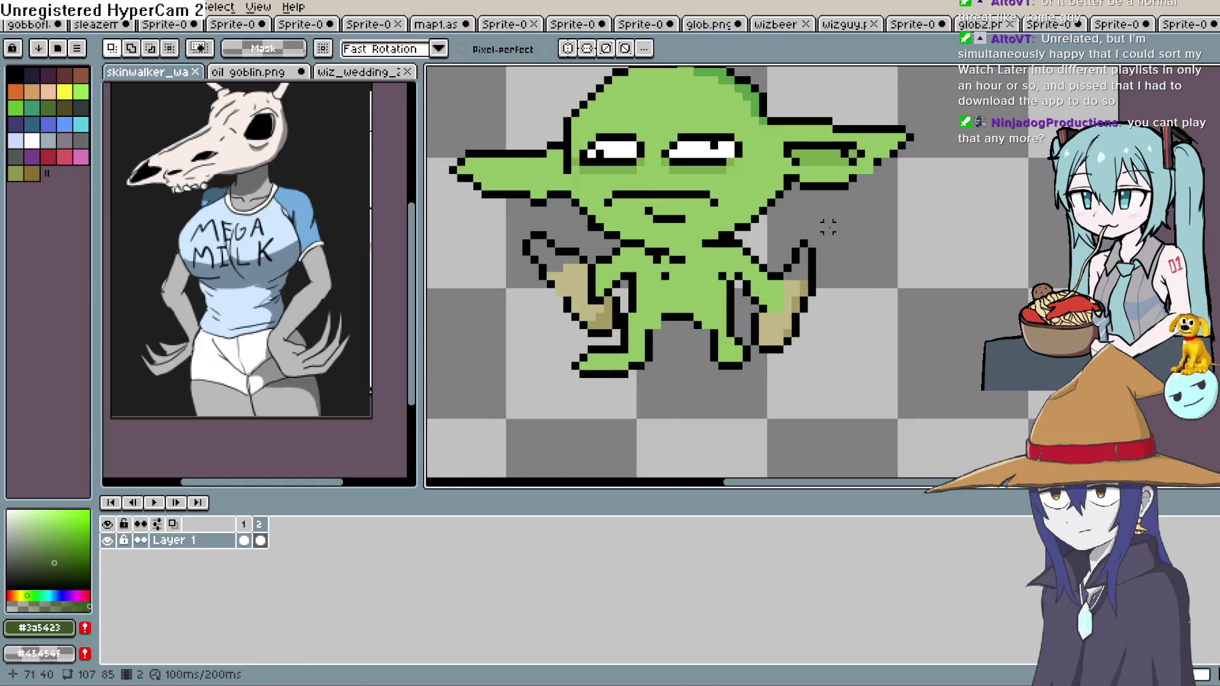
mouse_move(737, 365)
mouse_down()
mouse_move(860, 274)
mouse_move(731, 280)
mouse_up()
click(805, 305)
drag(806, 305, 799, 313)
click(770, 227)
mouse_move(770, 227)
mouse_down()
mouse_move(864, 374)
mouse_move(918, 227)
mouse_up()
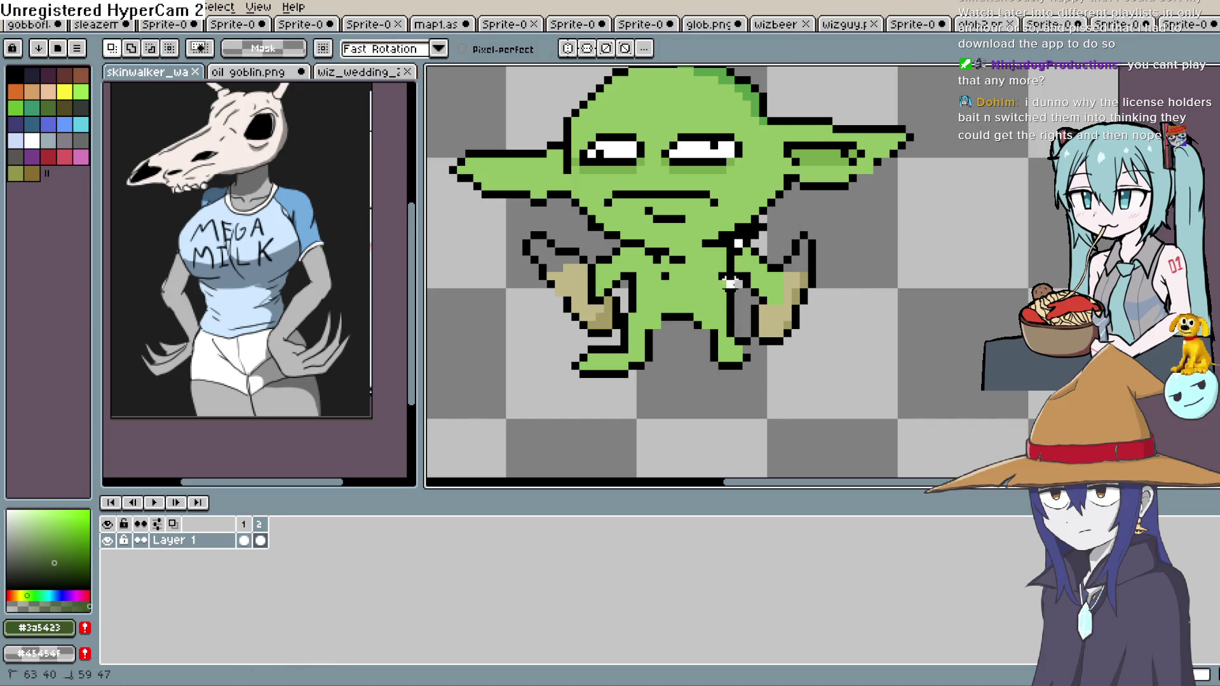
mouse_move(768, 357)
mouse_down()
mouse_move(854, 255)
mouse_move(724, 304)
mouse_move(724, 356)
mouse_up()
mouse_move(804, 288)
mouse_down()
mouse_move(864, 343)
mouse_move(803, 352)
mouse_up()
mouse_move(565, 333)
mouse_down()
mouse_move(502, 222)
mouse_move(597, 238)
mouse_move(629, 273)
mouse_up()
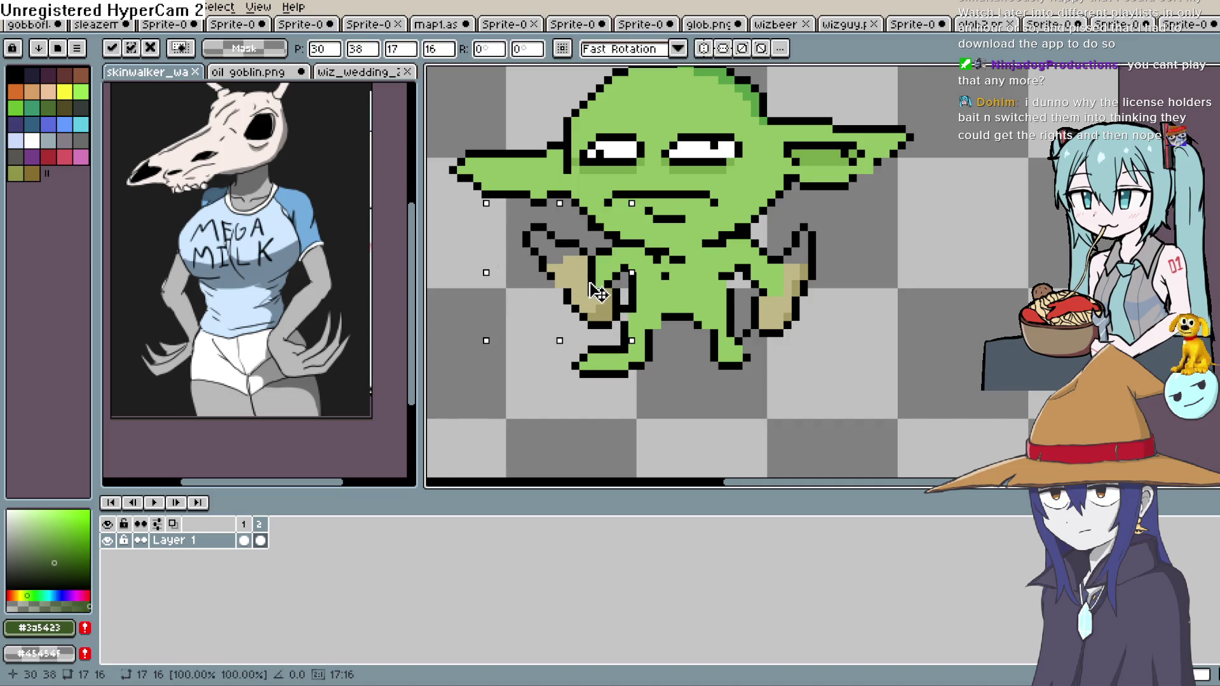
click(747, 308)
Redraw dark outline pixels along the right arm, legs, feet and lower body
drag(735, 307, 747, 331)
drag(754, 381, 568, 390)
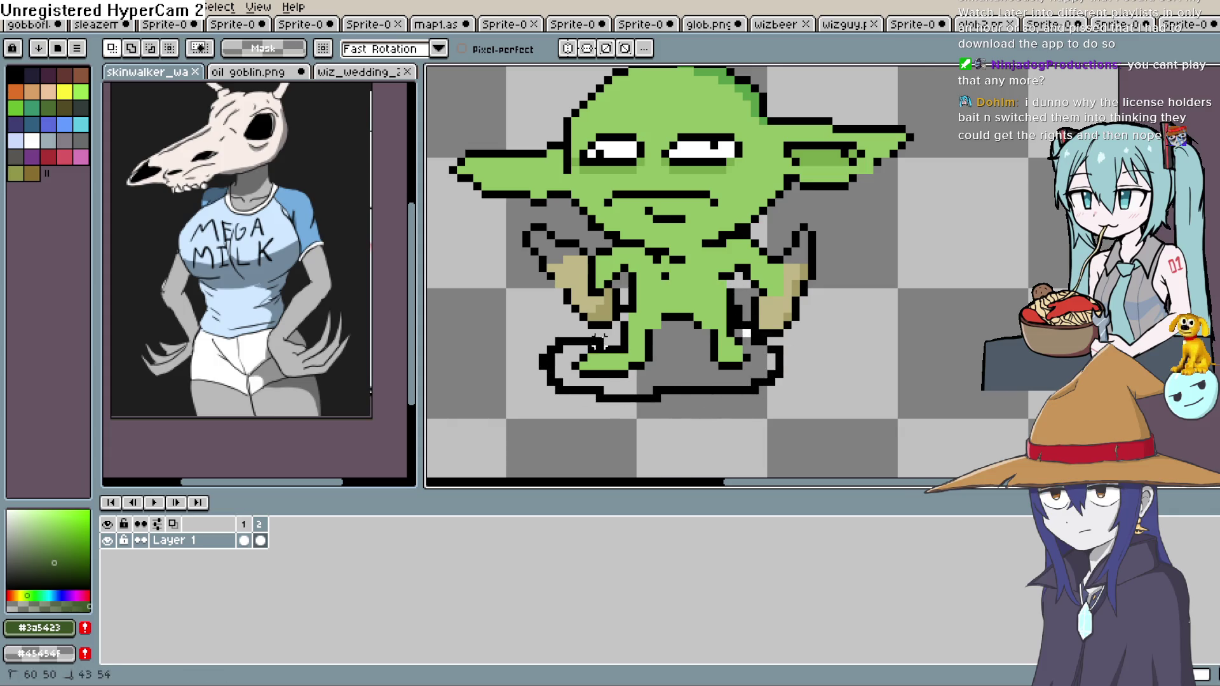
drag(619, 299, 723, 289)
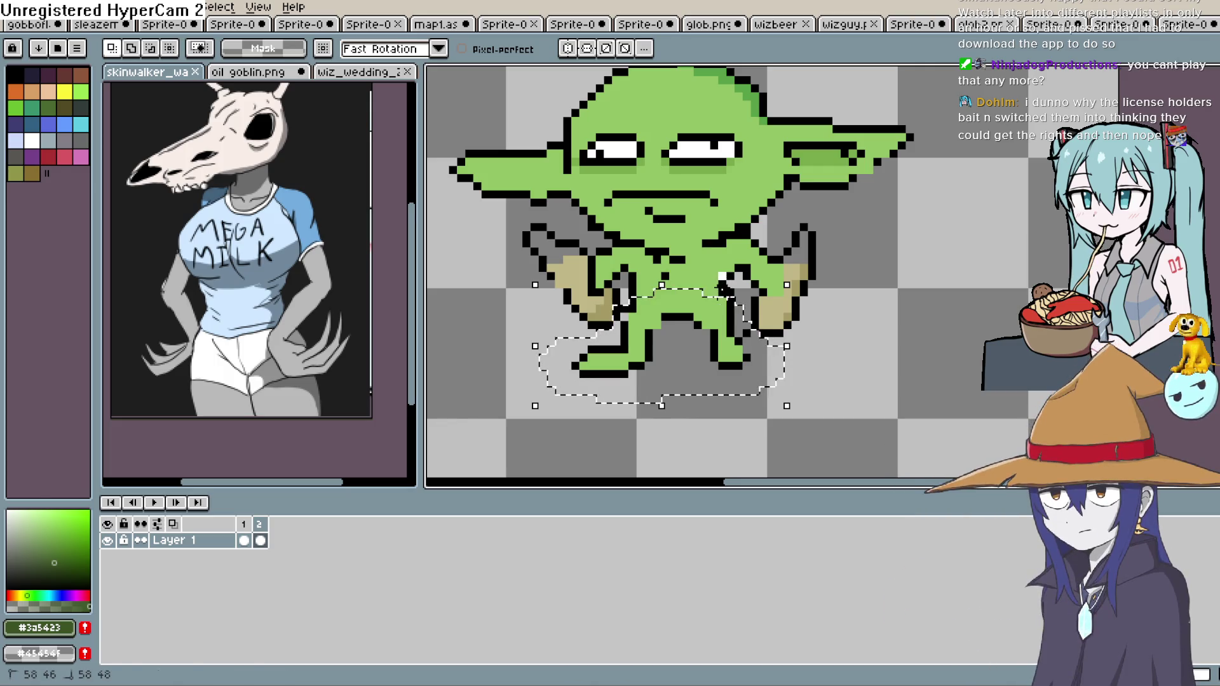
click(828, 284)
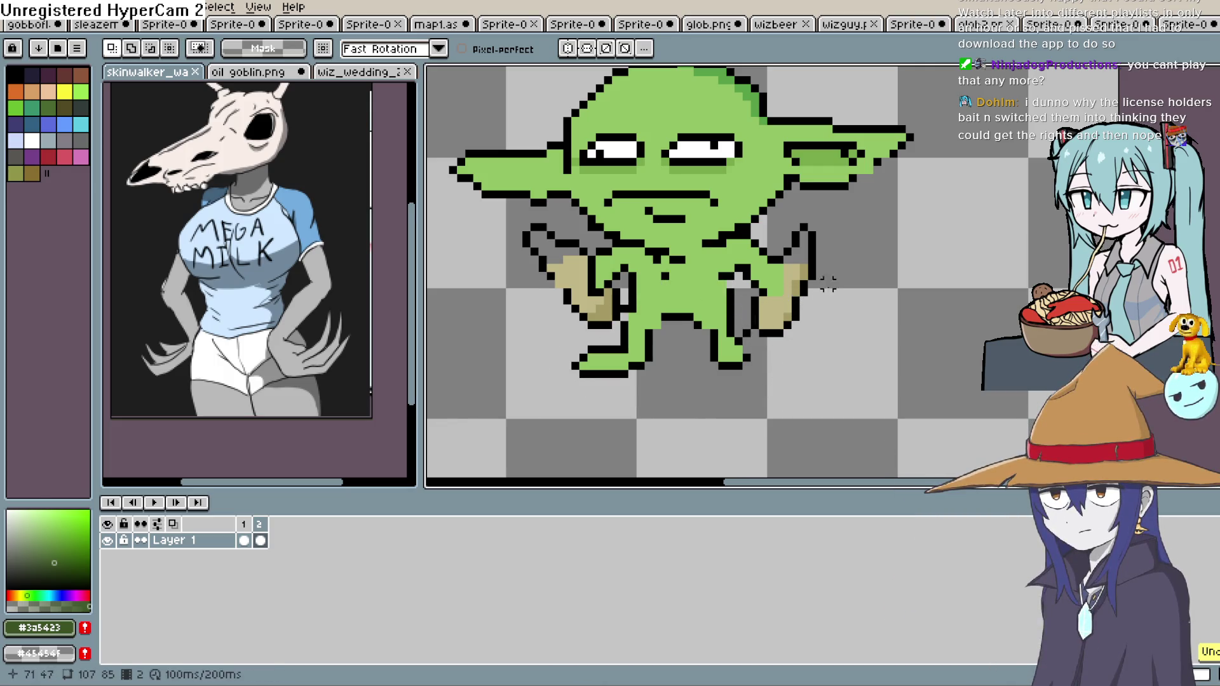
drag(844, 253, 805, 332)
drag(708, 332, 673, 332)
Reselect the whole goblin, commit its position, deselect, and play the two-frame animation
mouse_move(591, 343)
mouse_down()
mouse_move(445, 172)
mouse_move(559, 64)
mouse_move(754, 250)
mouse_move(893, 434)
mouse_up()
mouse_move(890, 67)
mouse_down()
mouse_move(925, 274)
mouse_move(963, 273)
mouse_up()
scroll(951, 185, down, 1)
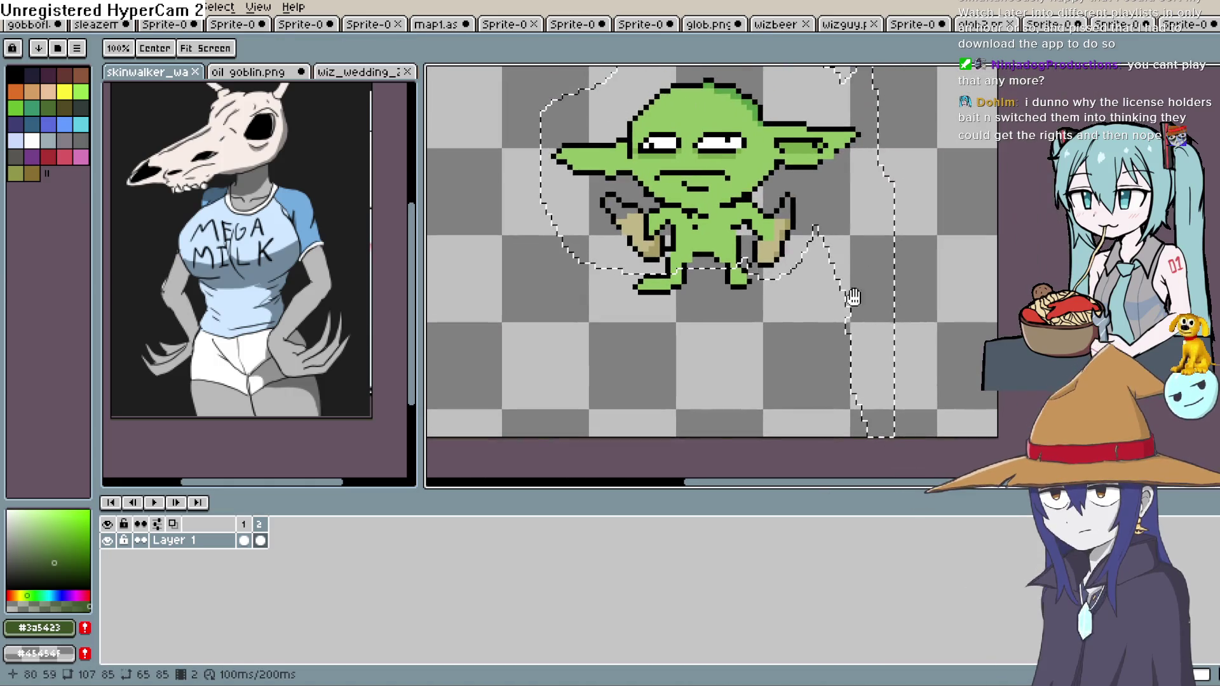
click(776, 226)
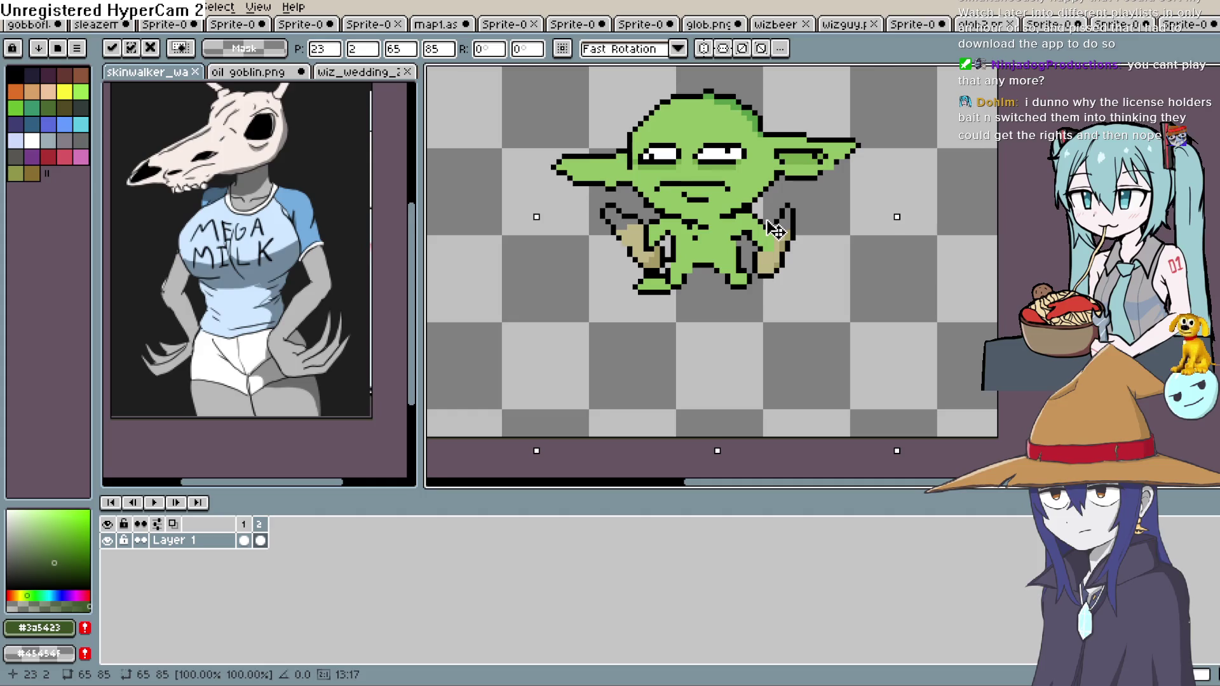
key(Escape)
key(ctrl+d)
click(181, 506)
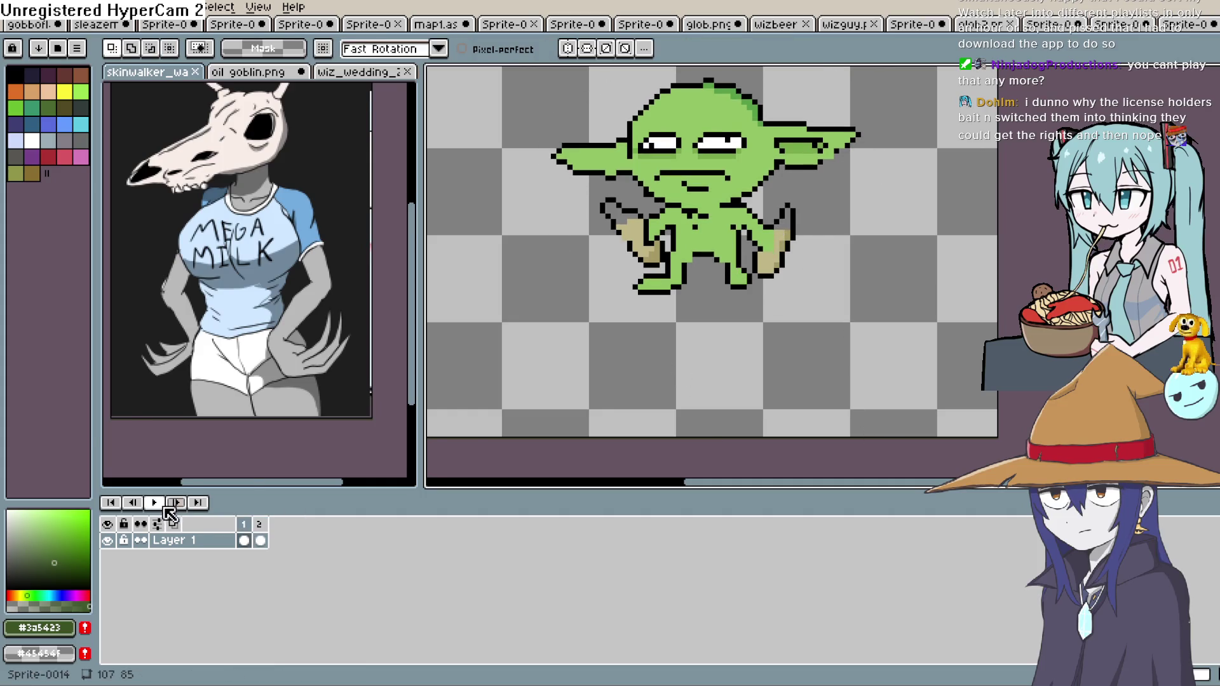
click(158, 506)
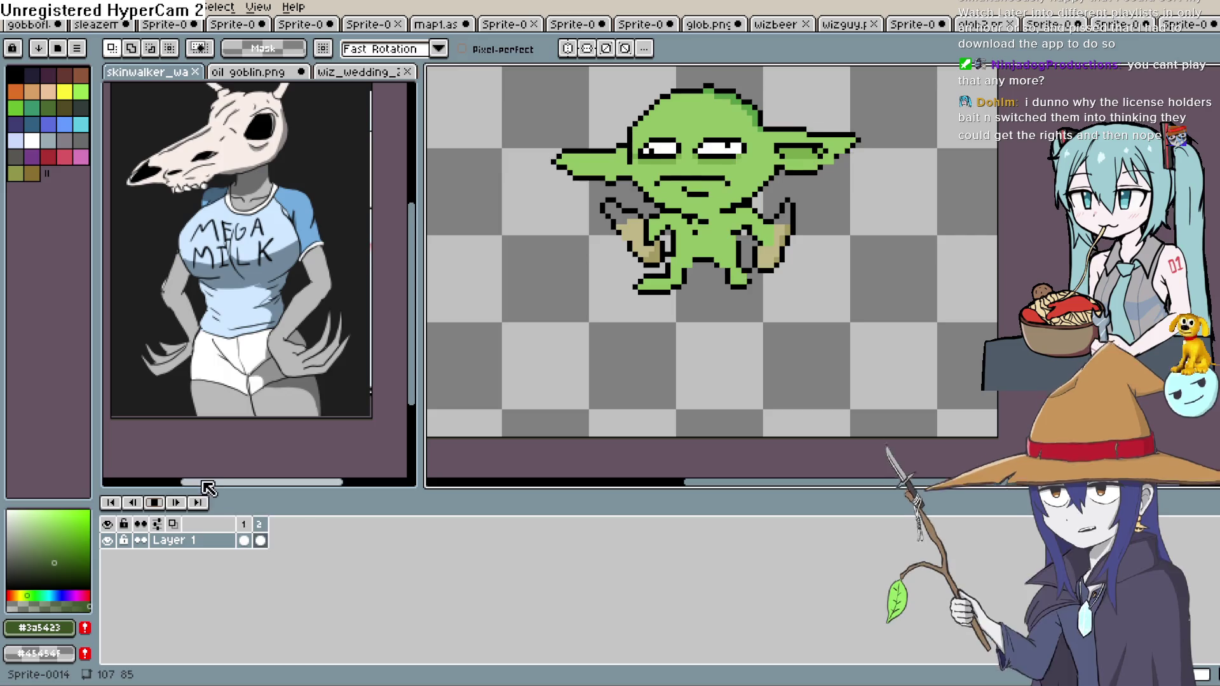
mouse_move(939, 287)
mouse_down()
mouse_move(868, 300)
mouse_move(844, 326)
mouse_up()
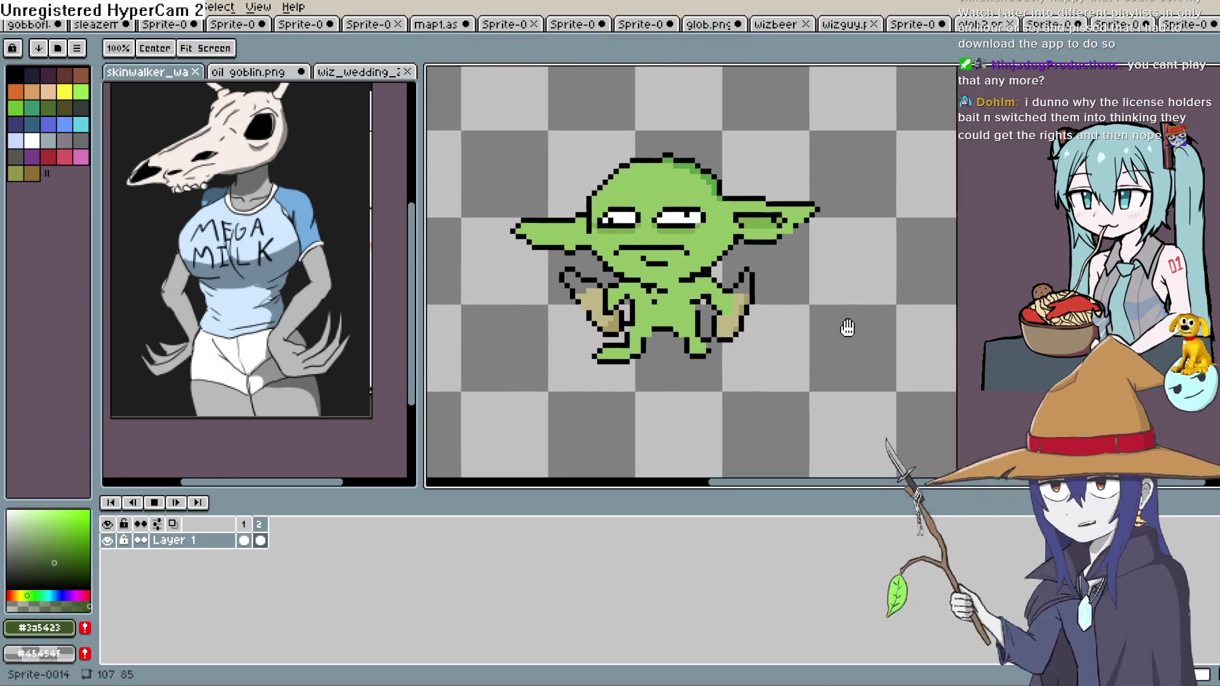
drag(825, 270, 812, 286)
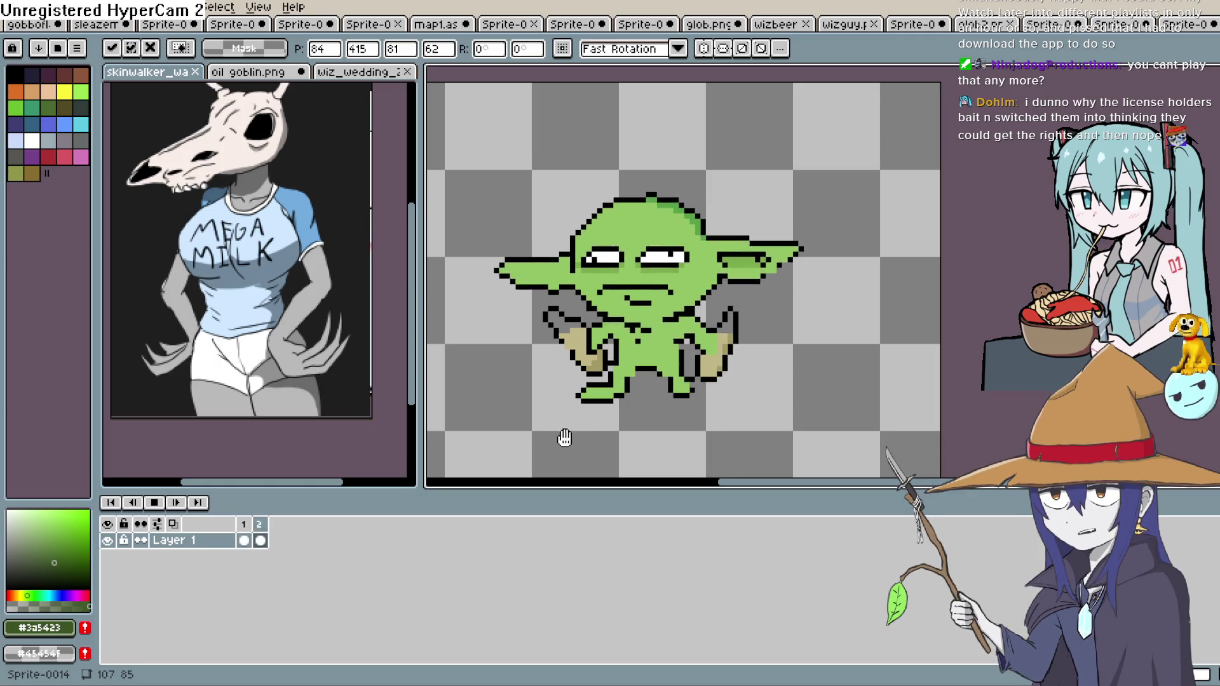
click(154, 502)
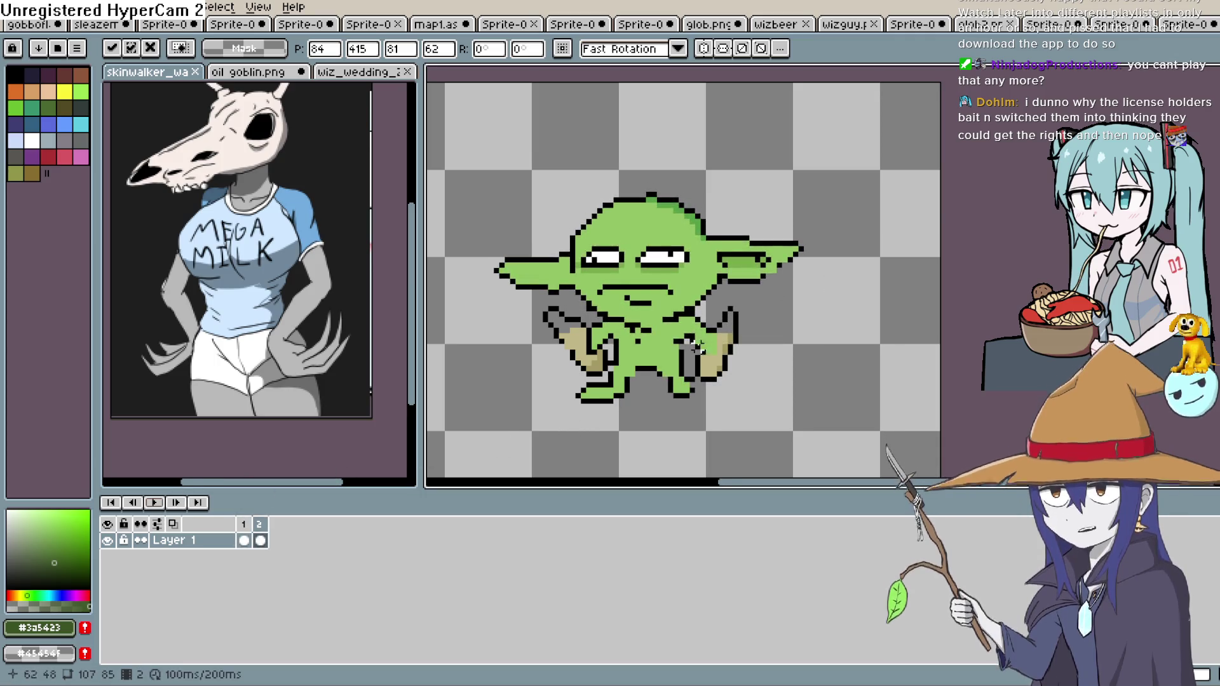
scroll(694, 348, down, 1)
key(ctrl+shift+d)
click(893, 252)
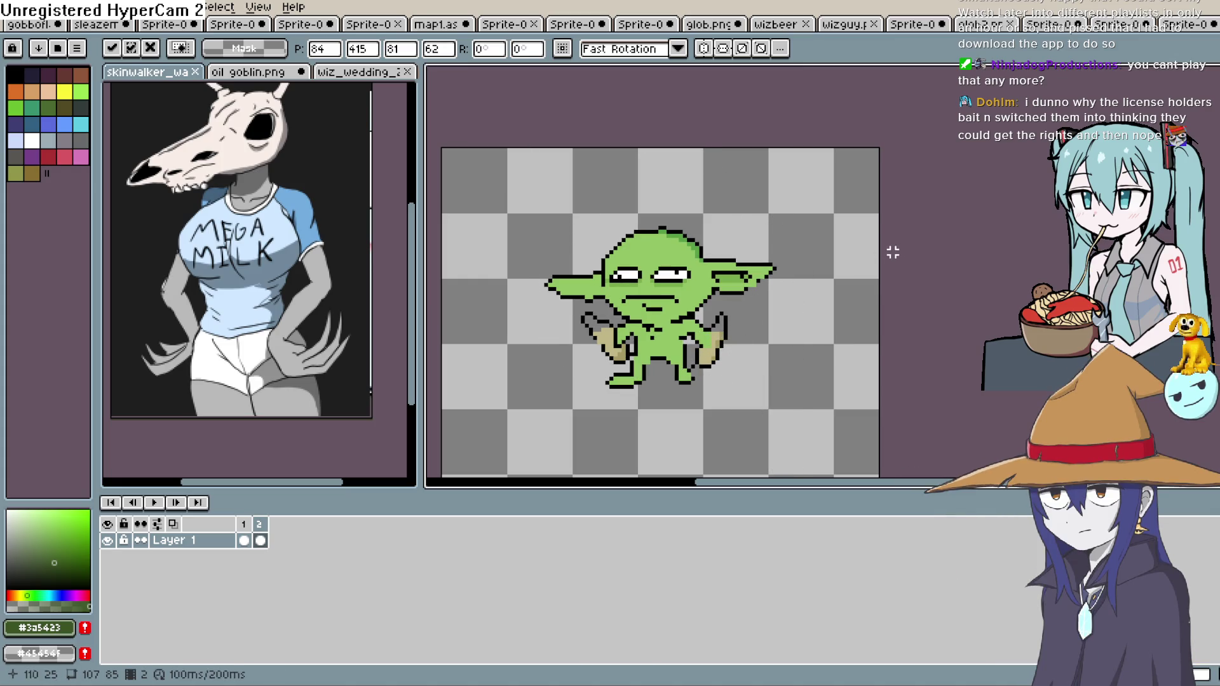
double_click(260, 540)
click(788, 310)
click(155, 502)
click(155, 503)
key(ctrl+z)
key(ctrl+z)
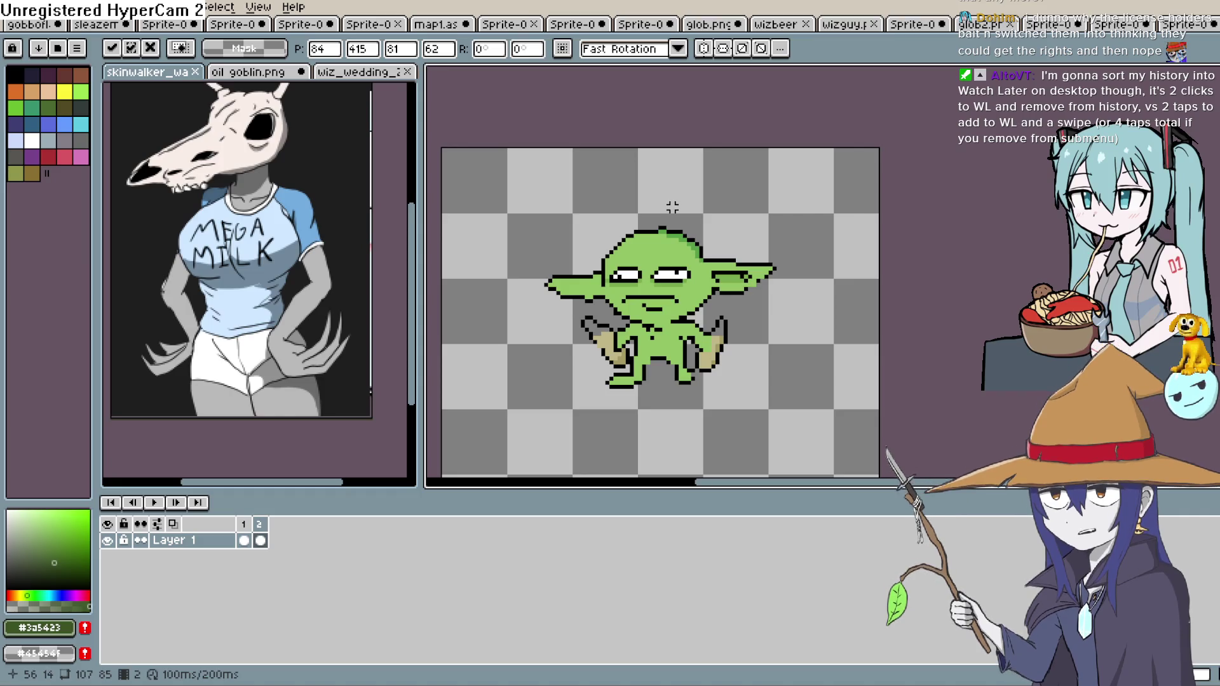
drag(782, 272, 778, 194)
Lasso the goblin, nudge it up and back down one pixel, then stop playback and deselect
key(space)
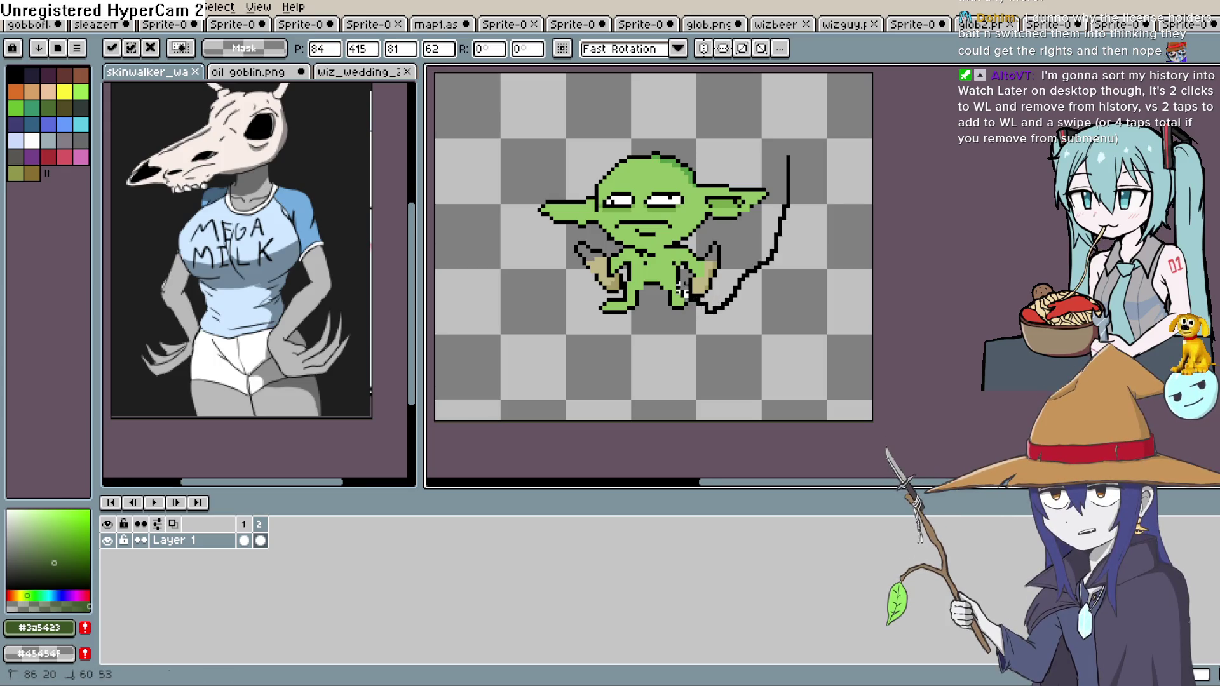
mouse_move(572, 296)
mouse_down()
mouse_move(608, 87)
mouse_move(785, 154)
mouse_up()
key(Up)
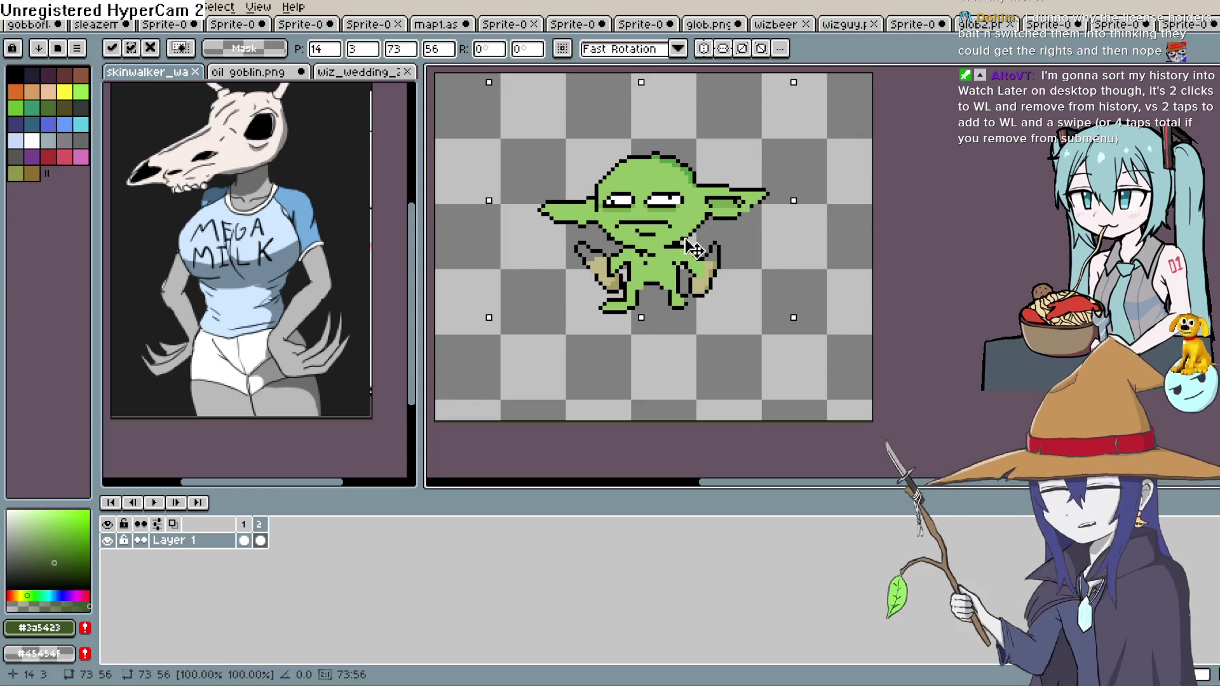
key(Down)
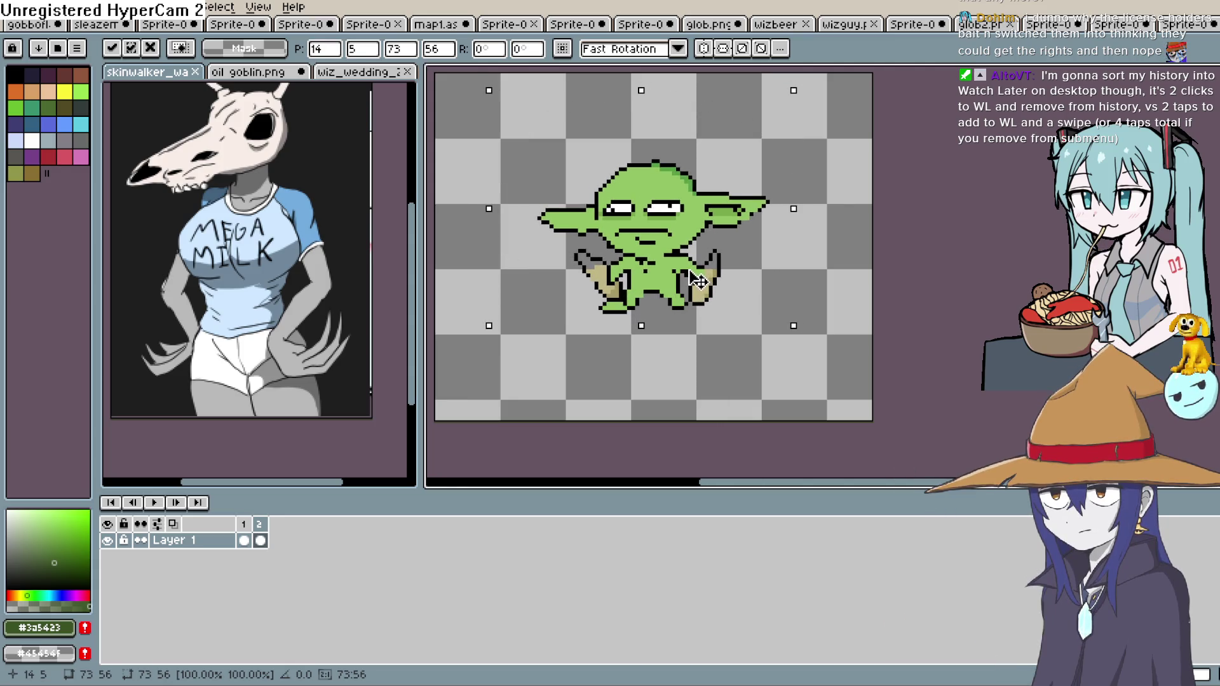
click(713, 362)
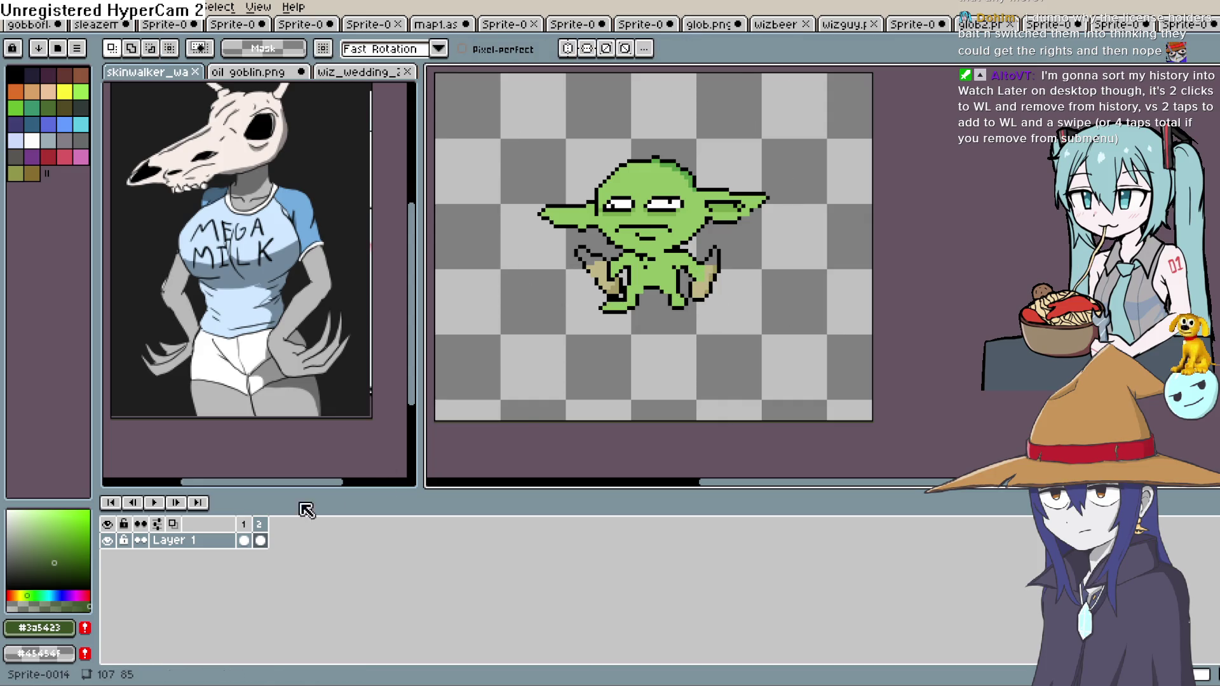
click(160, 502)
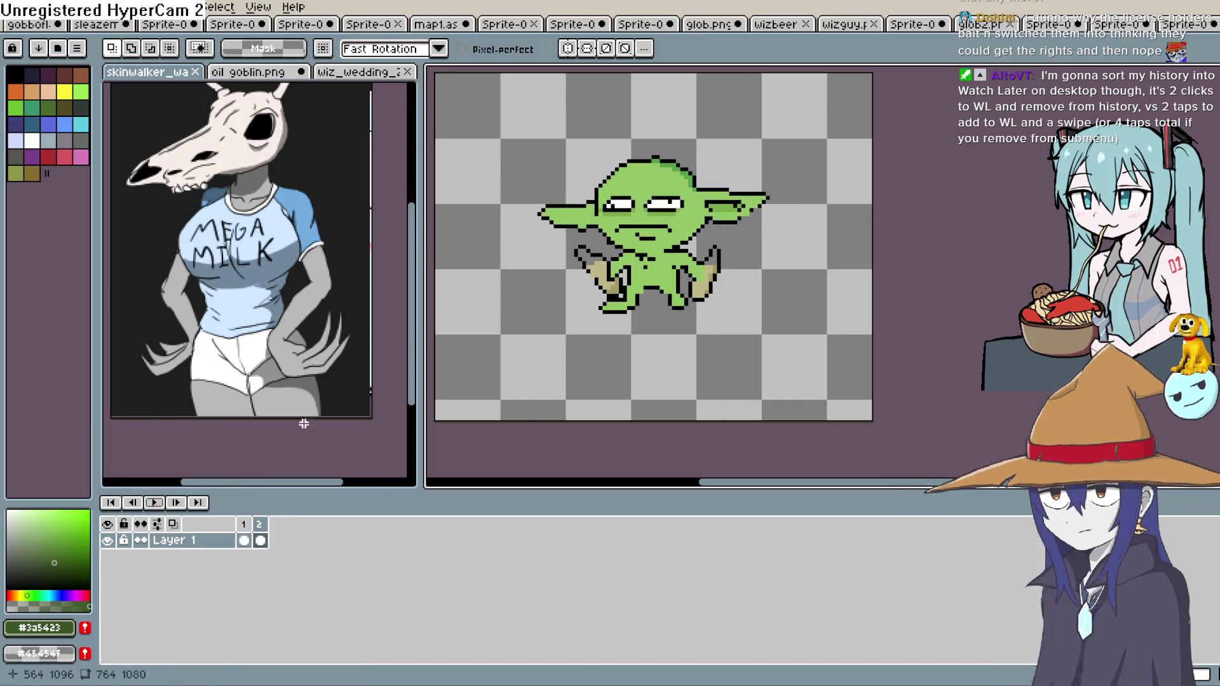
drag(746, 247, 786, 229)
key(ctrl+d)
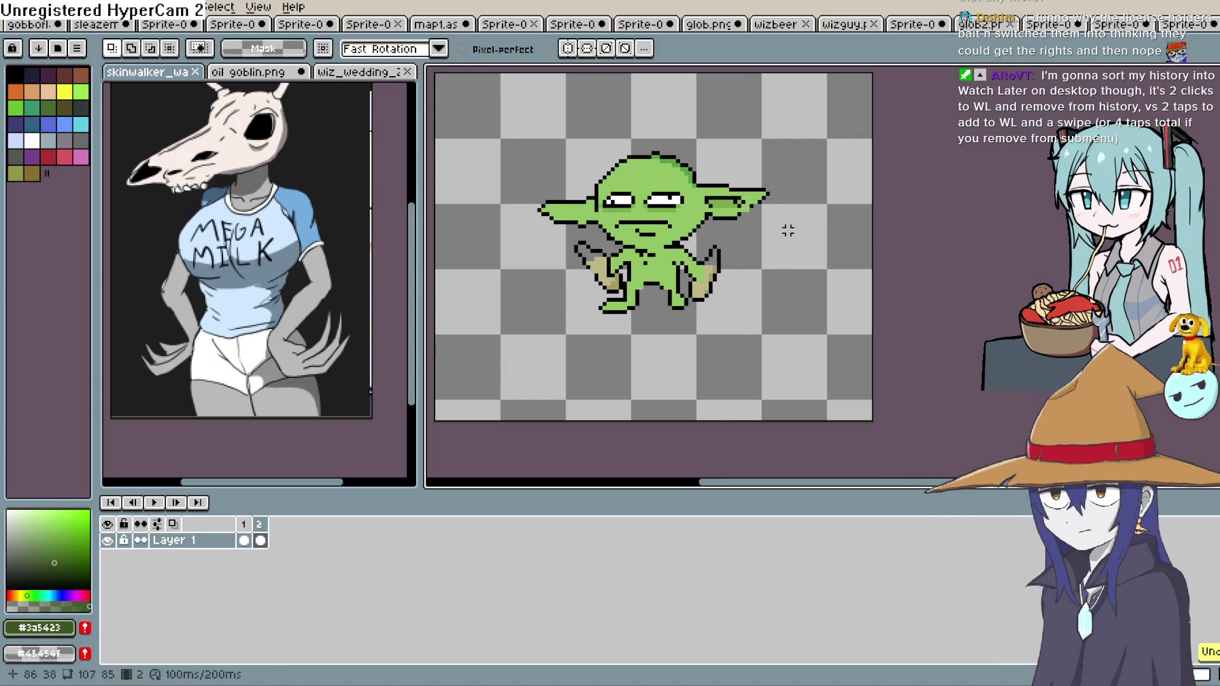
key(ctrl+d)
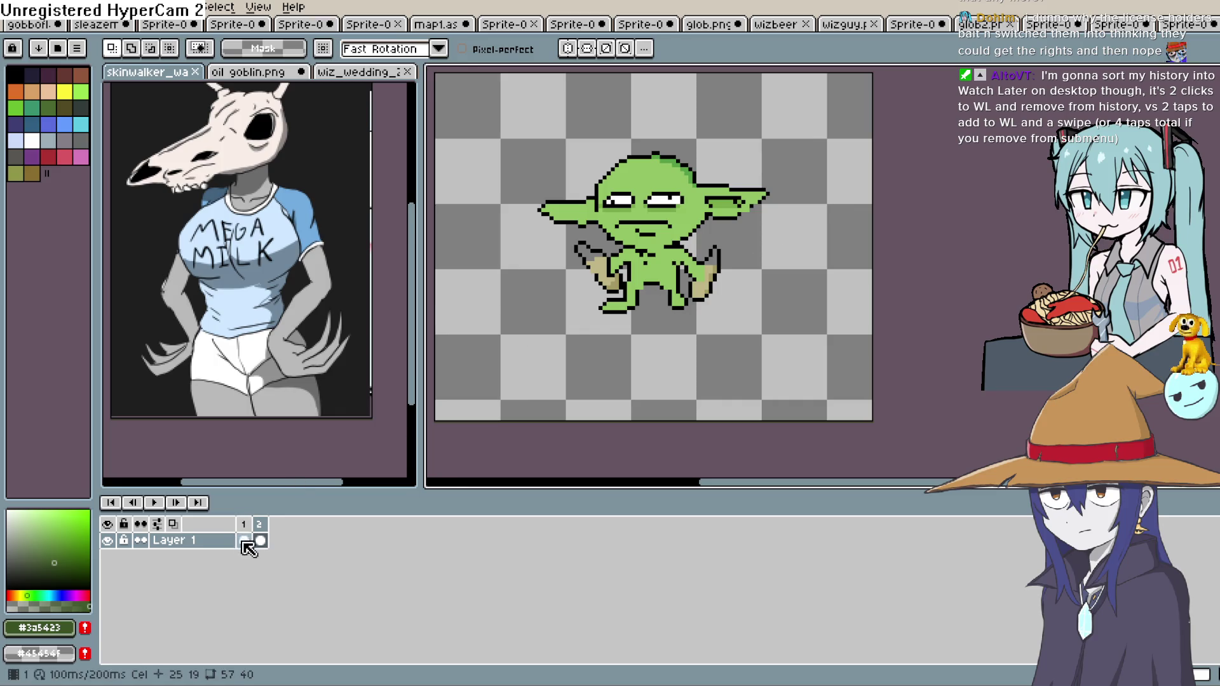
Check the frame 2 cel properties, reselect the goblin's head, and preview the animation
double_click(259, 540)
click(779, 307)
drag(780, 156, 759, 267)
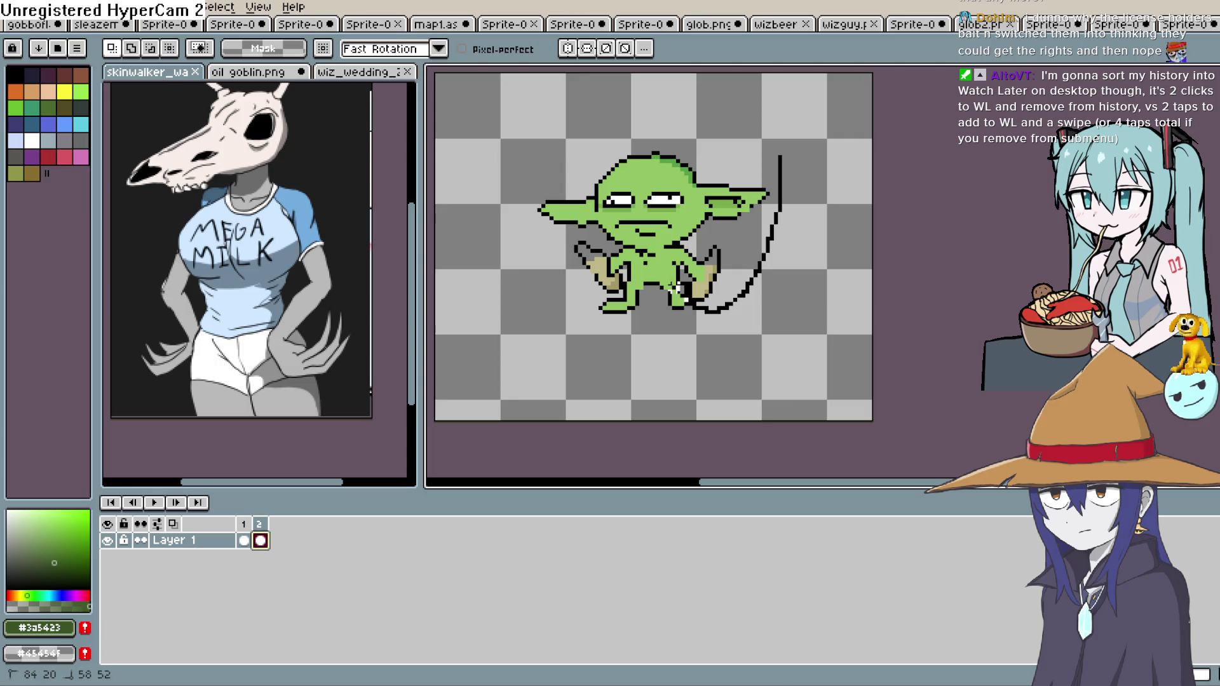
drag(513, 157, 781, 160)
click(811, 253)
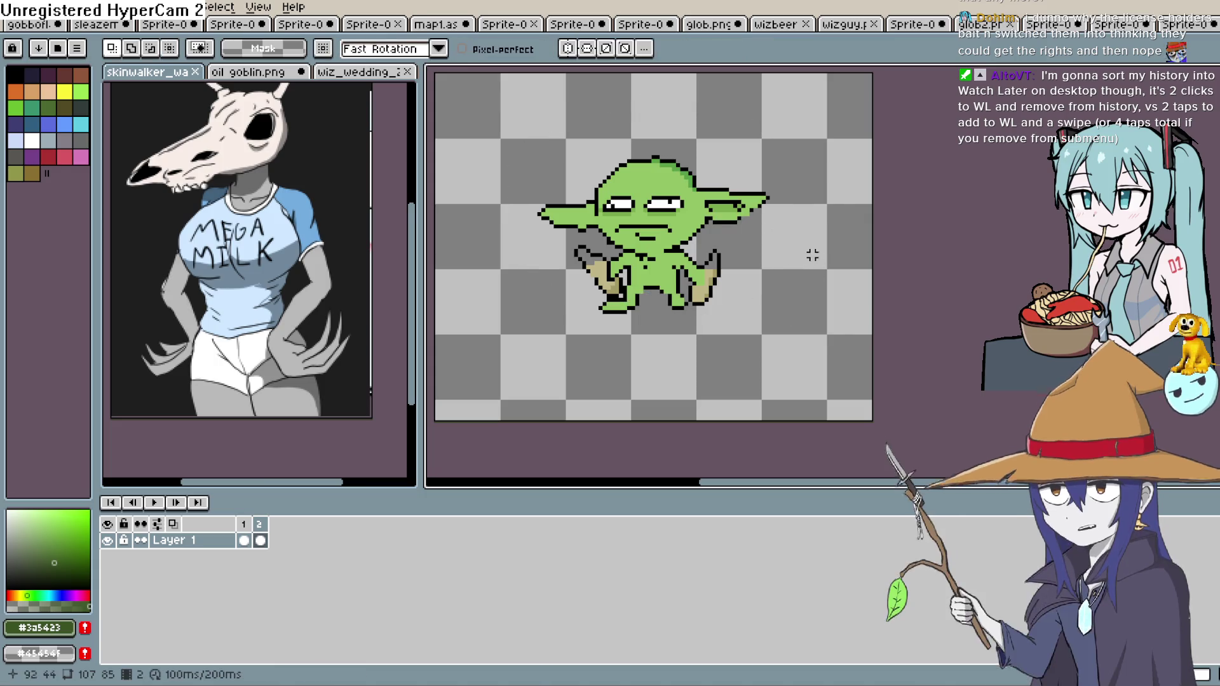
click(158, 503)
click(157, 503)
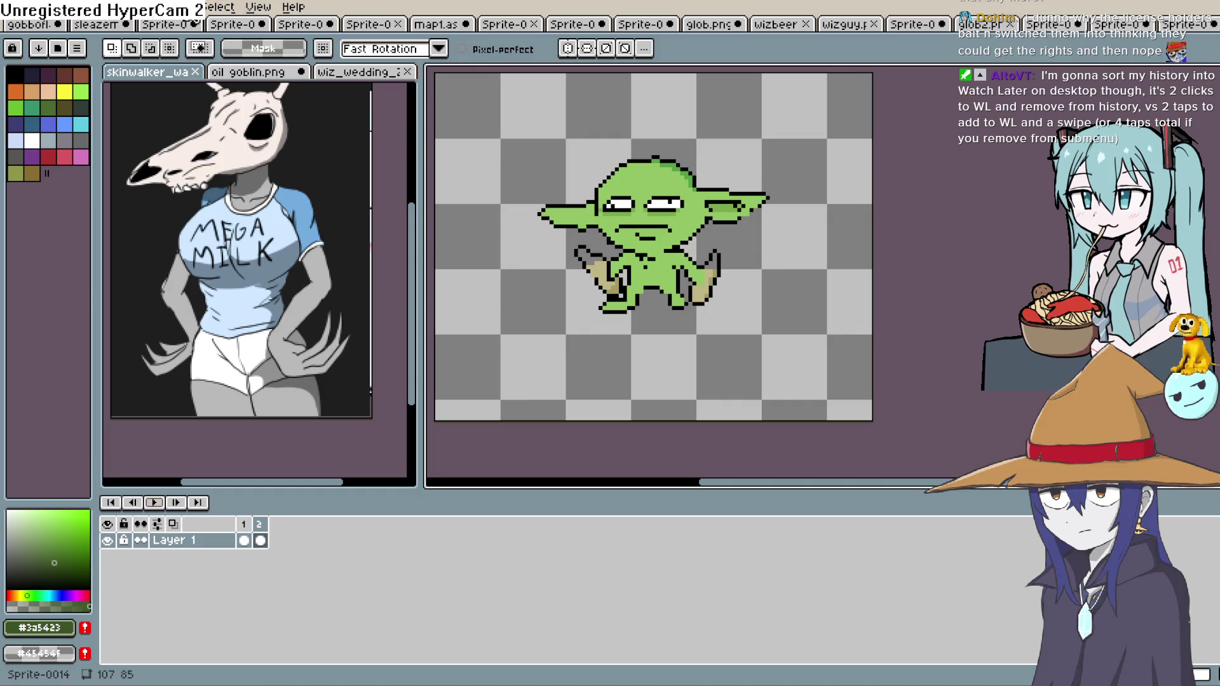
Lower the preview speed via Frame > Playback > Playback Speed and stop playback
click(175, 7)
mouse_move(238, 148)
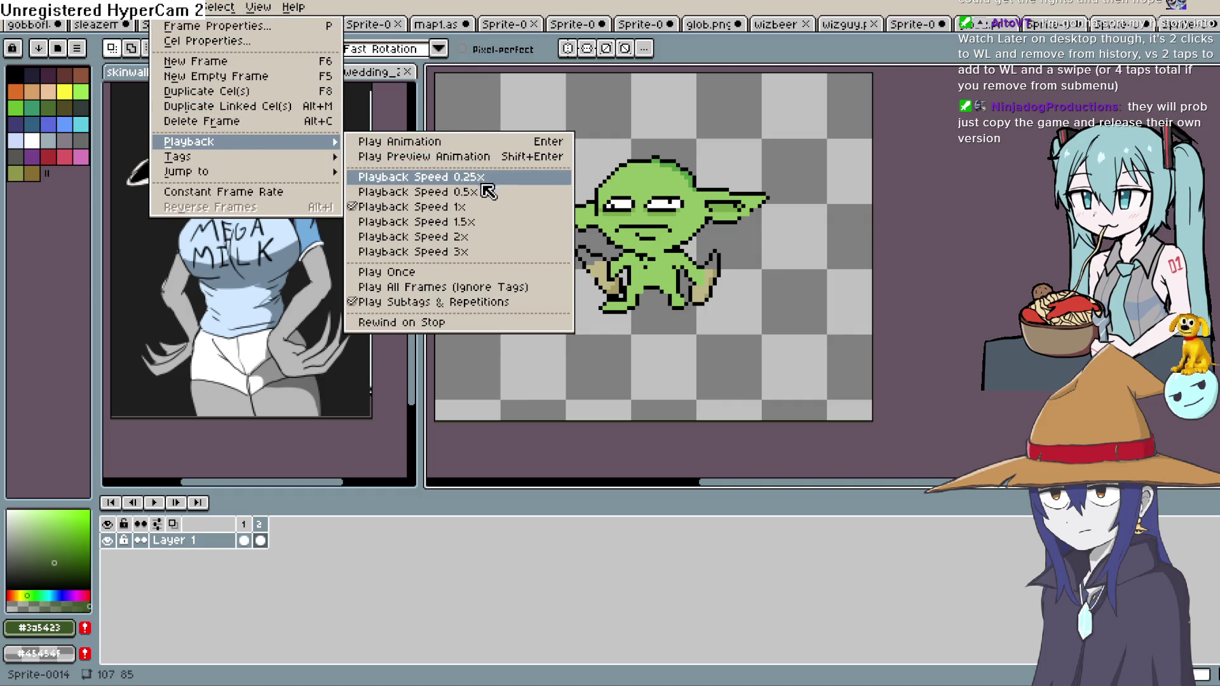
click(484, 183)
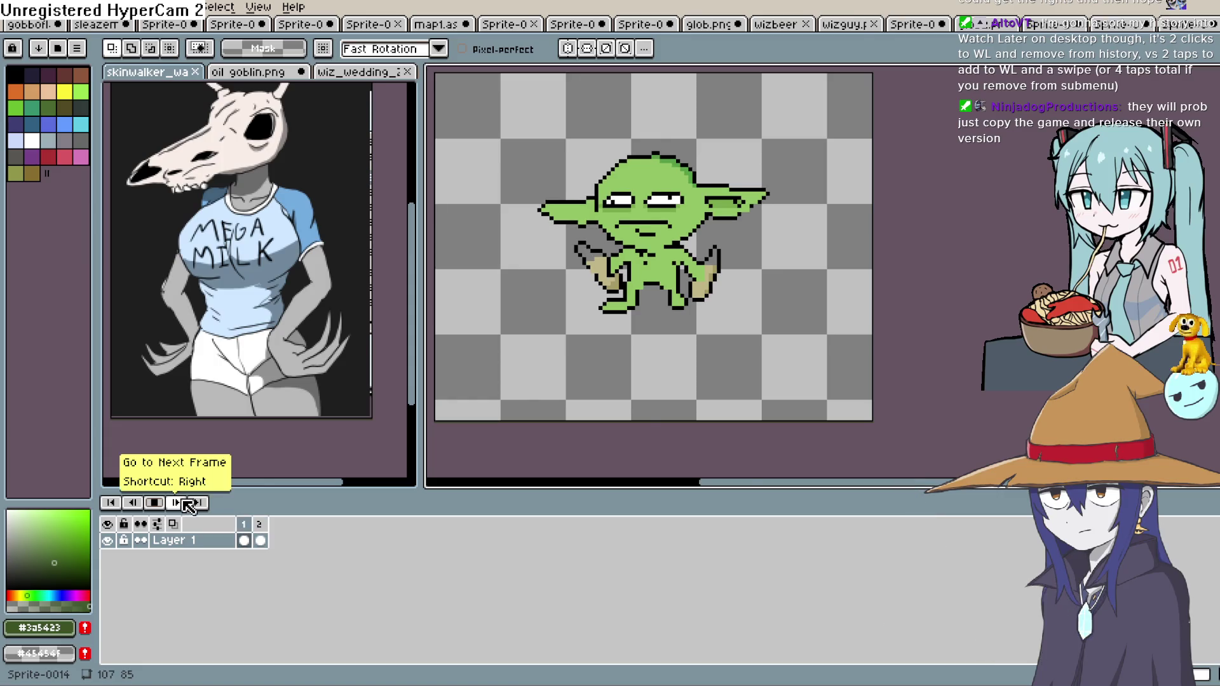
scroll(438, 407, down, 1)
scroll(286, 286, down, 1)
scroll(665, 283, down, 1)
scroll(665, 290, down, 1)
scroll(676, 298, up, 1)
drag(724, 311, 833, 295)
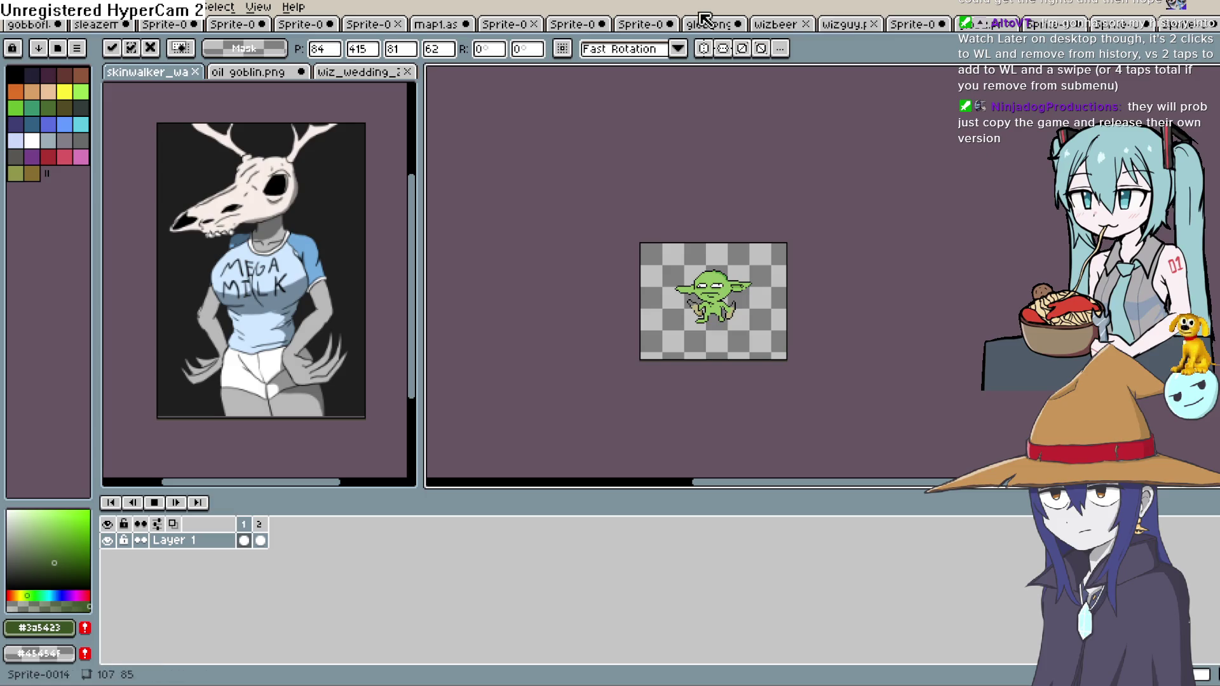
click(154, 503)
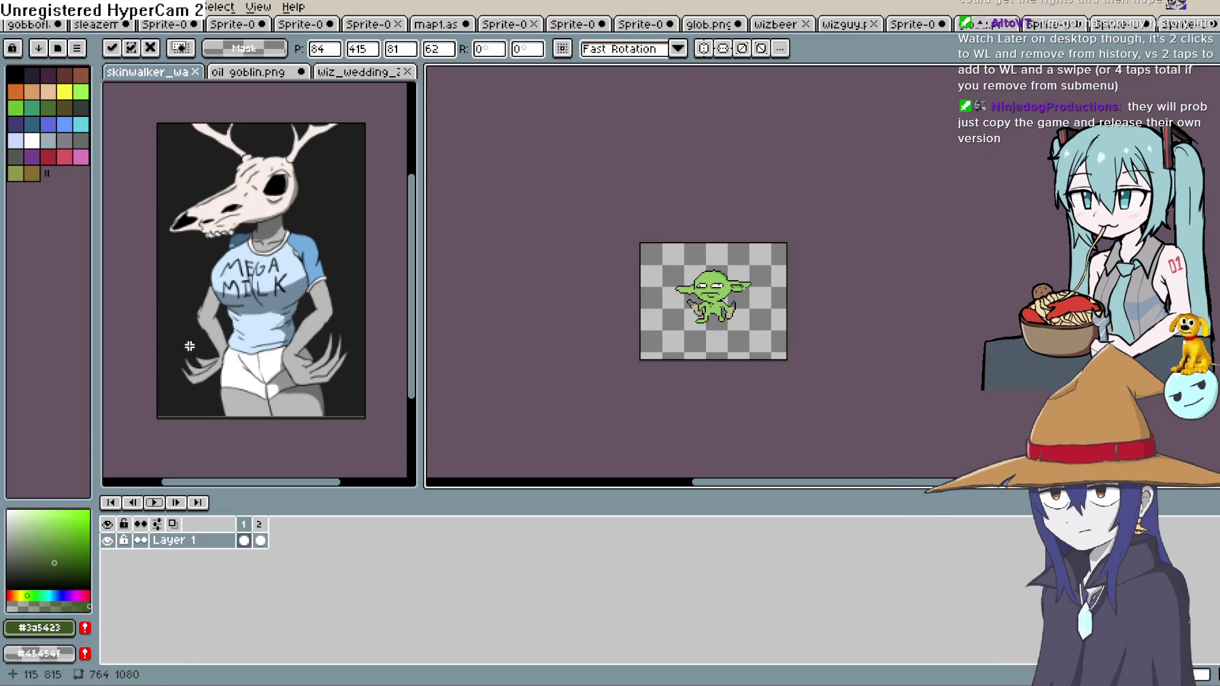
click(13, 9)
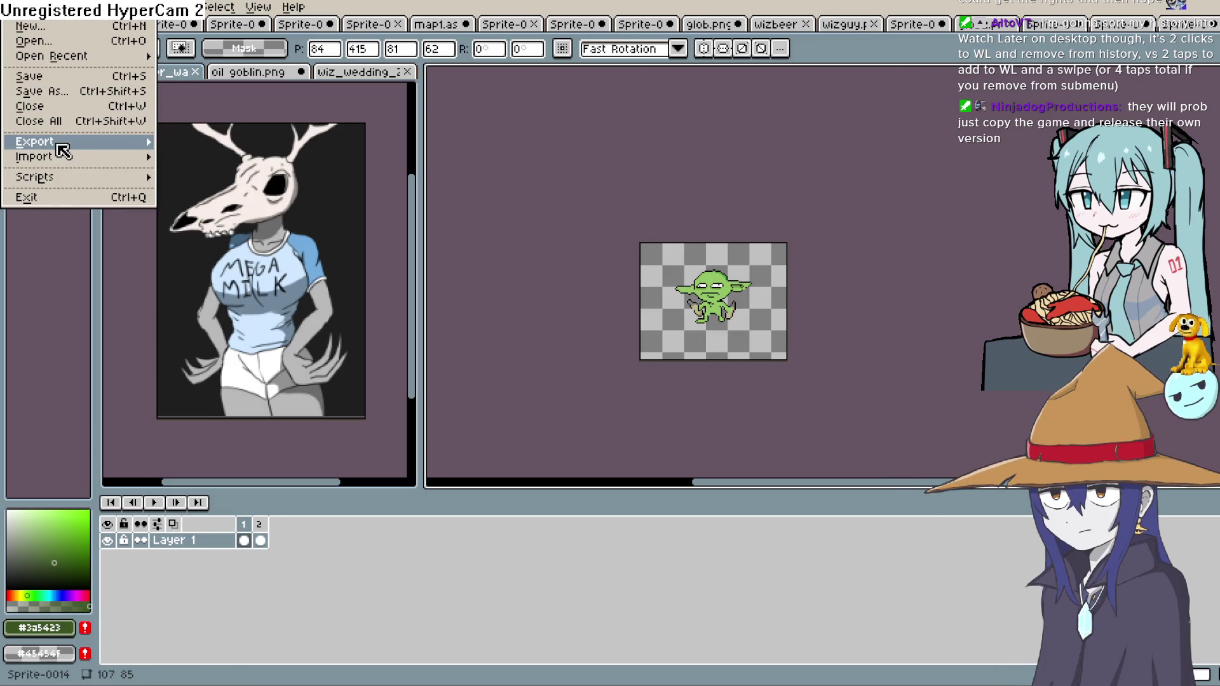
Export the goblin animation as gobsmall.png, accept the notice, and return to Construct 3
mouse_move(60, 143)
click(241, 145)
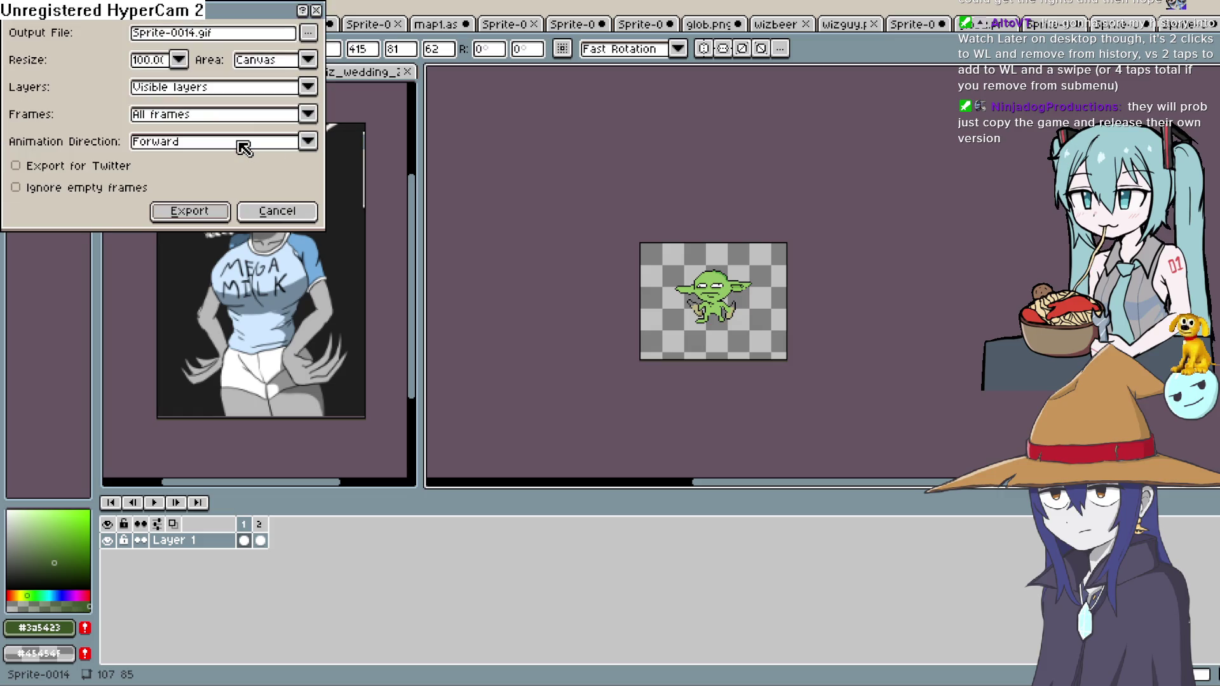
click(309, 33)
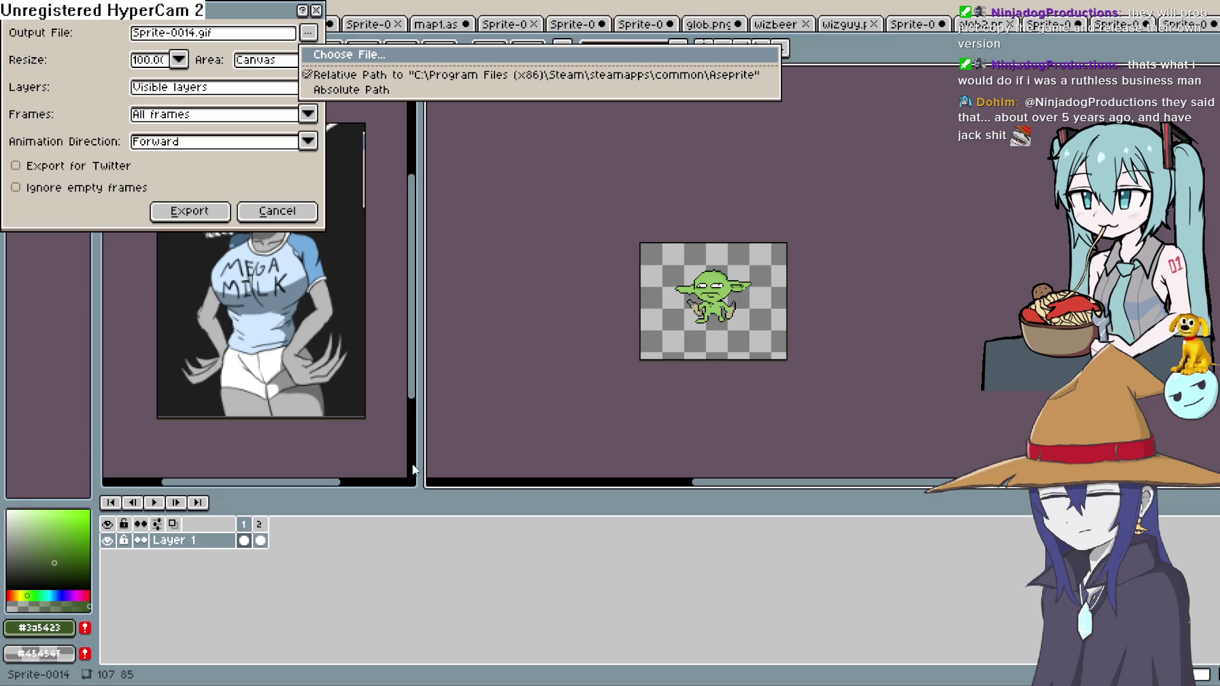
click(967, 528)
click(190, 211)
click(615, 383)
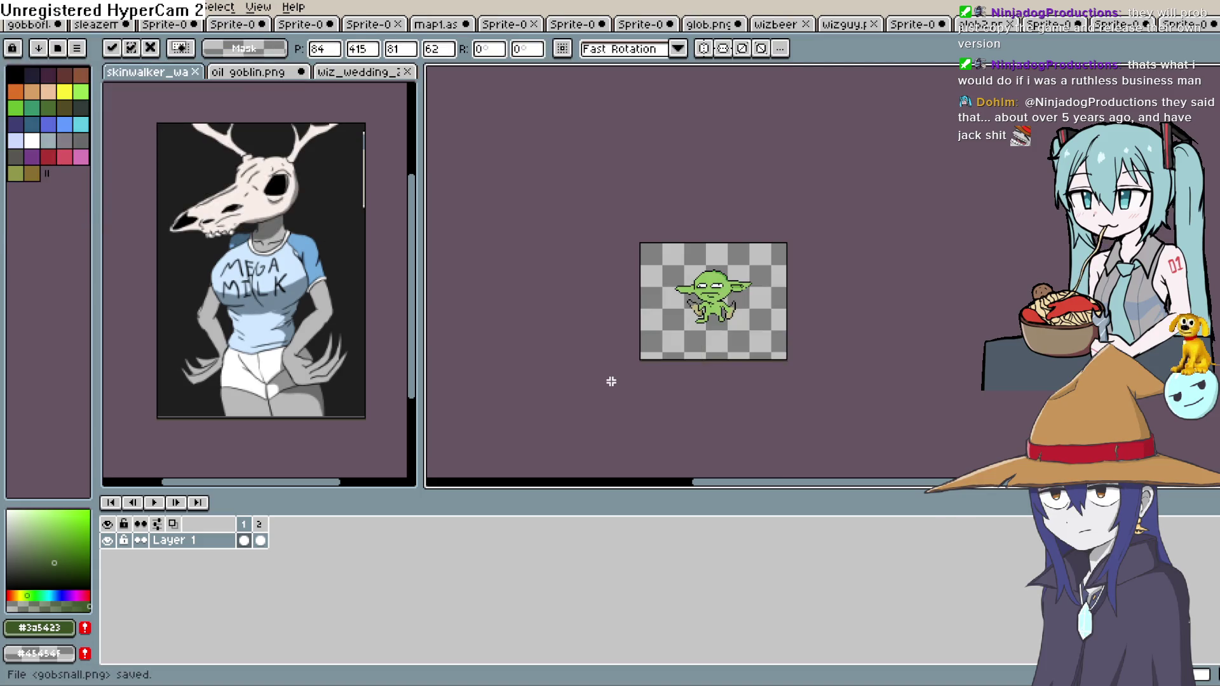
key(alt+Tab)
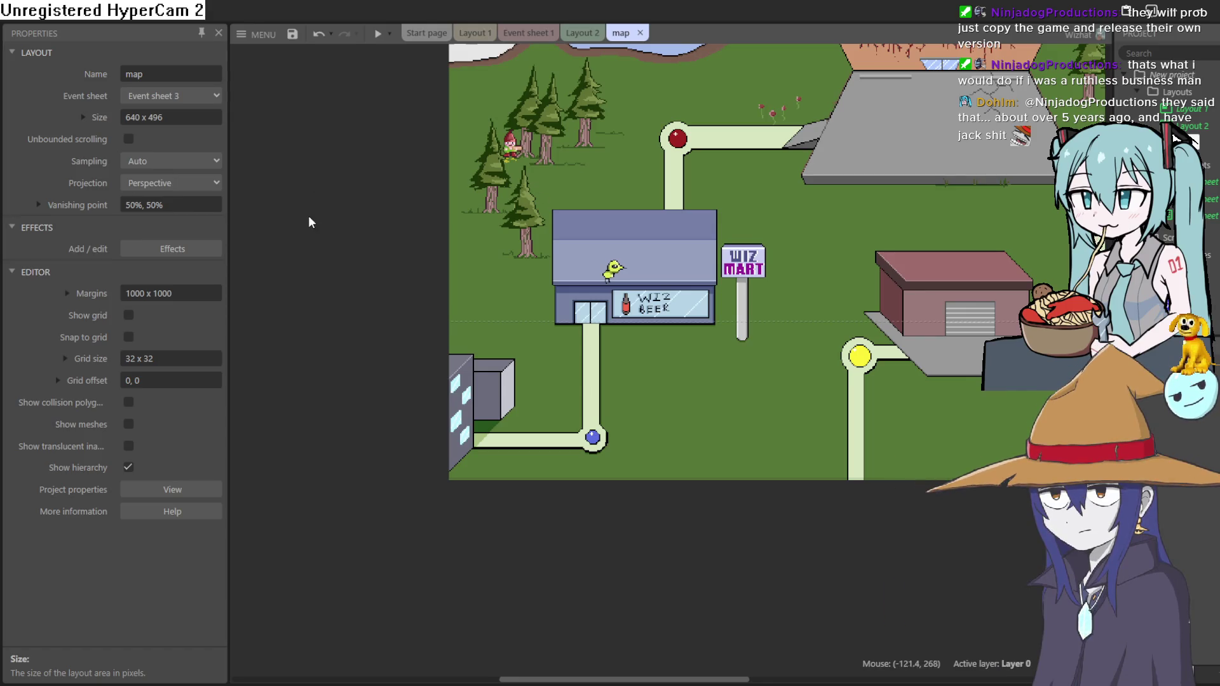
Insert a new two-frame goblin sprite and drag it onto the path by the blue waypoint
scroll(330, 261, up, 3)
double_click(402, 288)
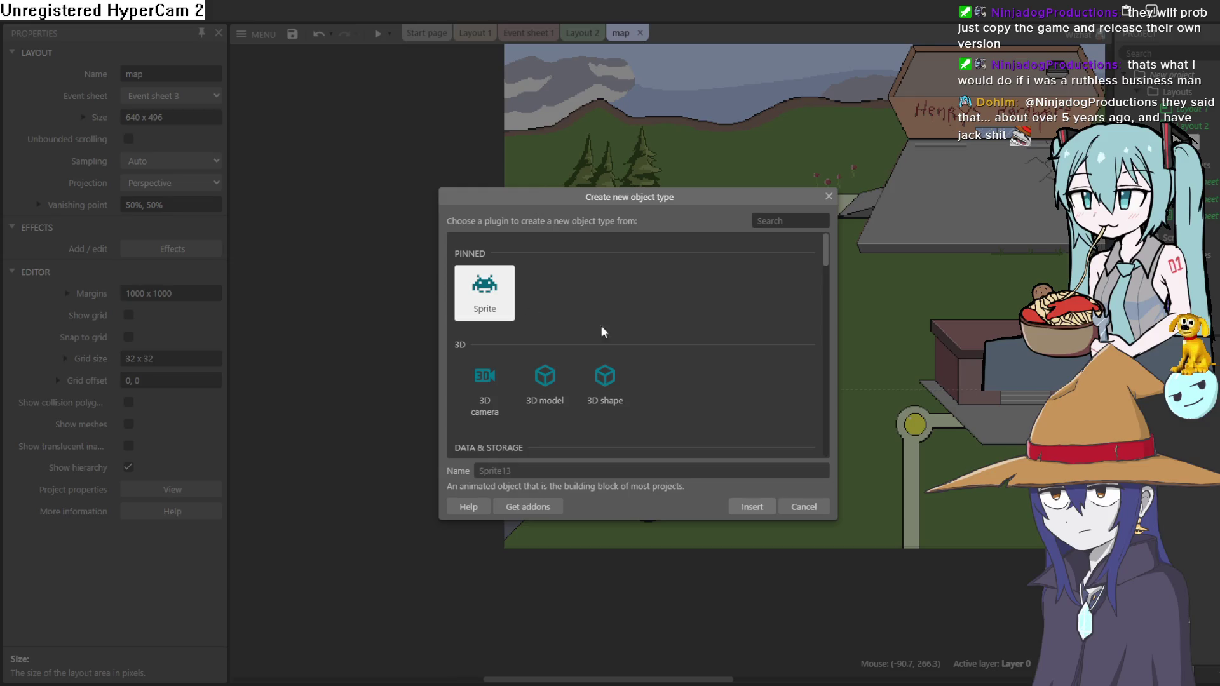
click(764, 506)
click(374, 312)
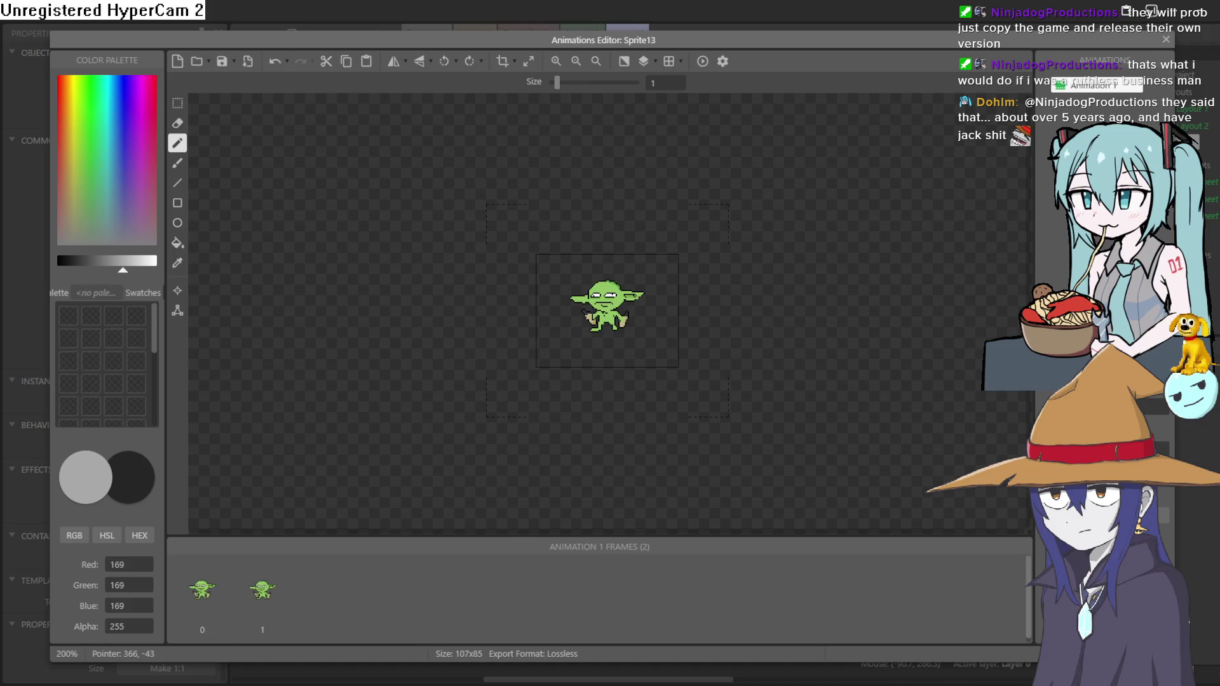
click(1166, 40)
mouse_move(400, 324)
mouse_down()
mouse_move(706, 448)
mouse_move(667, 501)
mouse_move(652, 494)
mouse_up()
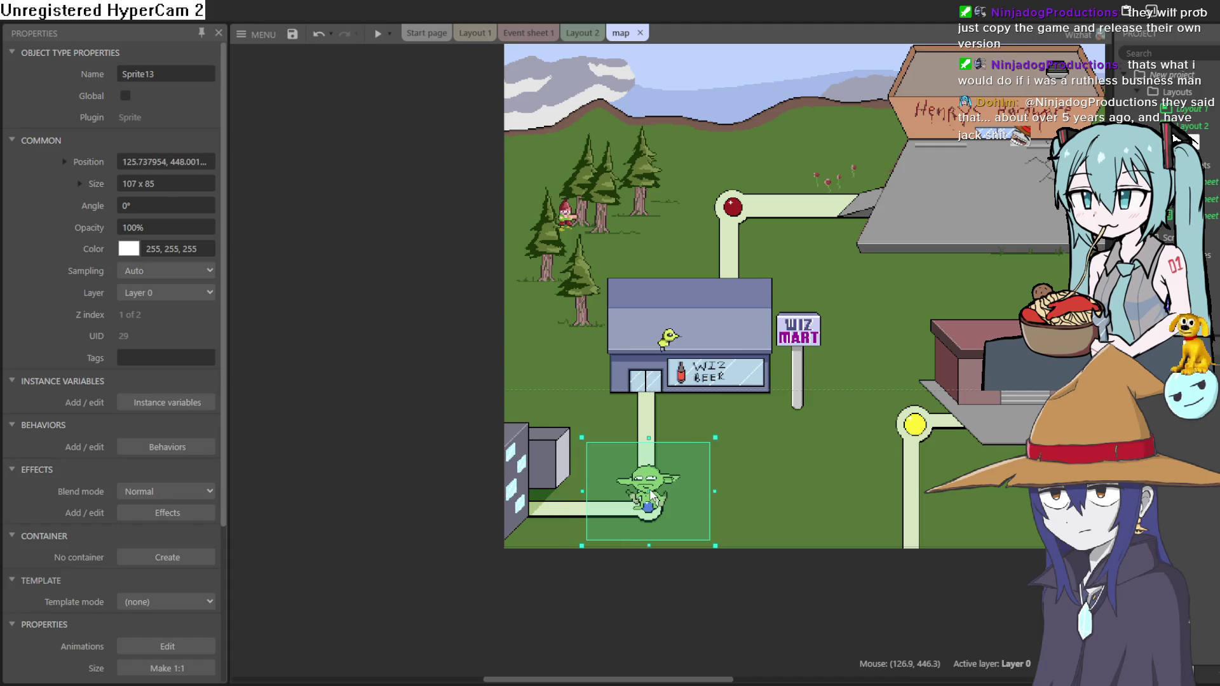
Reopen the goblin's Animations Editor to preview its two-frame animation, then close it
double_click(651, 494)
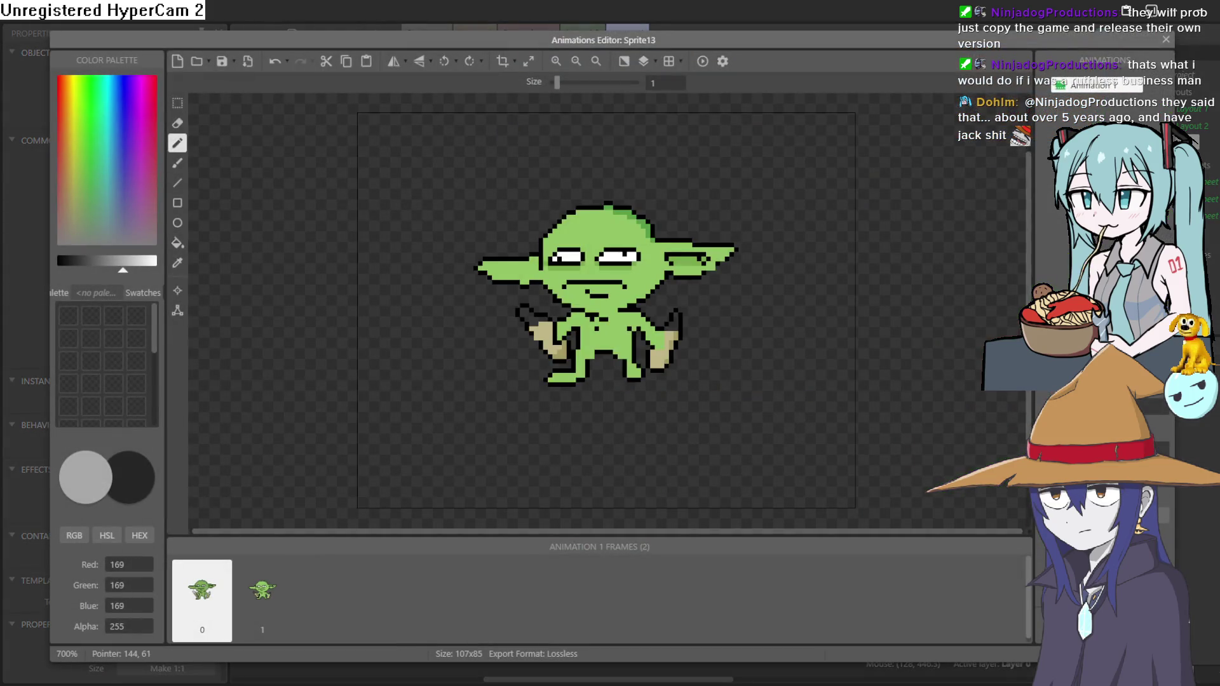
click(702, 61)
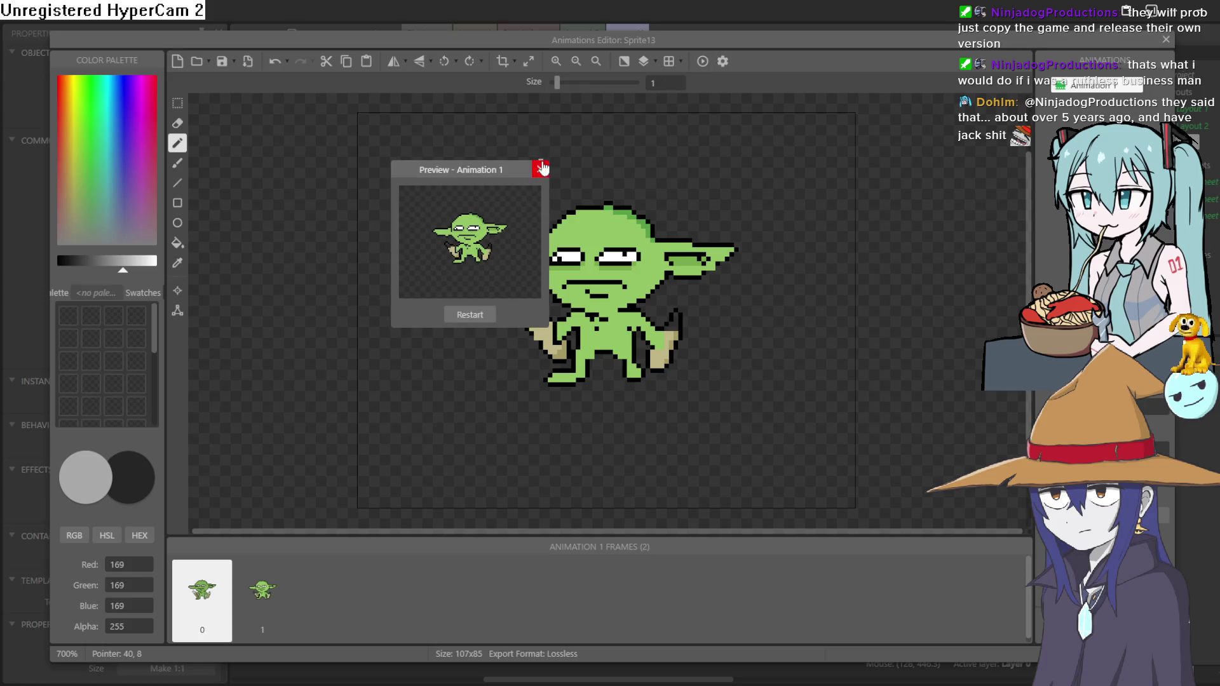
click(583, 189)
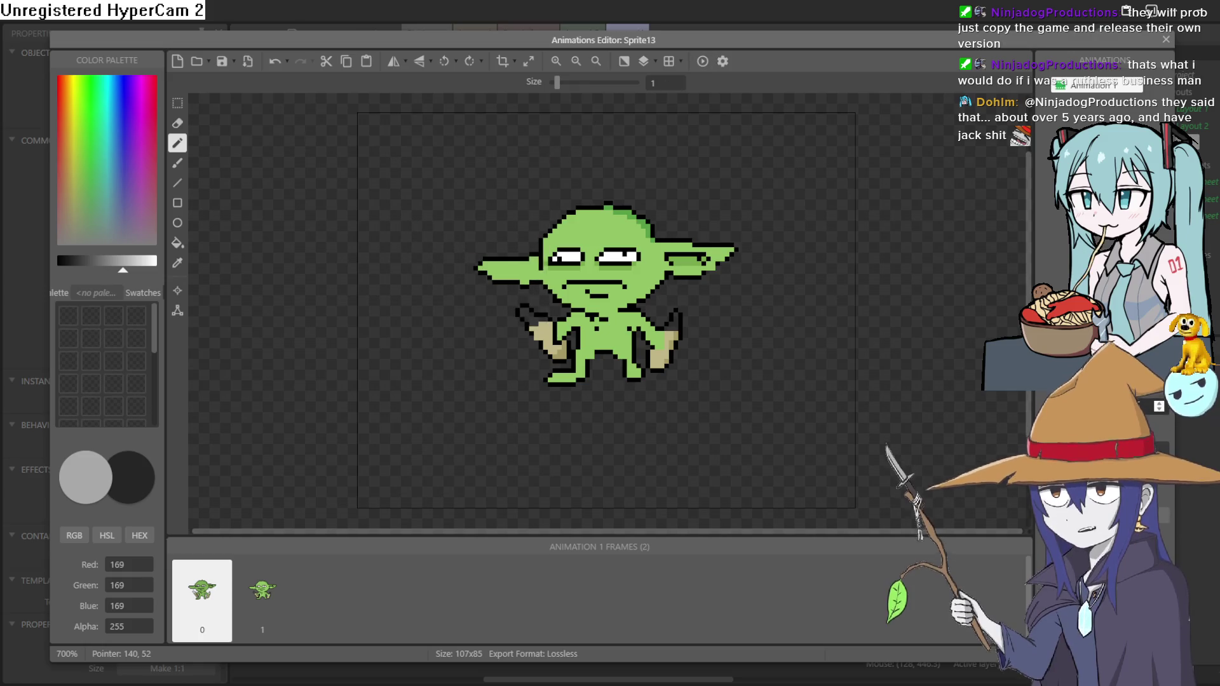
click(1166, 39)
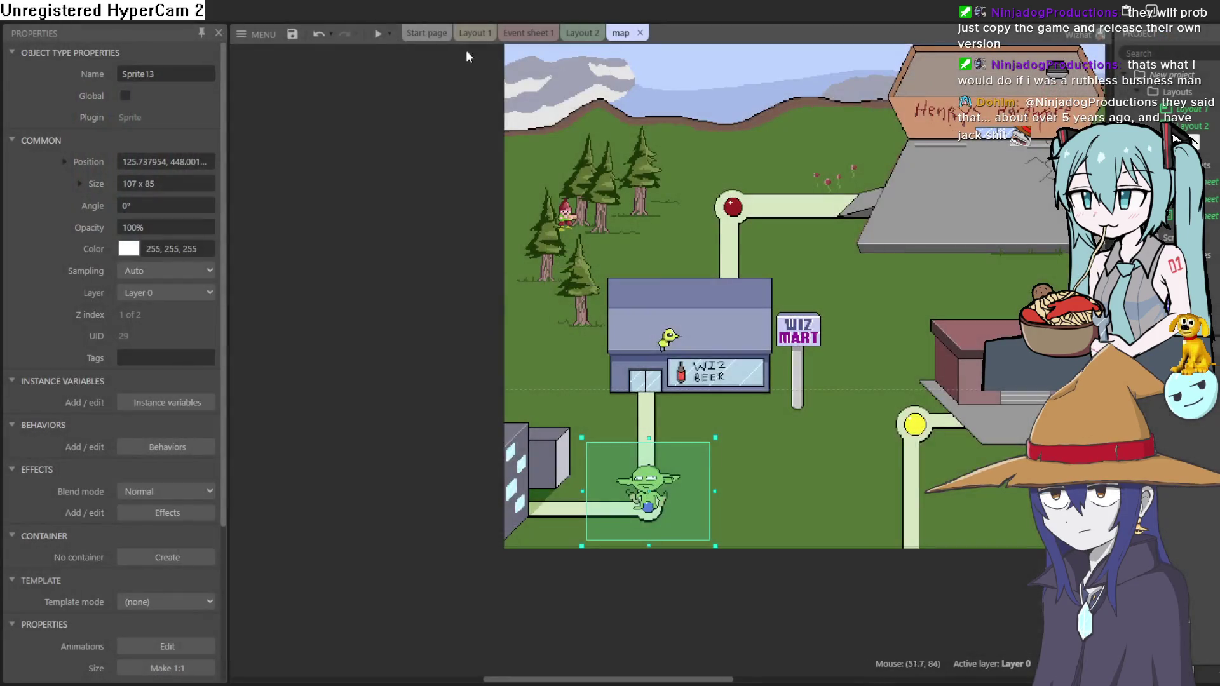
double_click(652, 498)
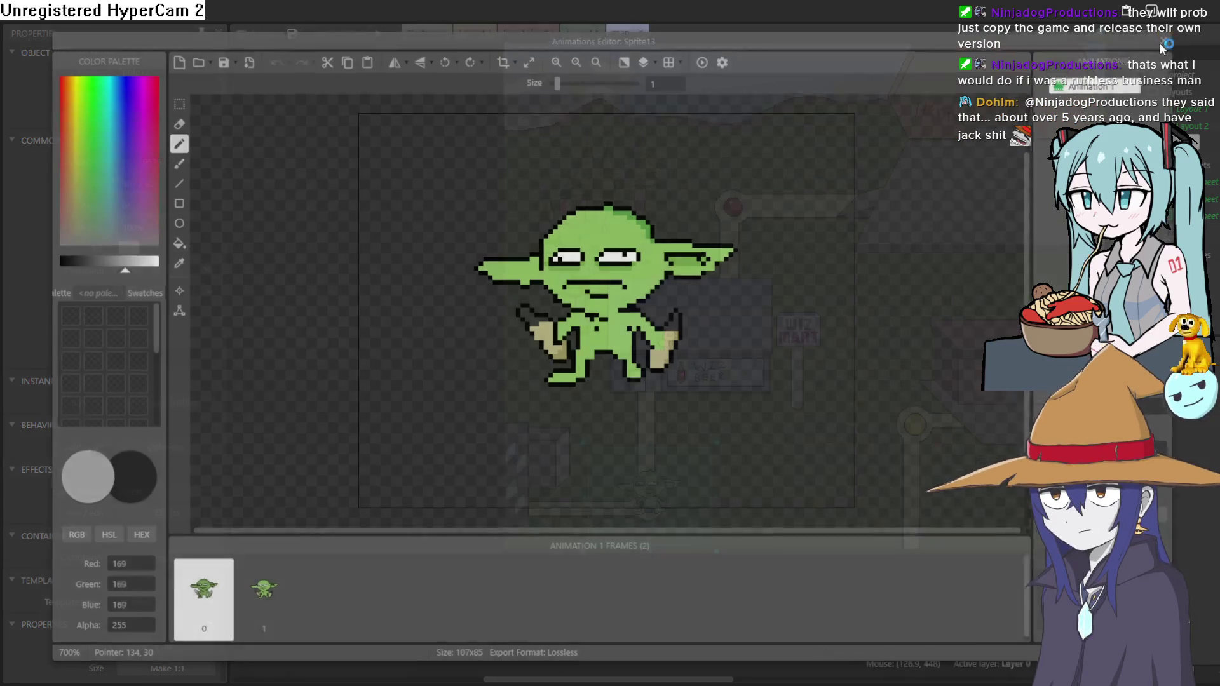
key(Escape)
click(154, 444)
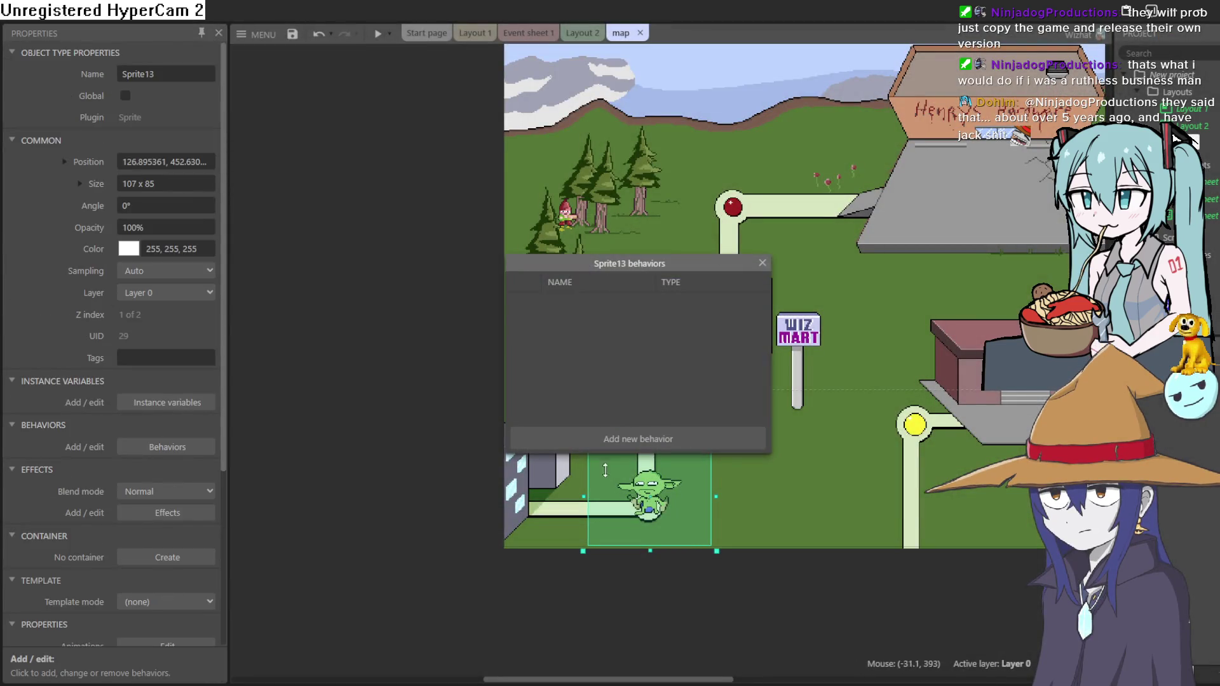
Add the Scroll To behaviour to Sprite13 and test the camera follow in a game preview
click(637, 437)
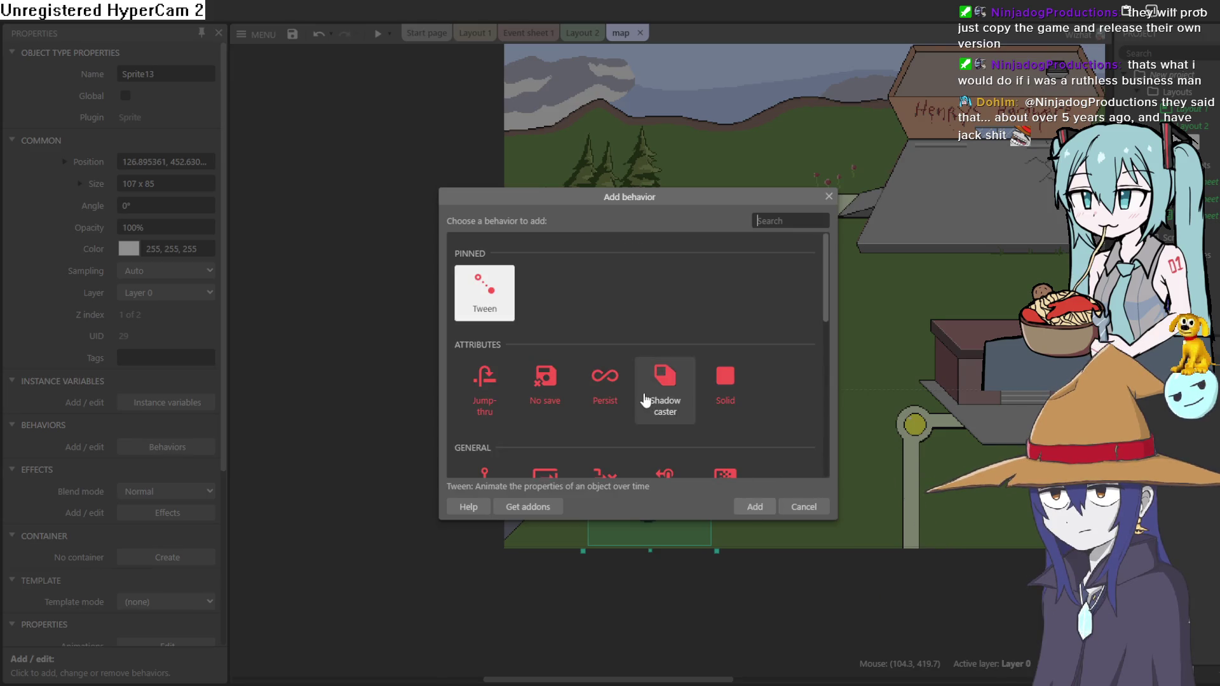
scroll(699, 356, down, 5)
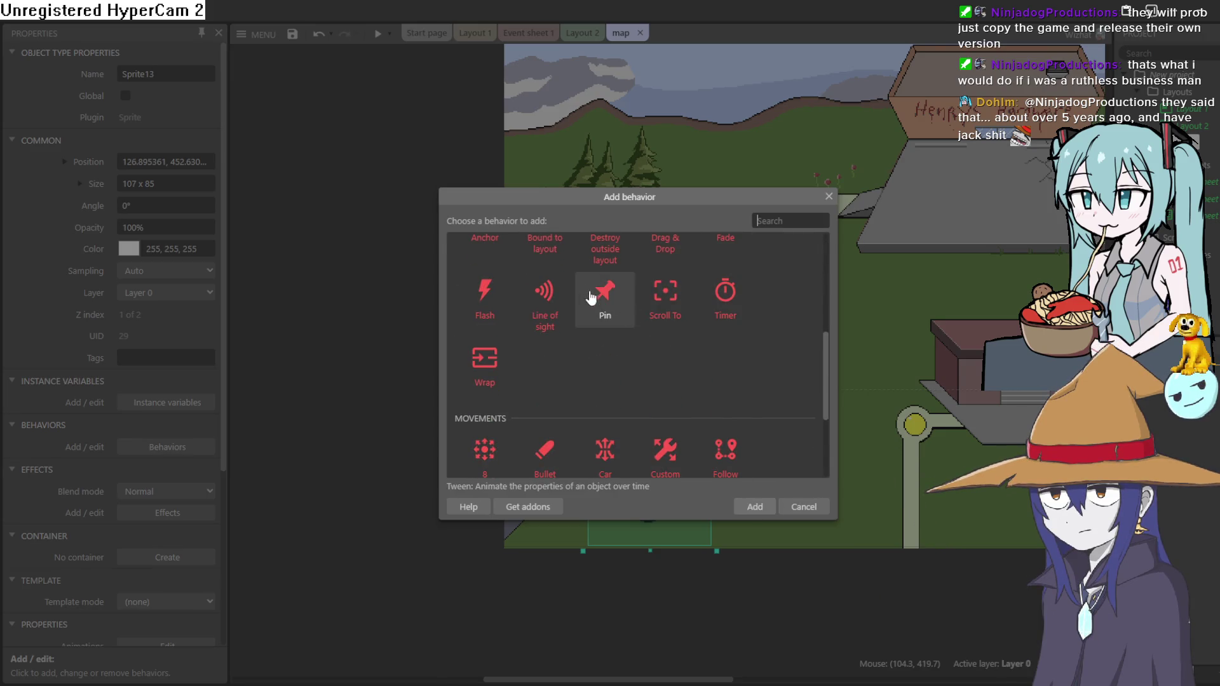
scroll(597, 305, up, 2)
scroll(724, 315, down, 4)
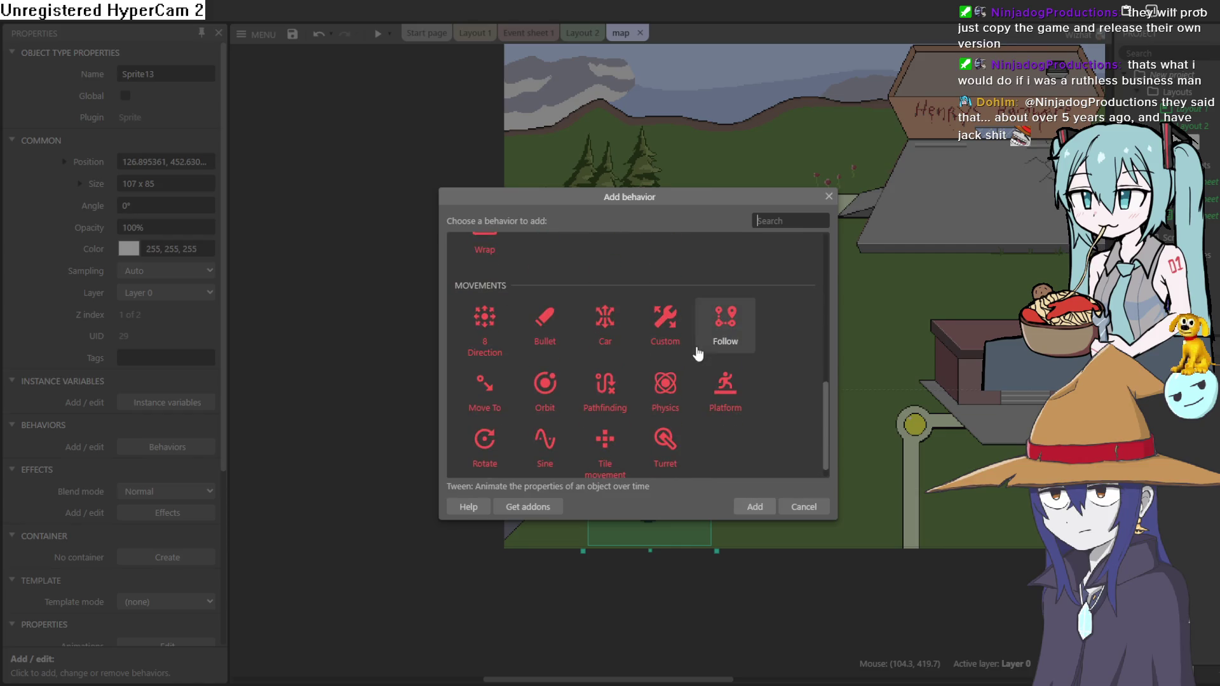
scroll(527, 401, up, 3)
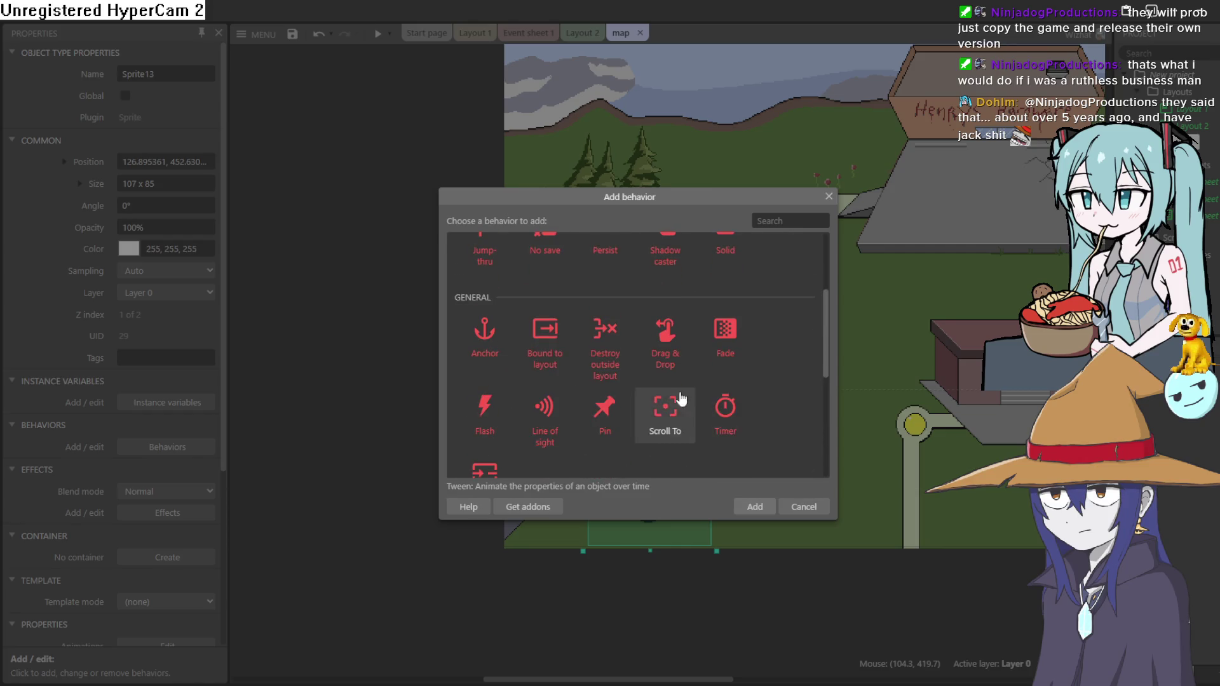
double_click(666, 411)
click(762, 263)
click(378, 33)
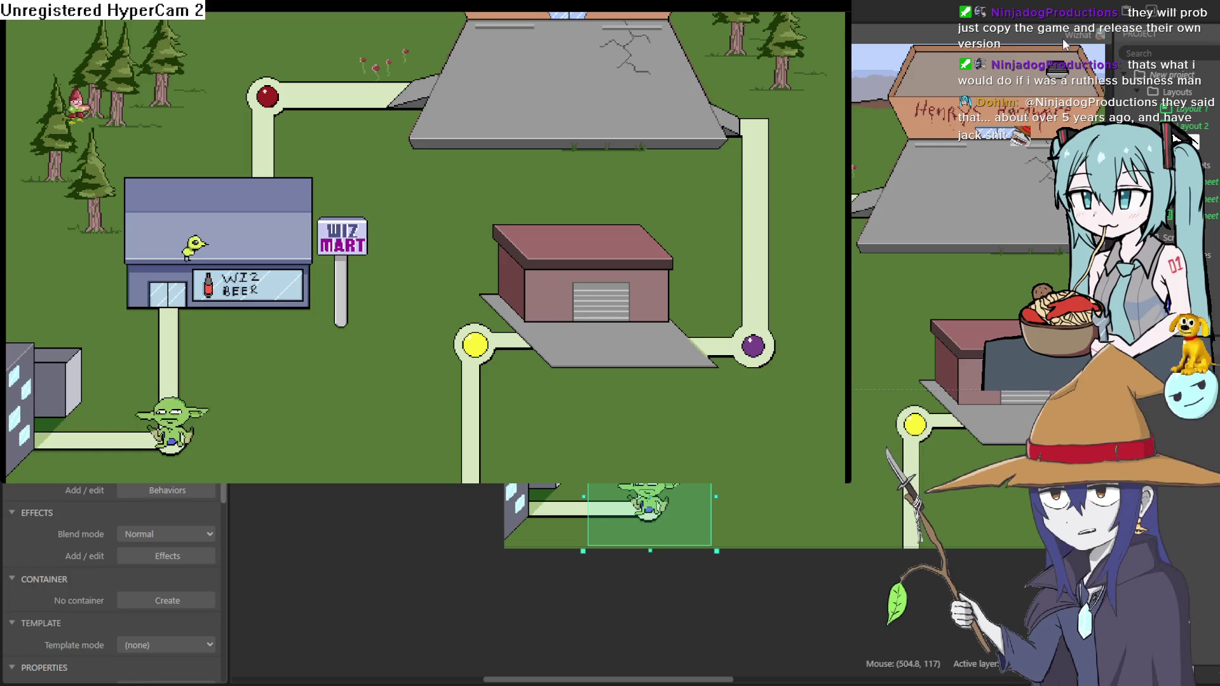
key(alt+F4)
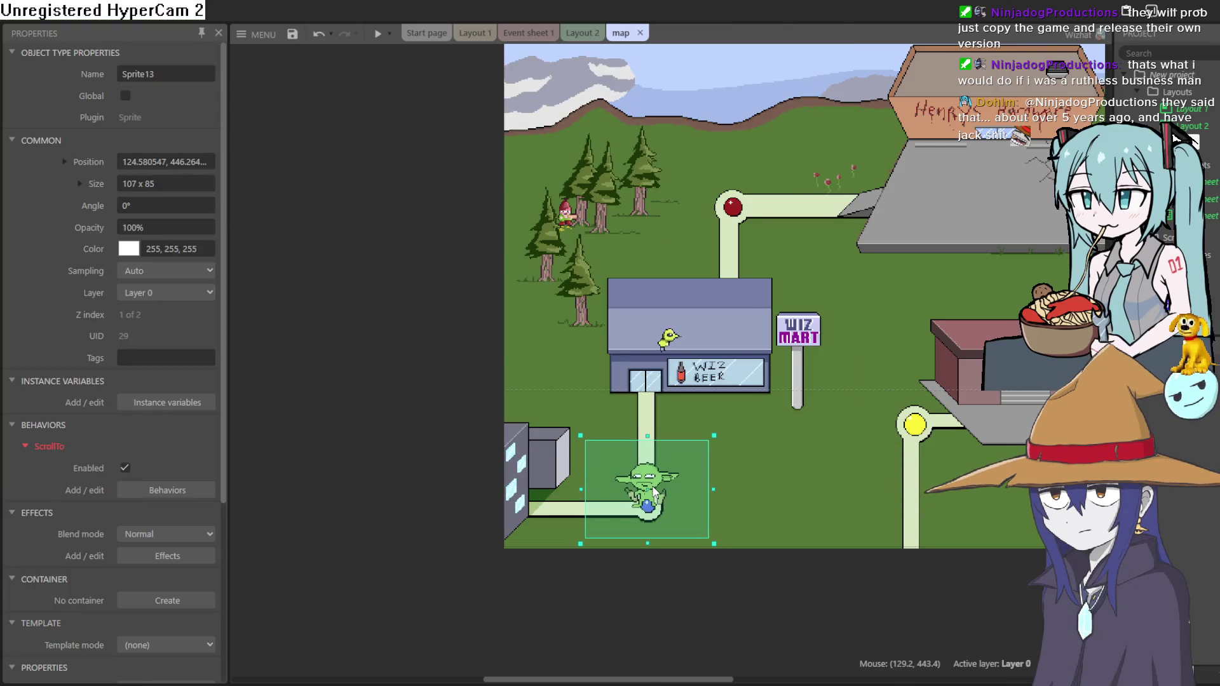
double_click(656, 497)
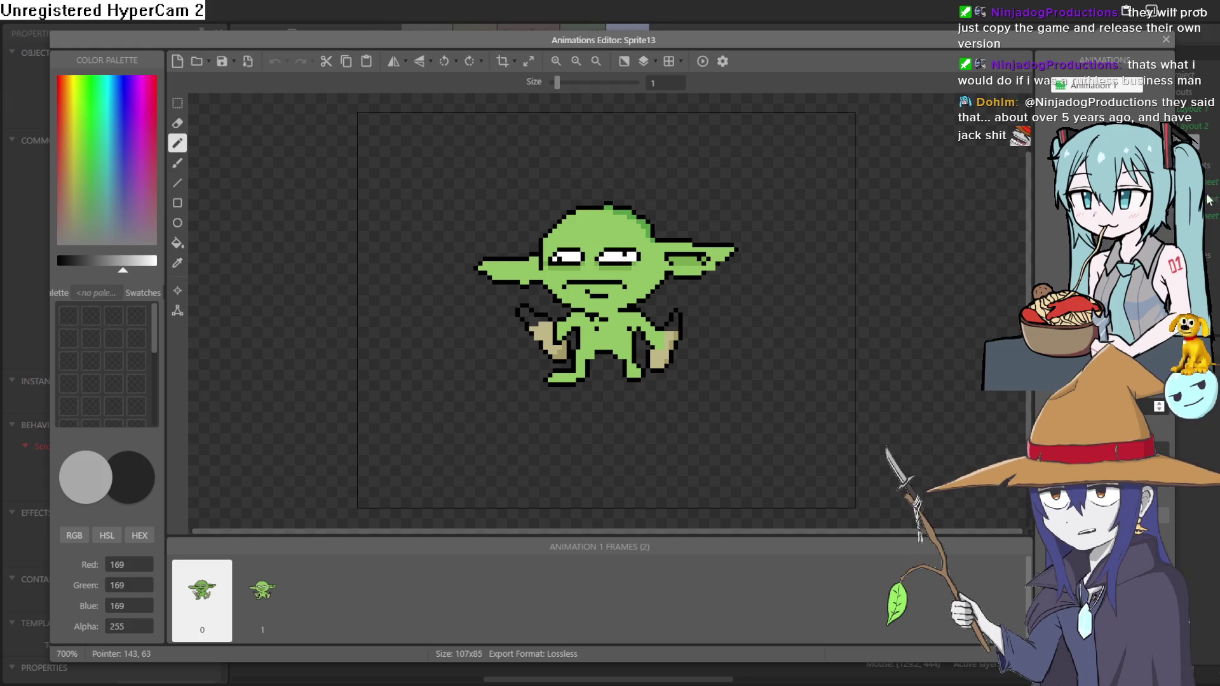
click(1165, 39)
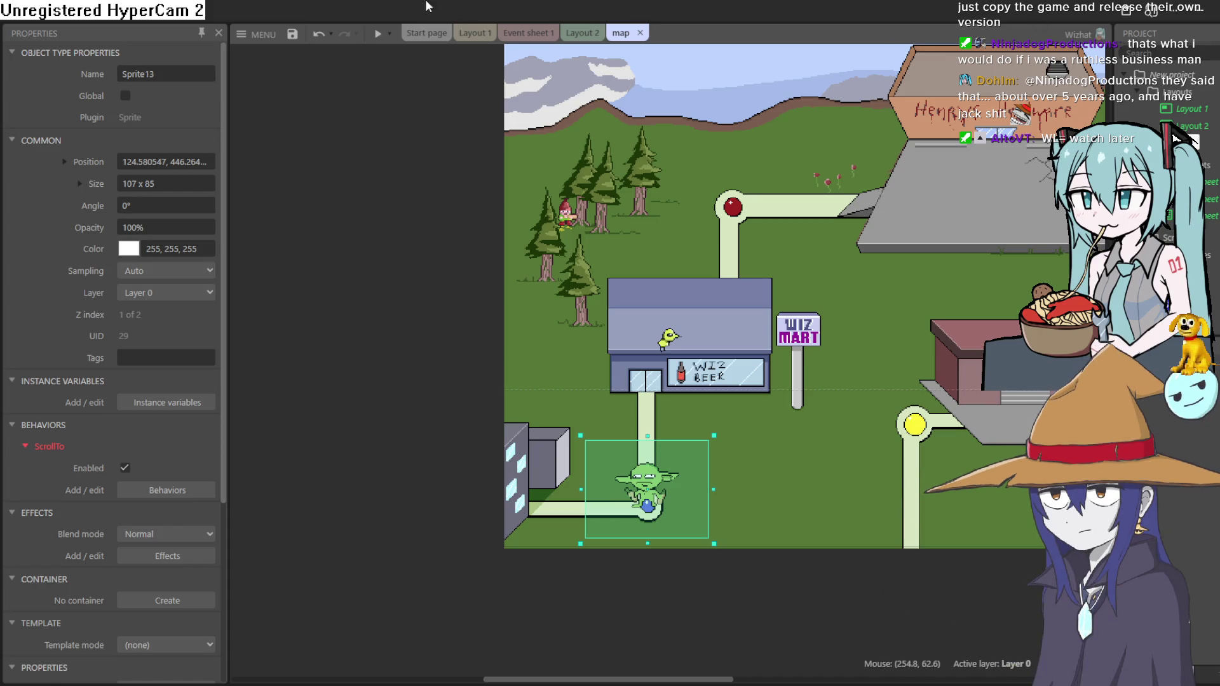
click(379, 35)
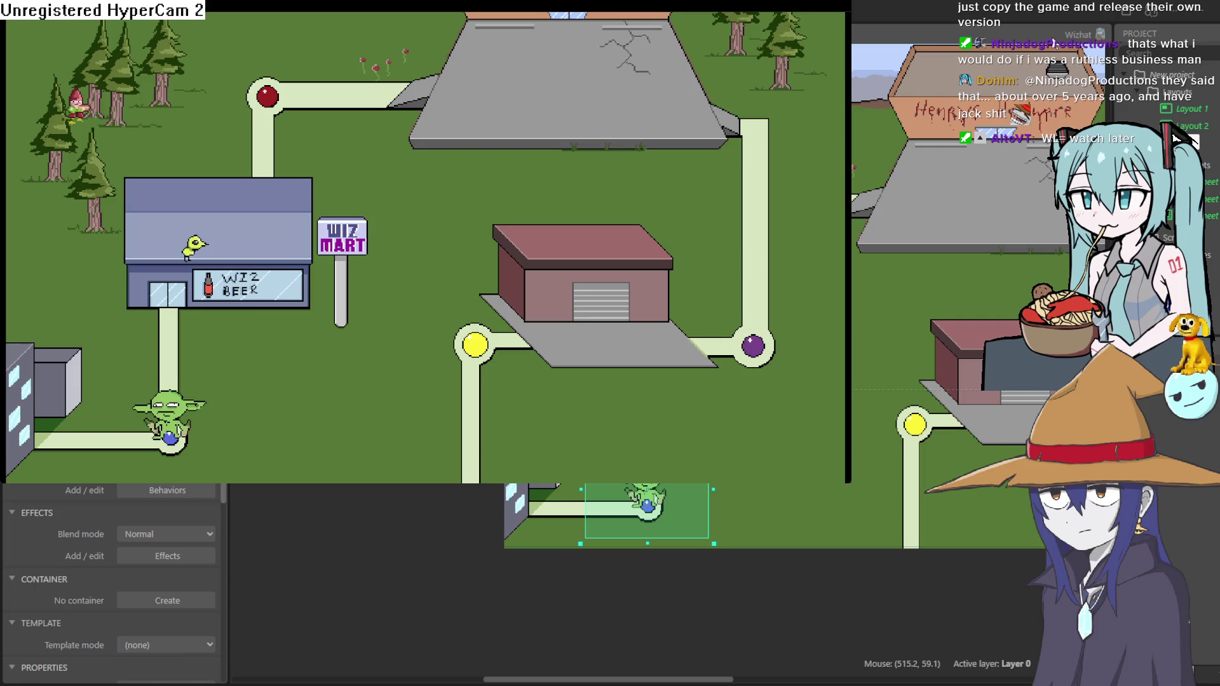
key(alt+Tab)
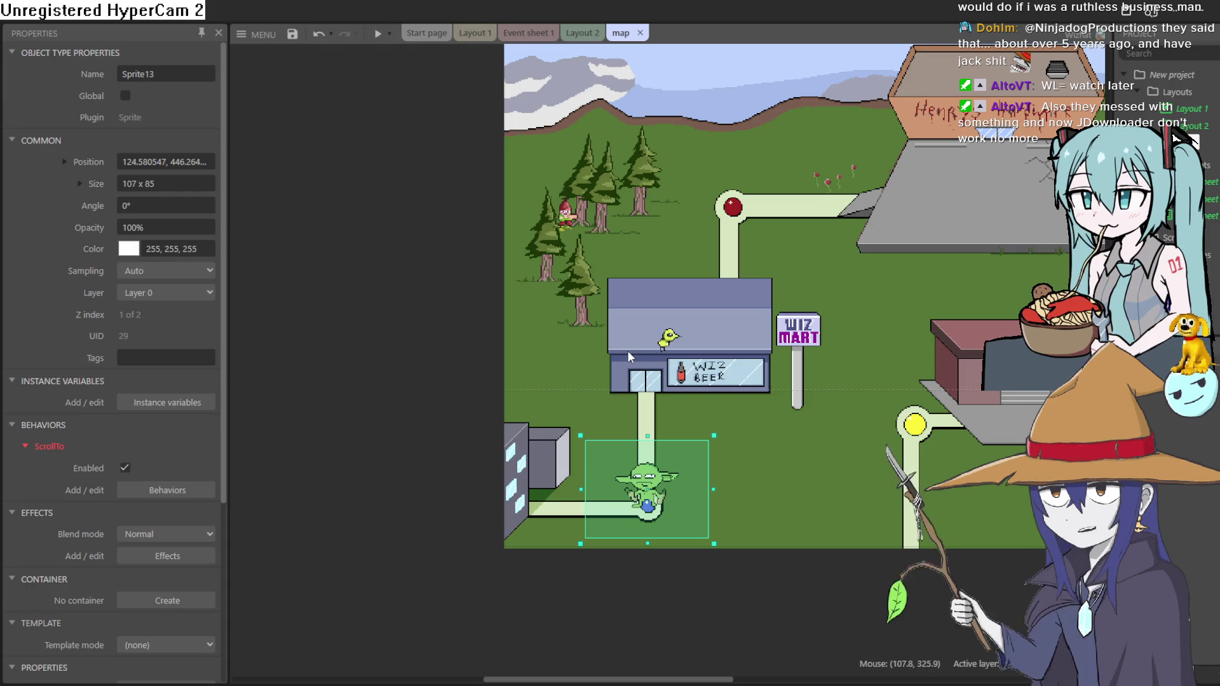
Nudge Sprite13 a few pixels until it sits on the blue waypoint at about 125, 447
scroll(807, 346, right, 2)
scroll(807, 345, up, 1)
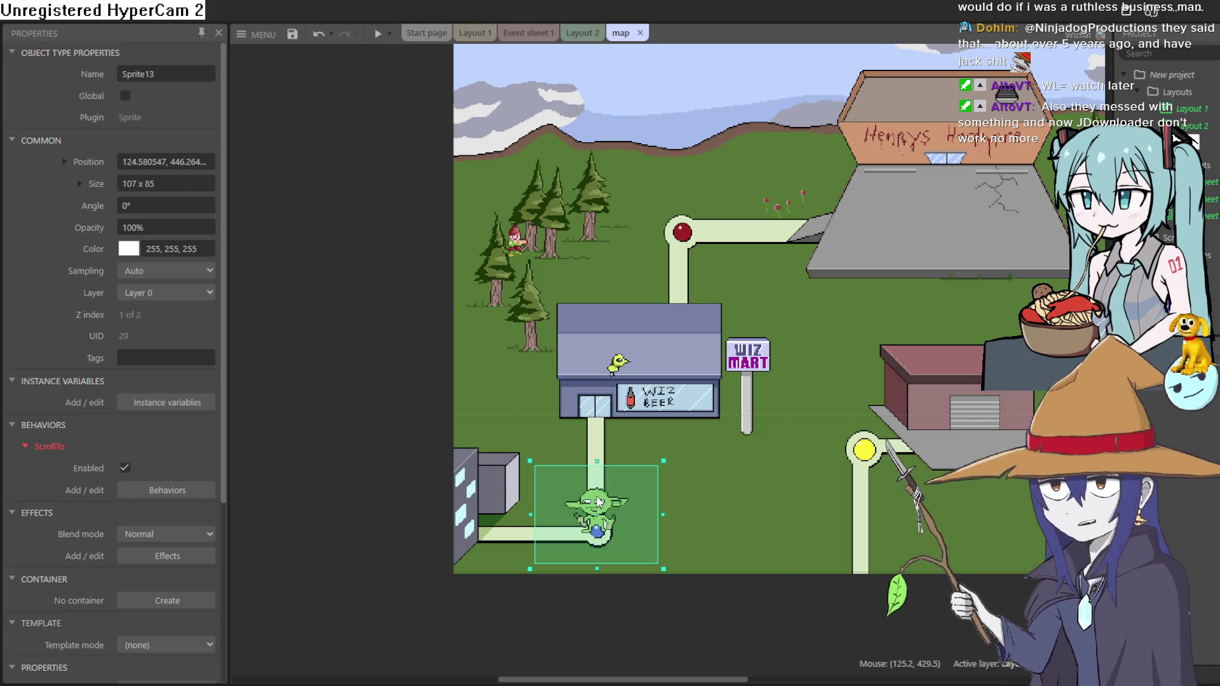
drag(602, 514, 604, 512)
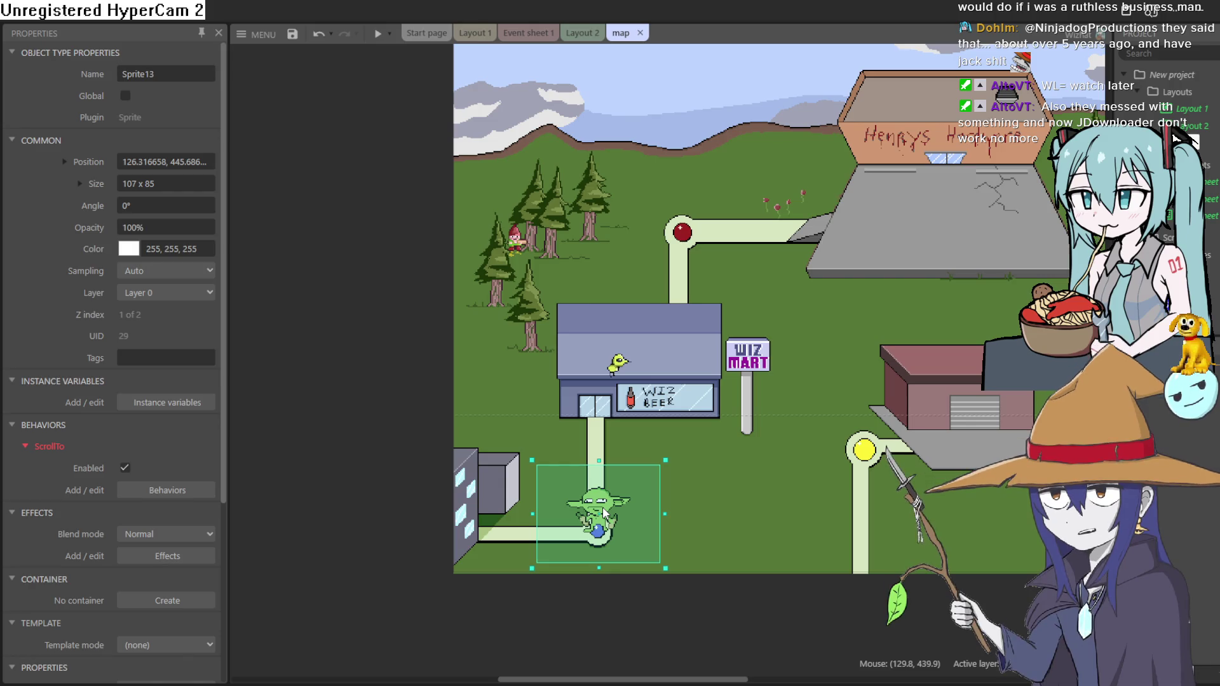
drag(604, 513, 605, 512)
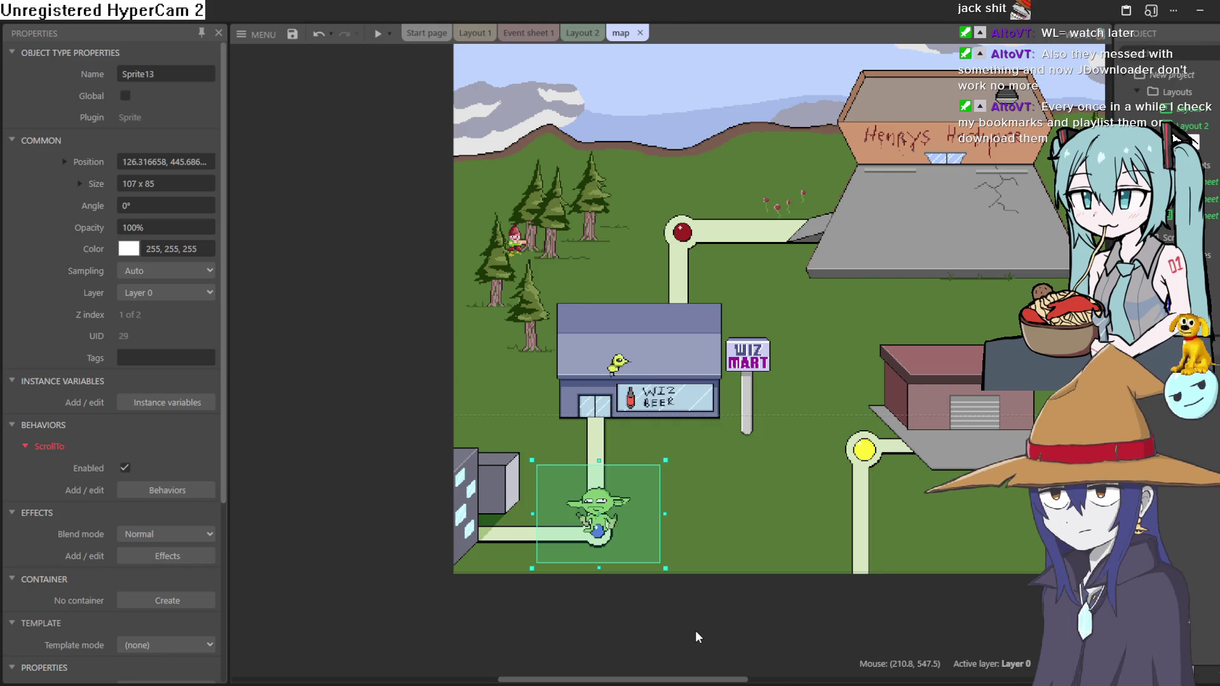
drag(604, 531, 603, 532)
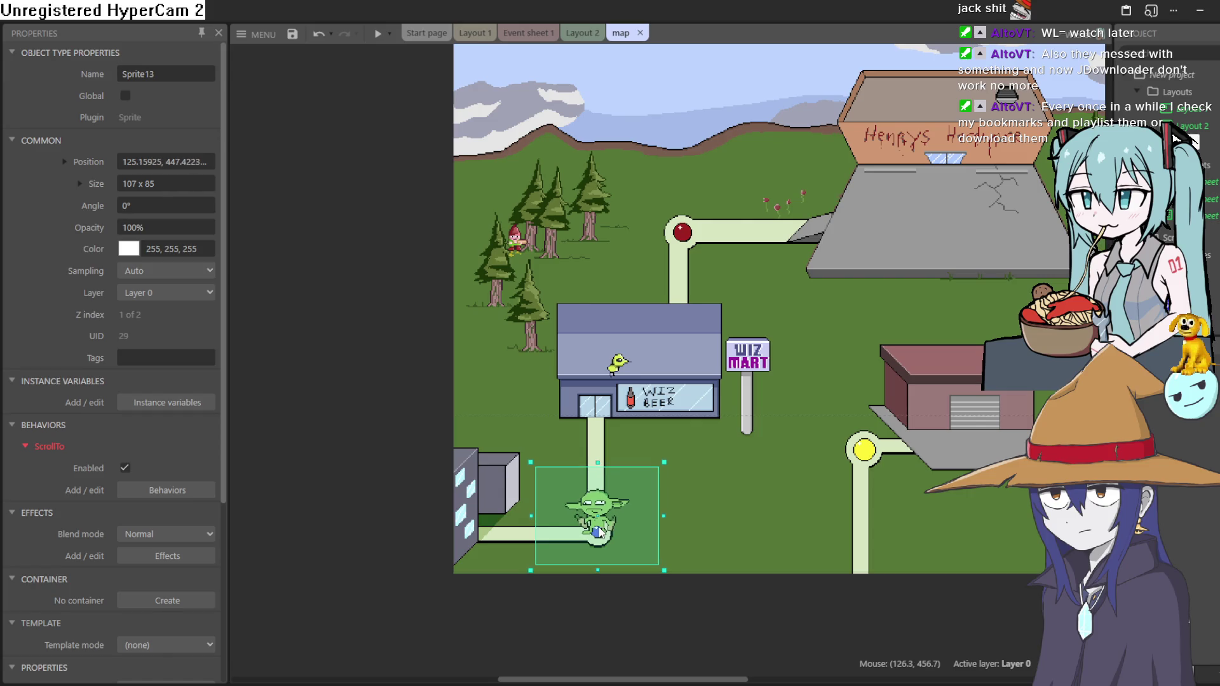
Add the Tween behaviour to Sprite13, settle it near 125.7, 448.6, and switch to Layout 2
click(162, 491)
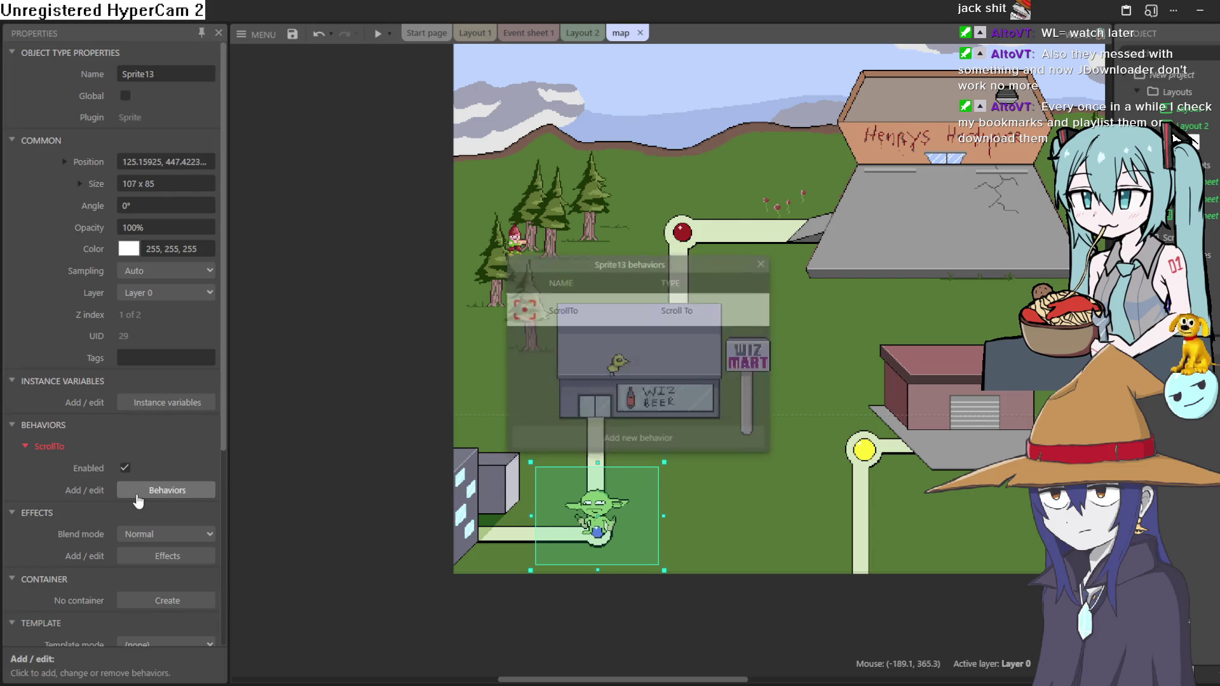
click(680, 447)
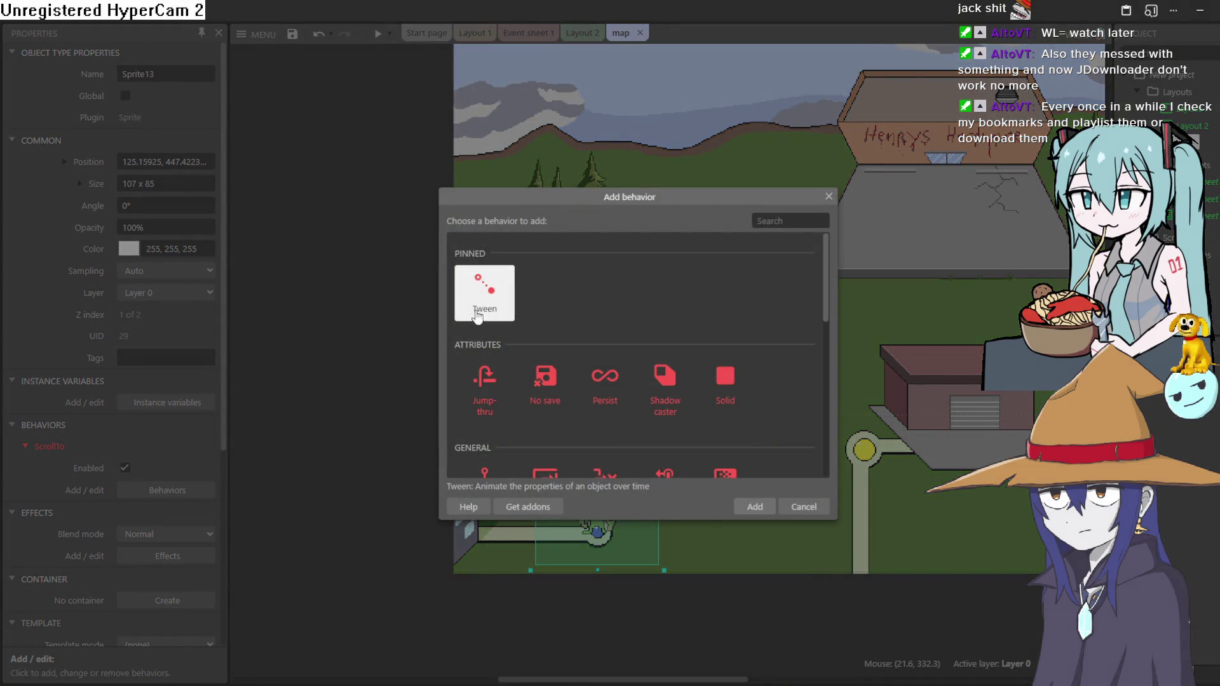
double_click(472, 307)
click(762, 263)
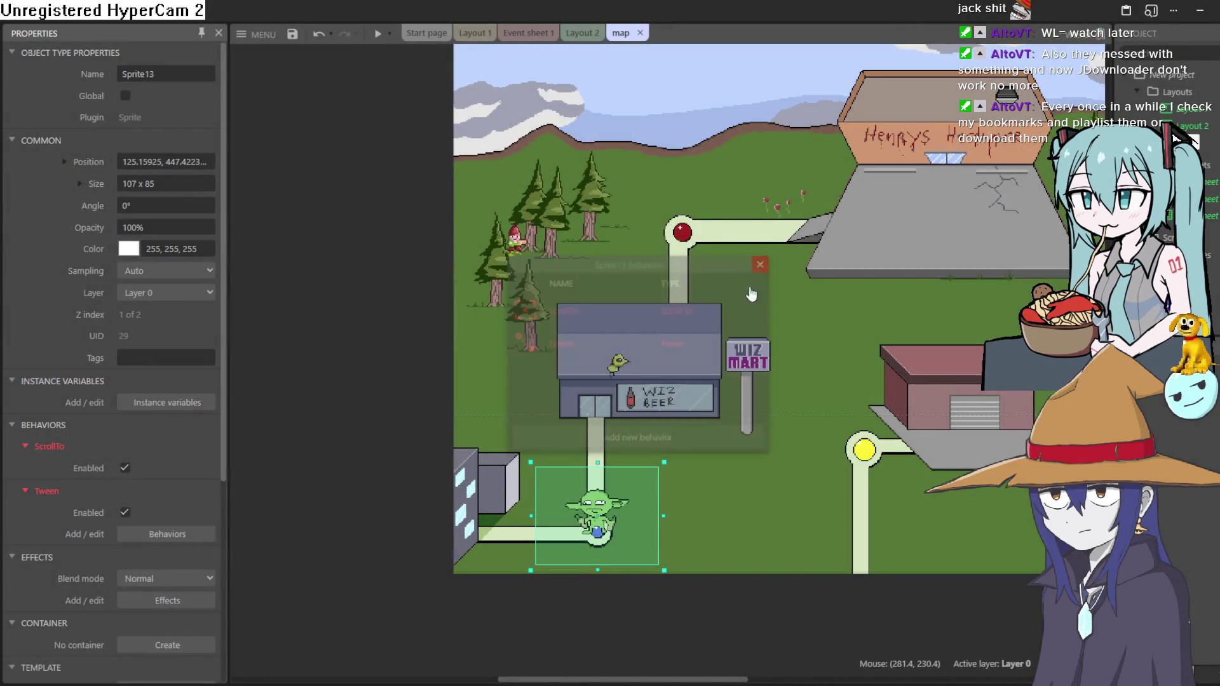
drag(599, 532, 599, 533)
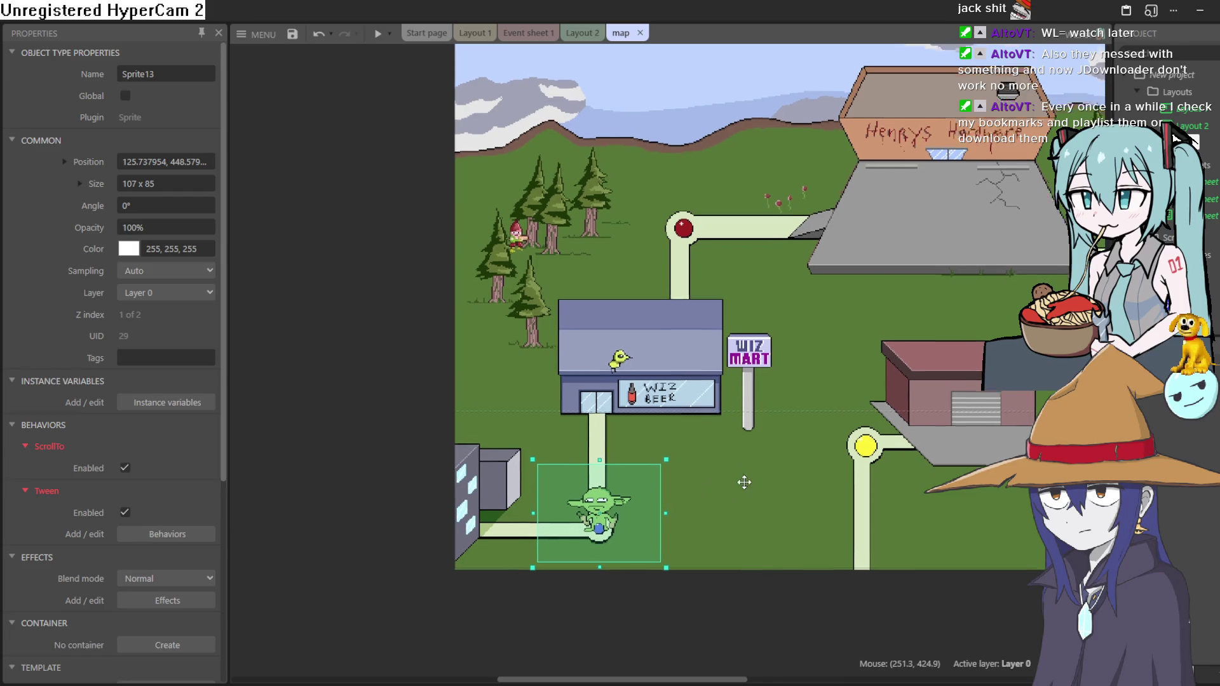
scroll(740, 482, down, 1)
click(590, 40)
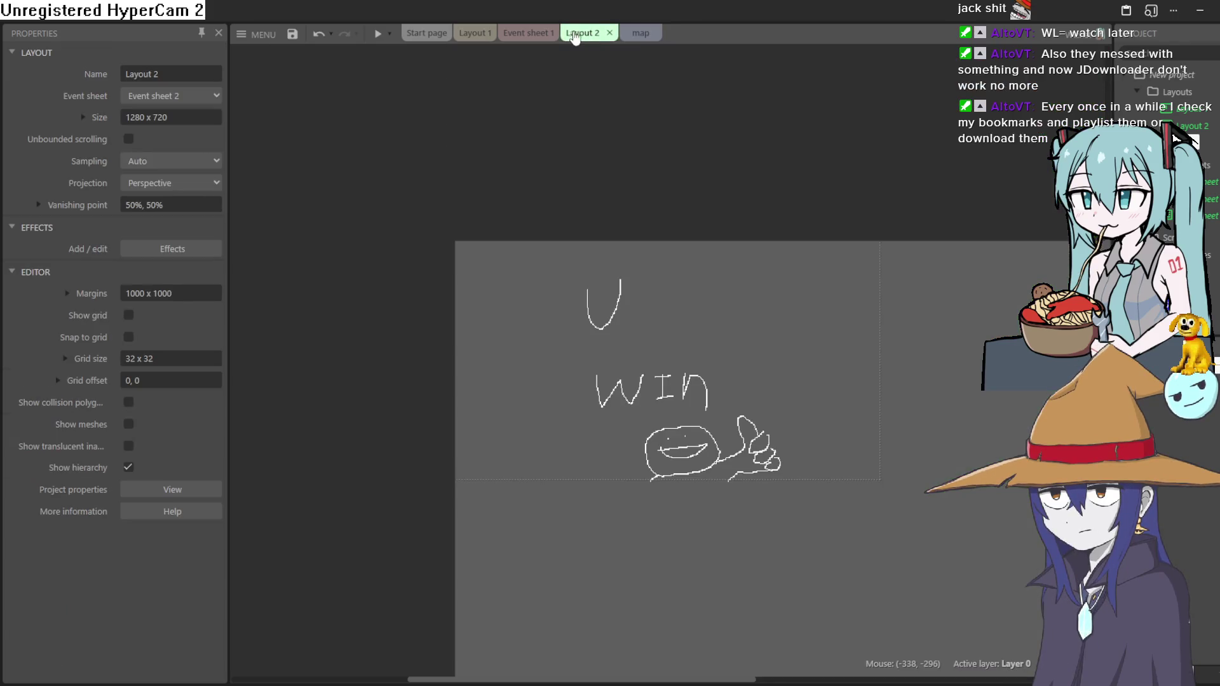
Open Event sheet 3 for the map, cancel the condition picker, and begin inserting a Sprite
click(622, 33)
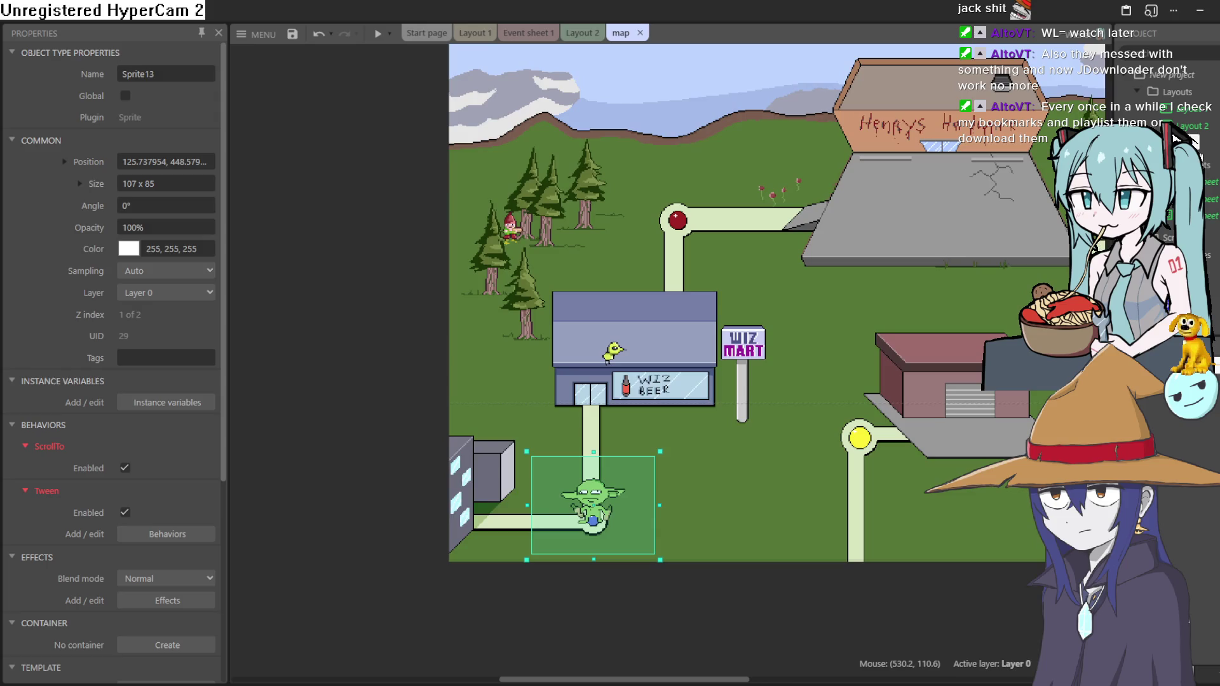
double_click(1208, 217)
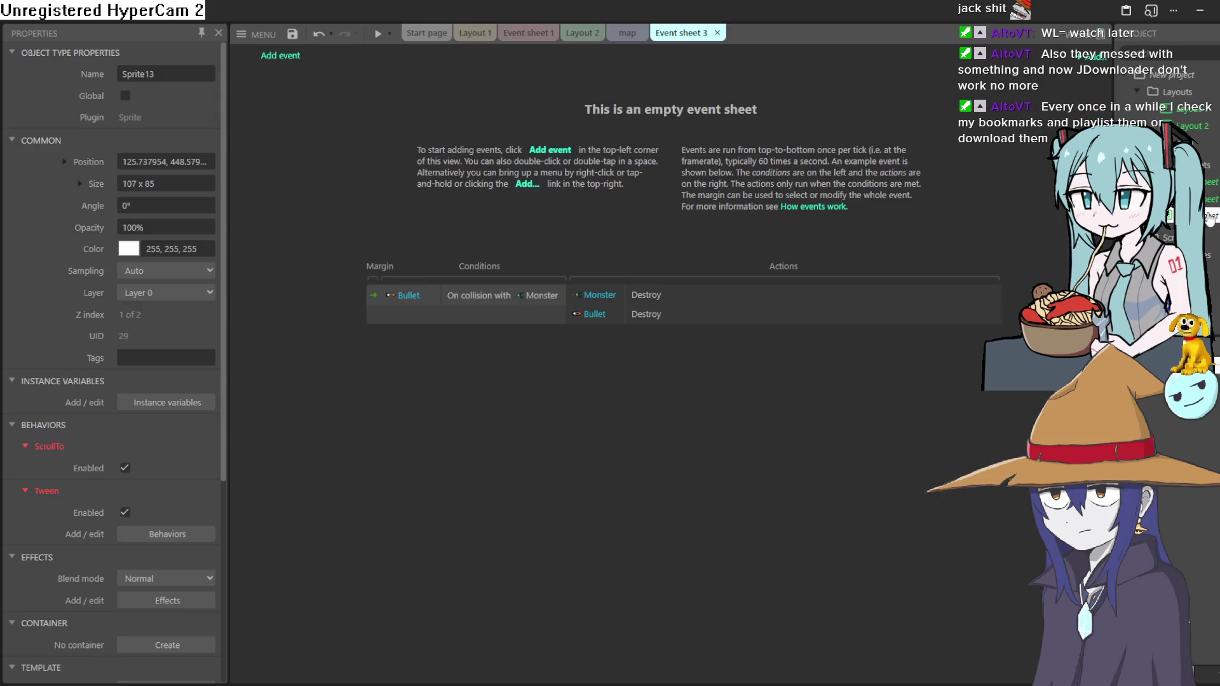
click(281, 55)
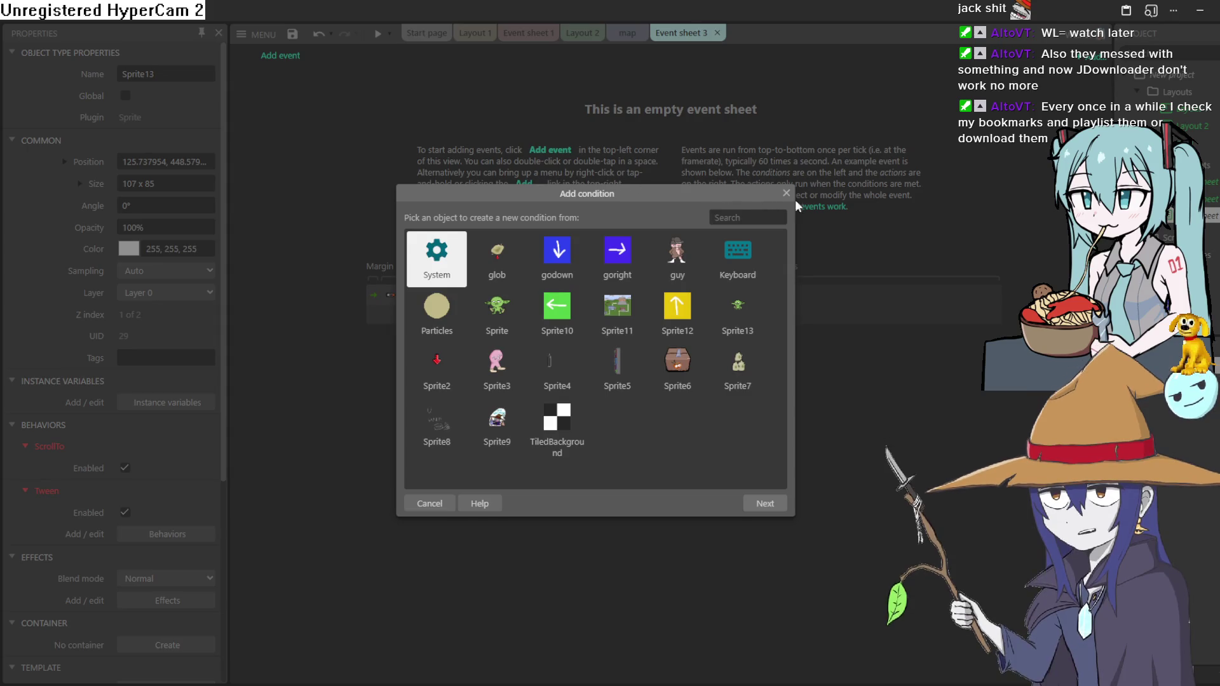
click(786, 194)
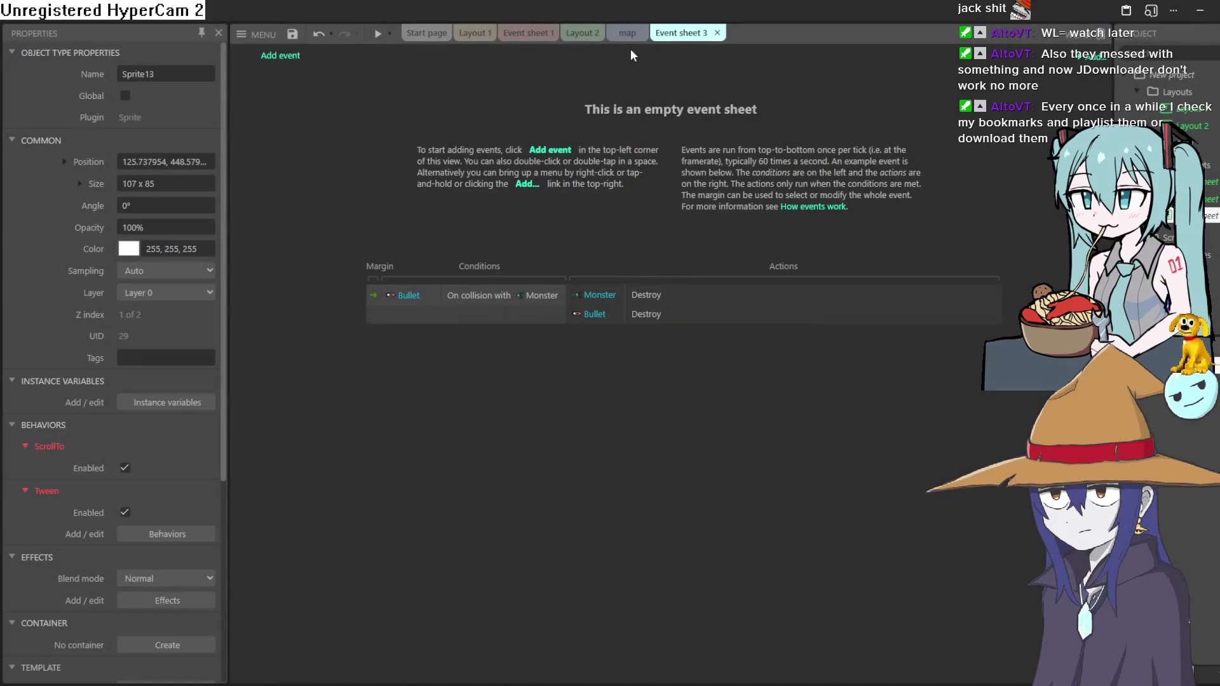
click(626, 34)
double_click(345, 386)
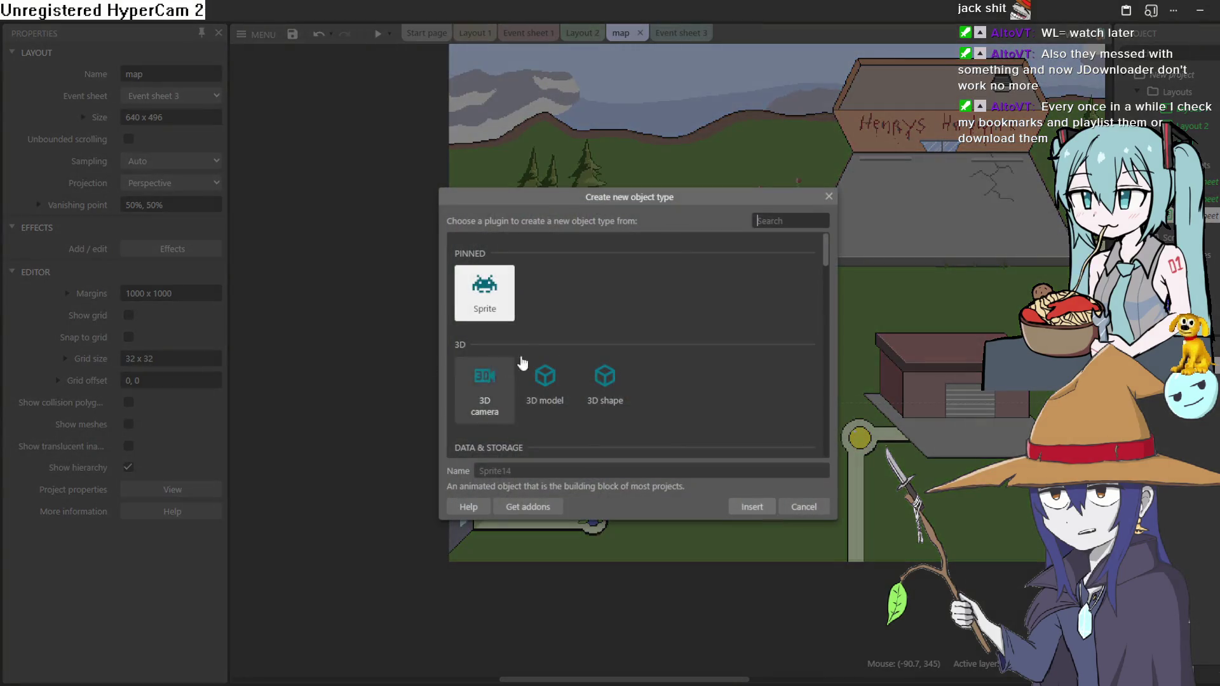
click(750, 505)
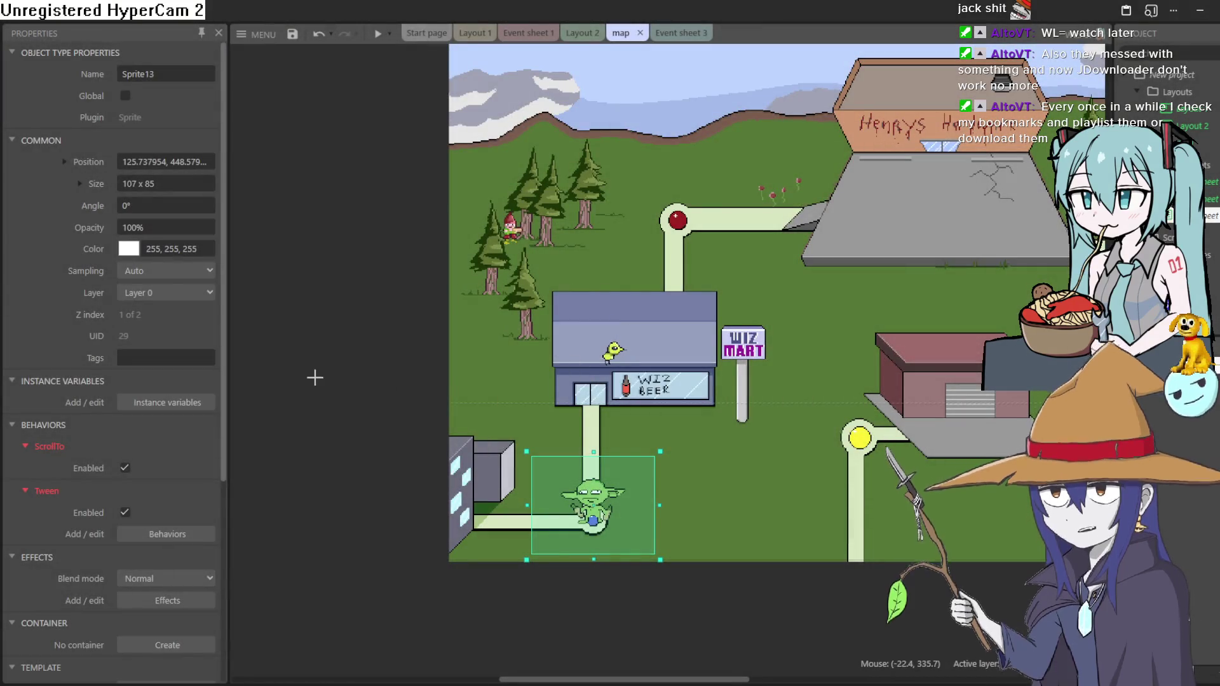
Place Sprite14 on the map and flood-fill its 250×250 frame with strong red
click(316, 376)
drag(167, 95, 176, 79)
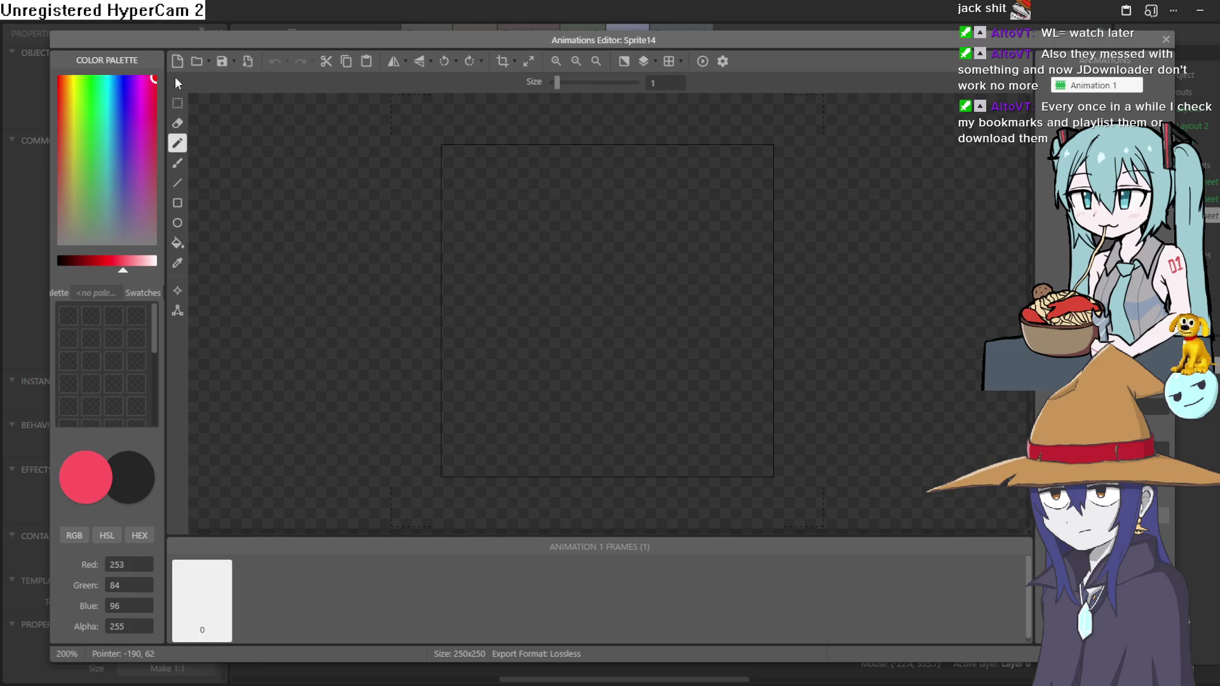
drag(122, 274, 109, 275)
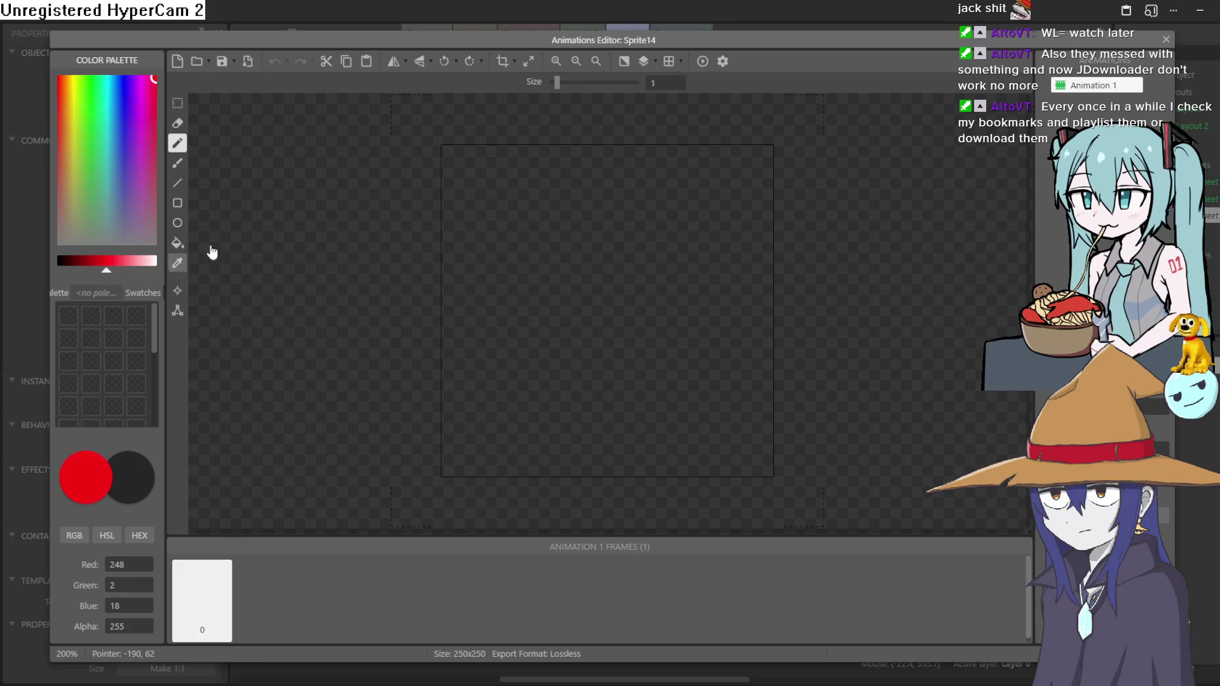
click(178, 245)
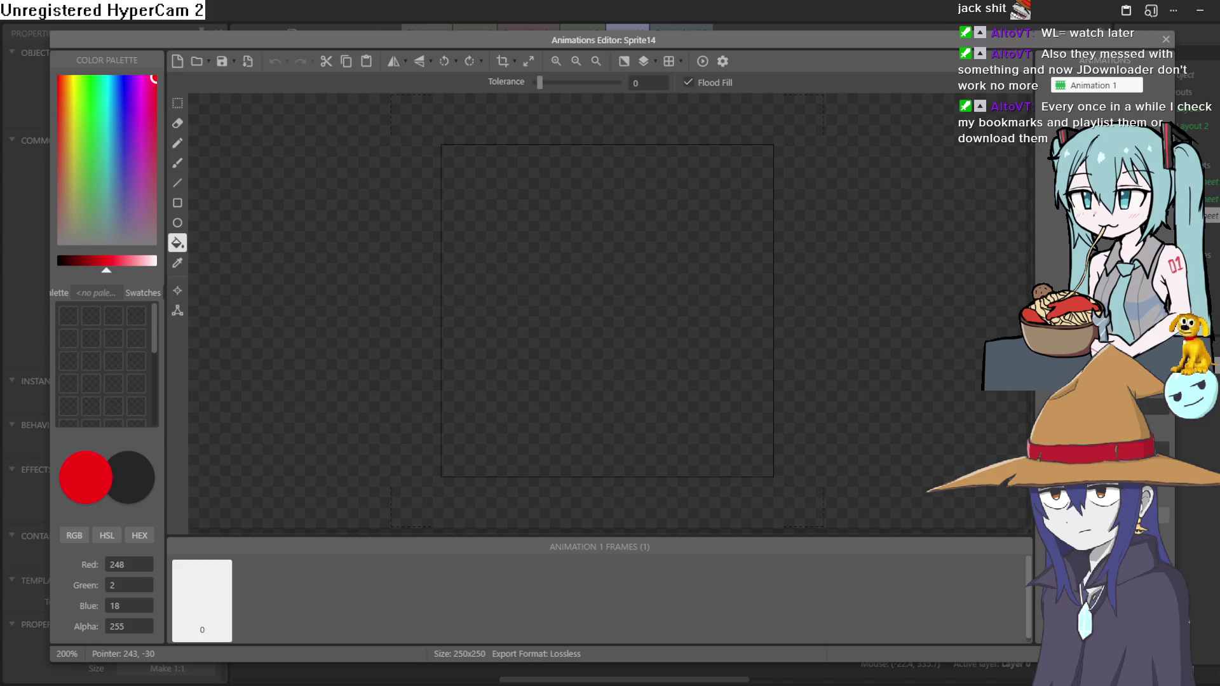
click(716, 259)
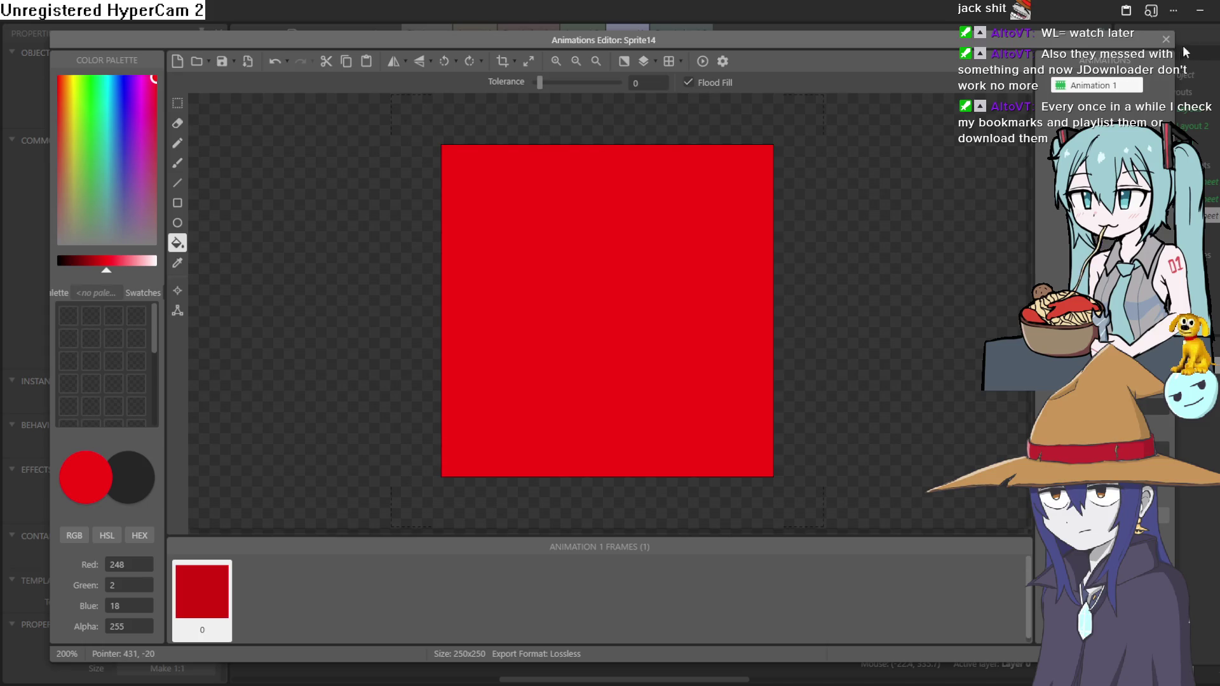
click(1166, 39)
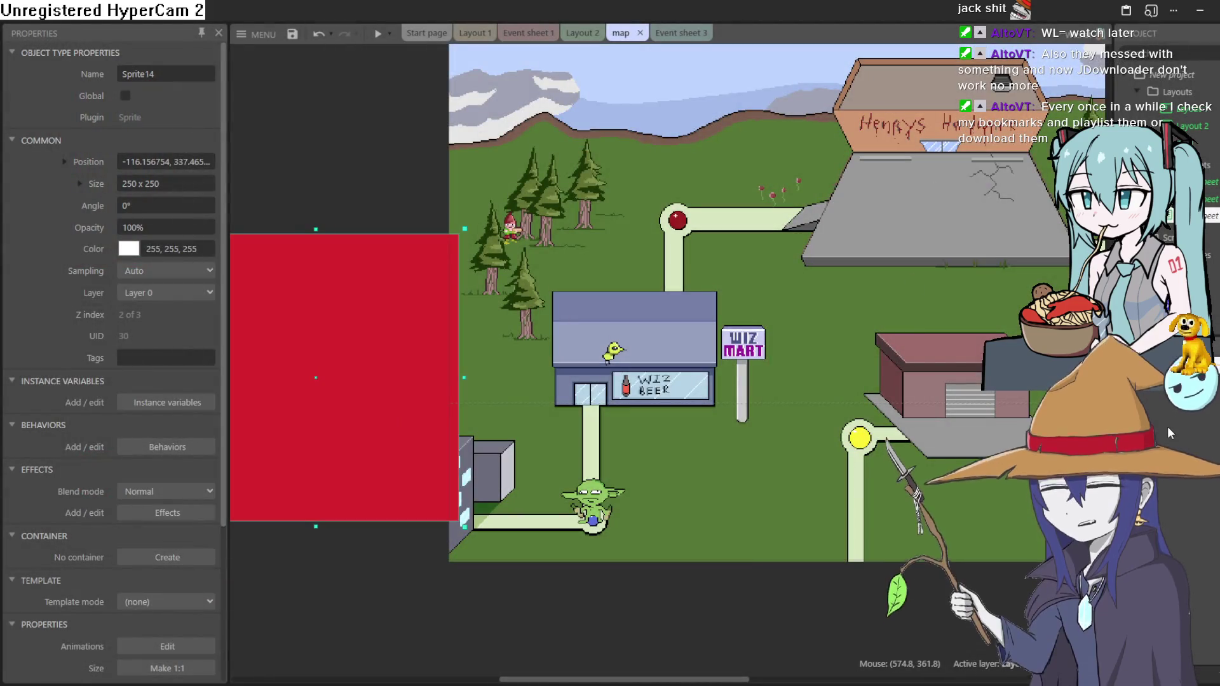
click(1162, 438)
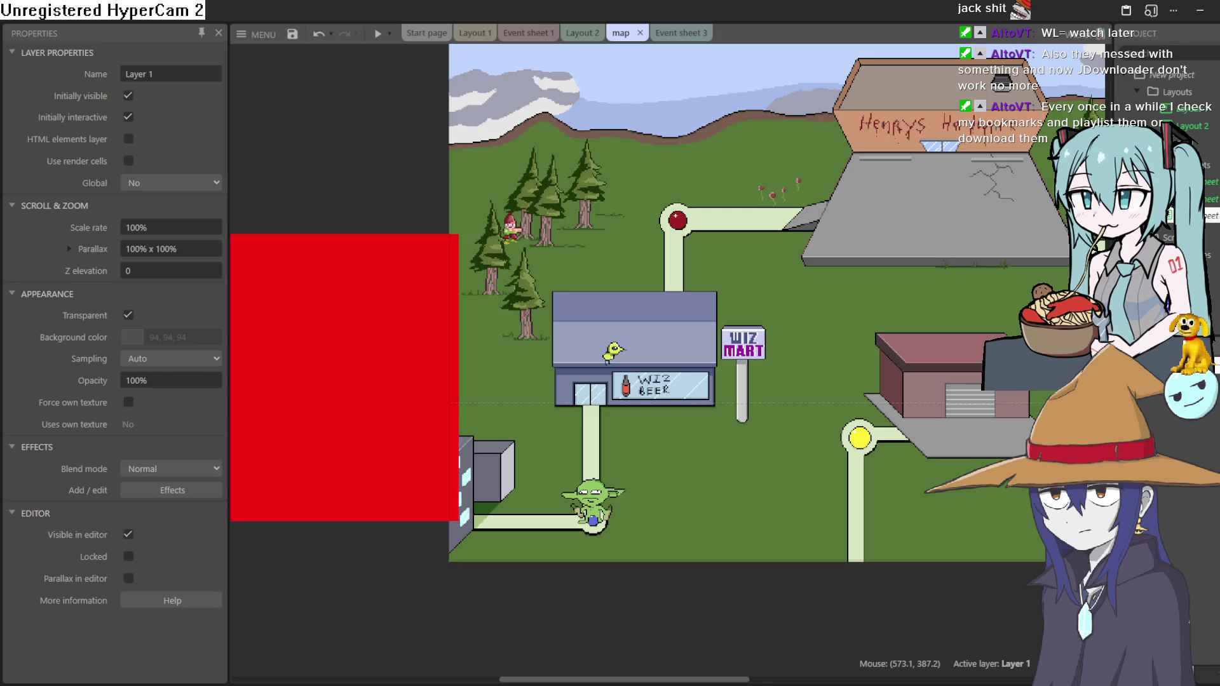
Move the red sprite below the WIZ BEER shop door and resize it to about 23×24
mouse_move(374, 388)
mouse_down()
mouse_move(695, 330)
mouse_move(703, 295)
mouse_up()
mouse_move(798, 134)
mouse_down()
mouse_move(524, 391)
mouse_move(537, 402)
mouse_move(542, 385)
mouse_move(580, 387)
mouse_move(649, 341)
mouse_move(595, 422)
mouse_up()
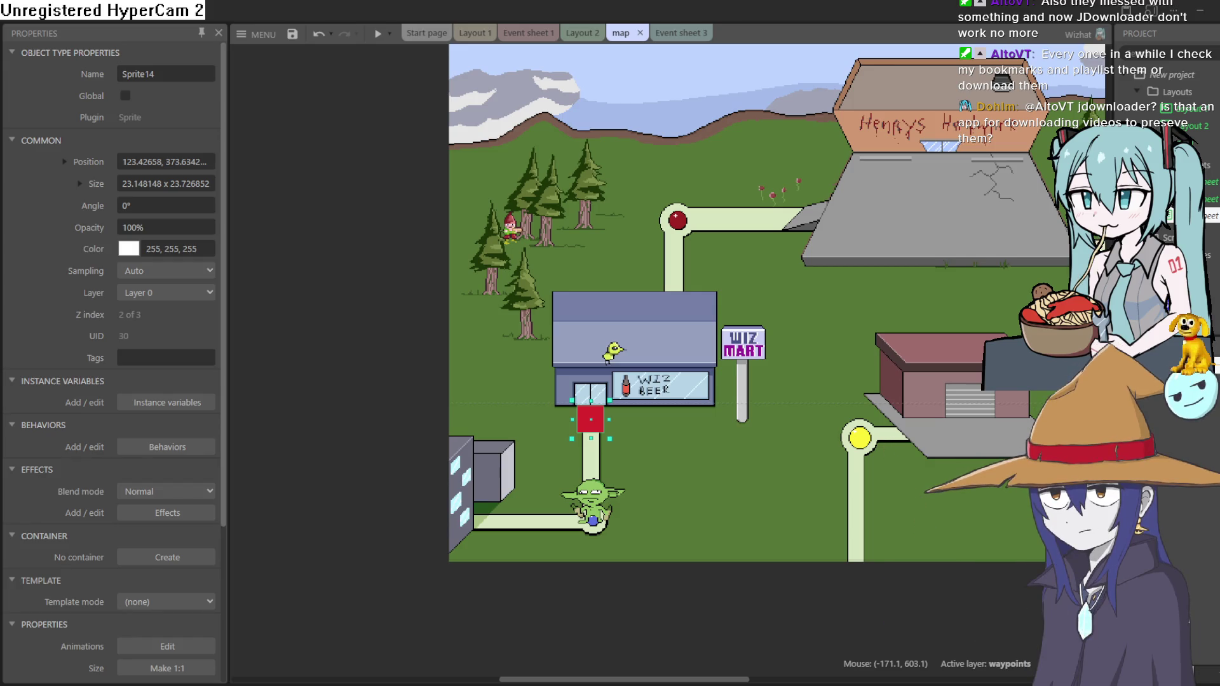
Rename the red square sprite (Sprite14) to way1
mouse_move(603, 424)
mouse_down()
mouse_move(590, 445)
mouse_move(595, 421)
mouse_up()
key(ctrl+z)
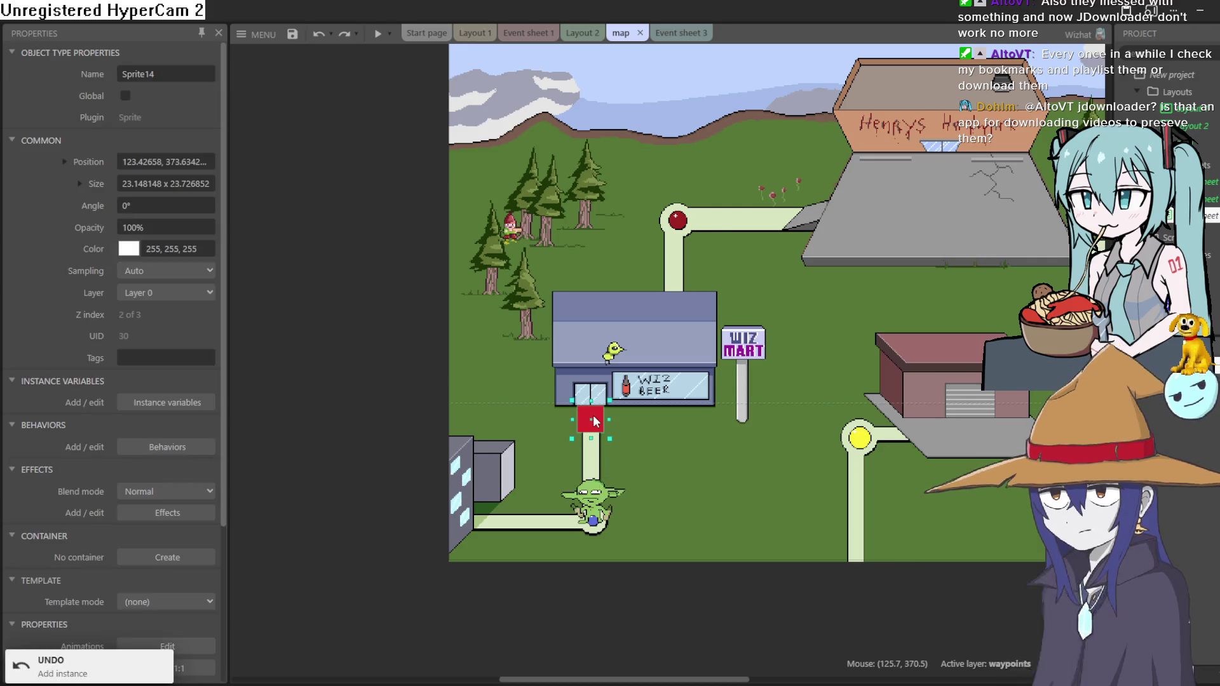
right_click(595, 421)
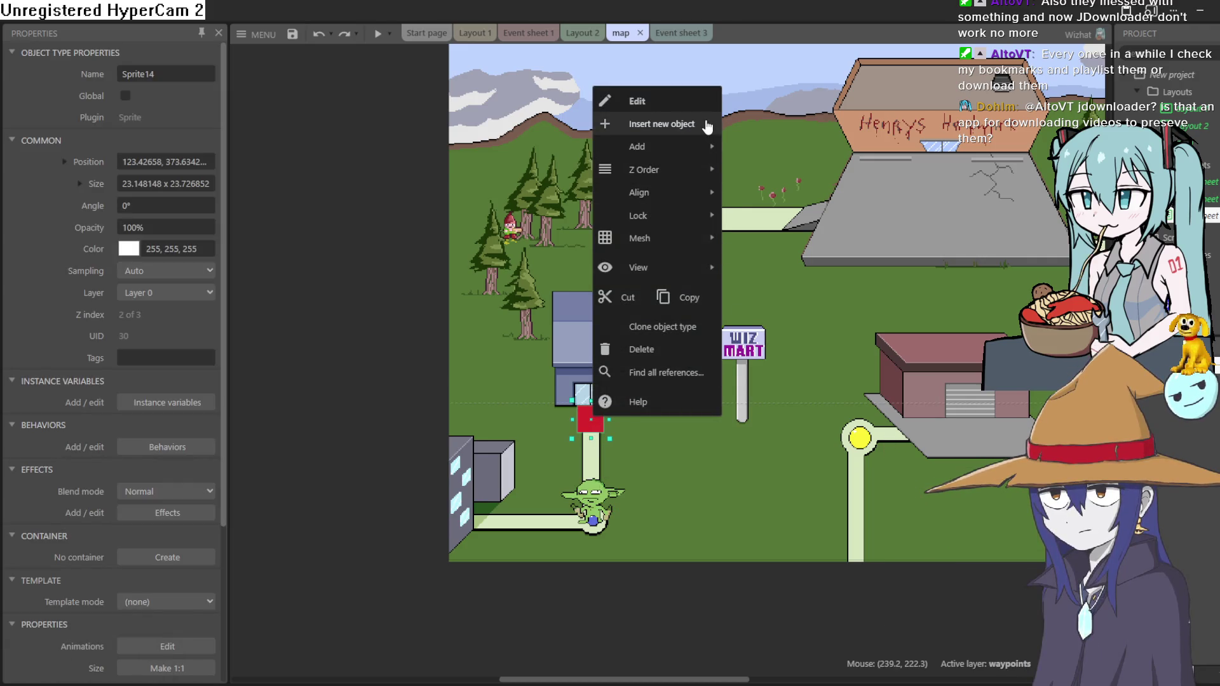
double_click(176, 73)
text(y1)
key(Return)
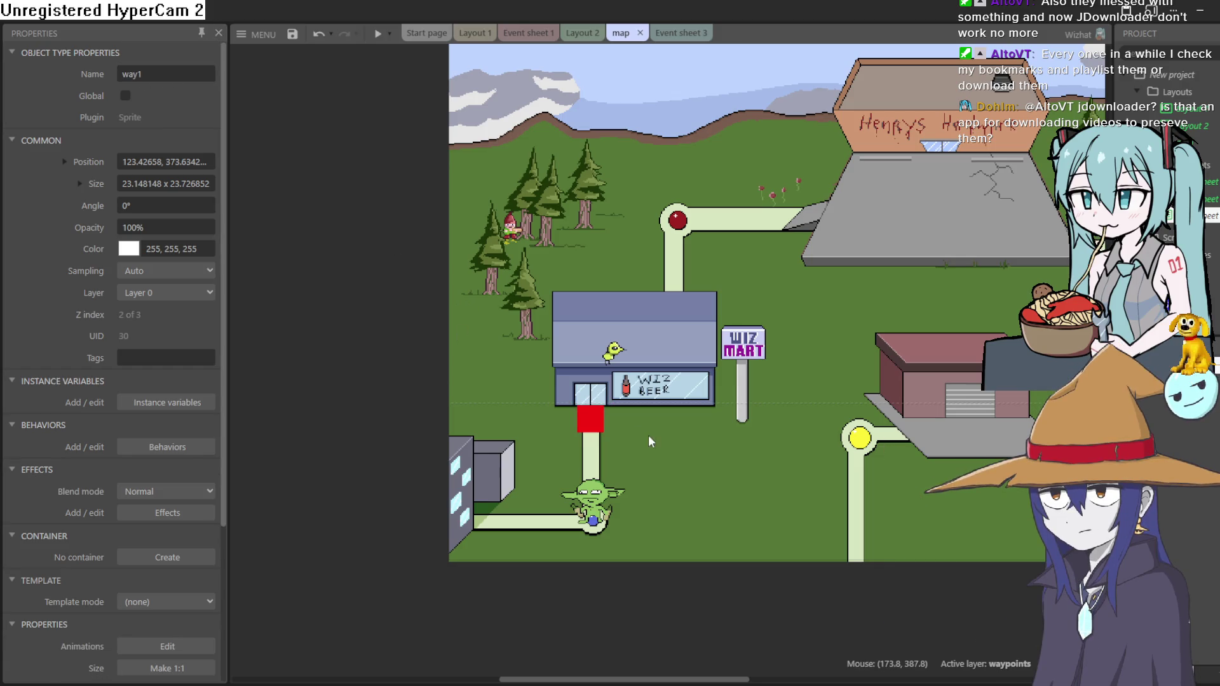
Clone way1 as way2, place it at the goblin, and flood-fill its image blue
right_click(583, 430)
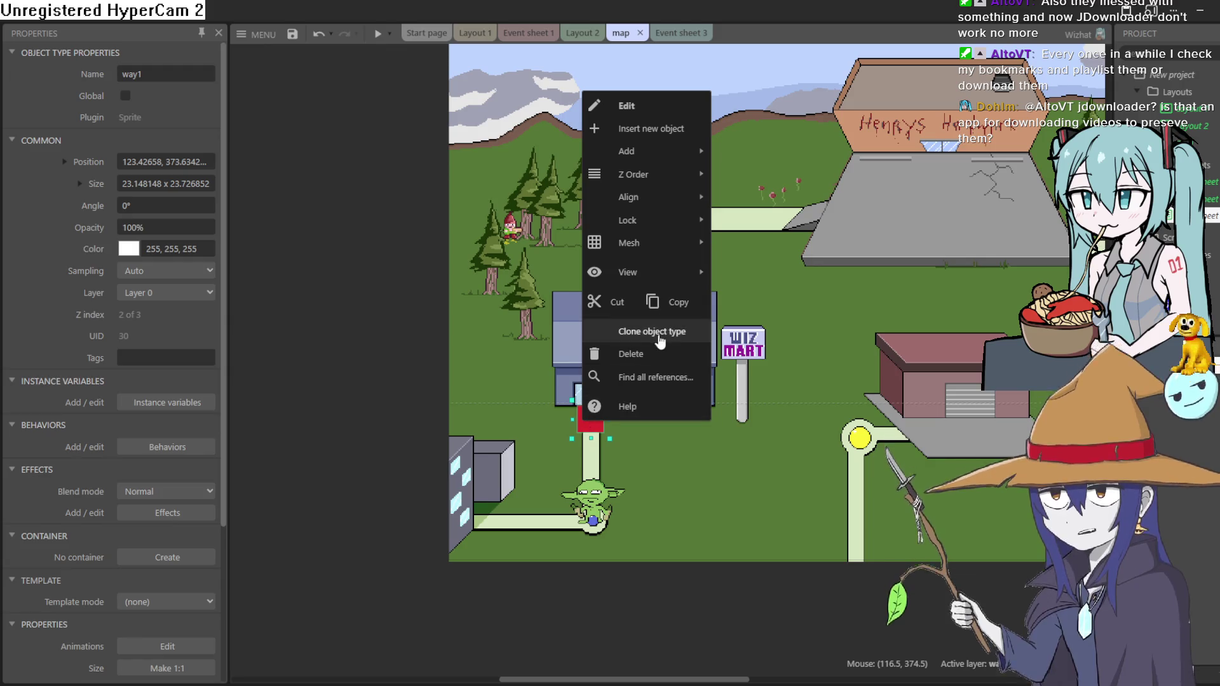
click(607, 483)
click(594, 521)
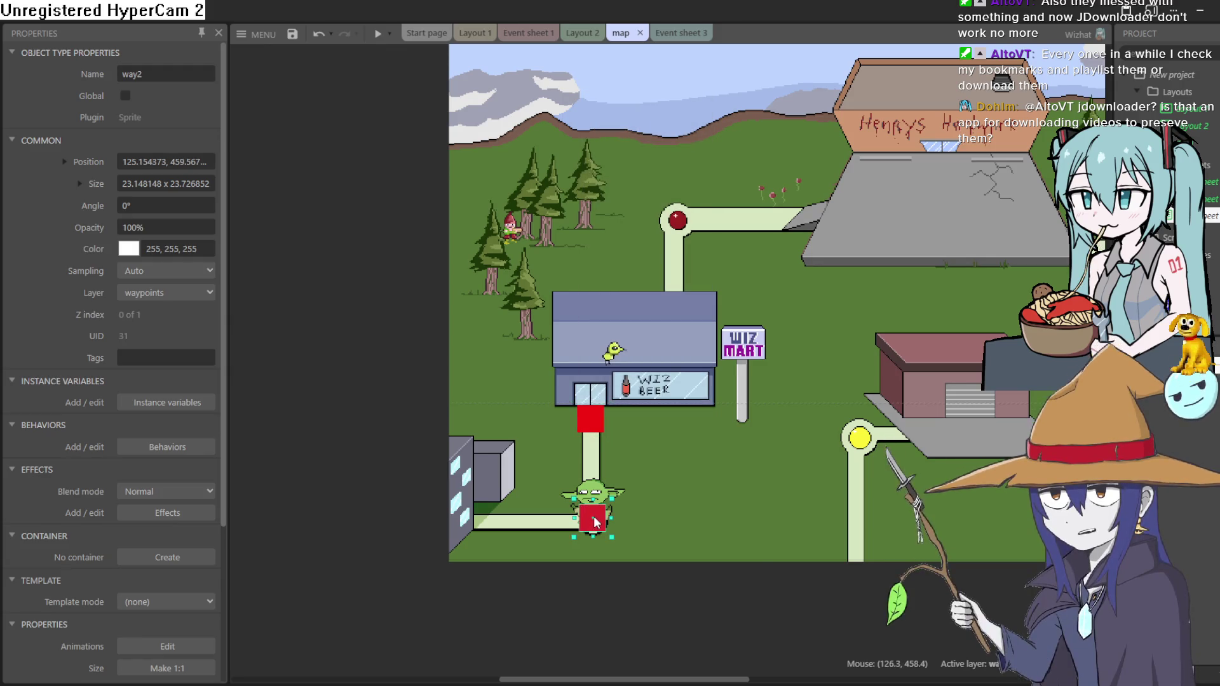
double_click(594, 523)
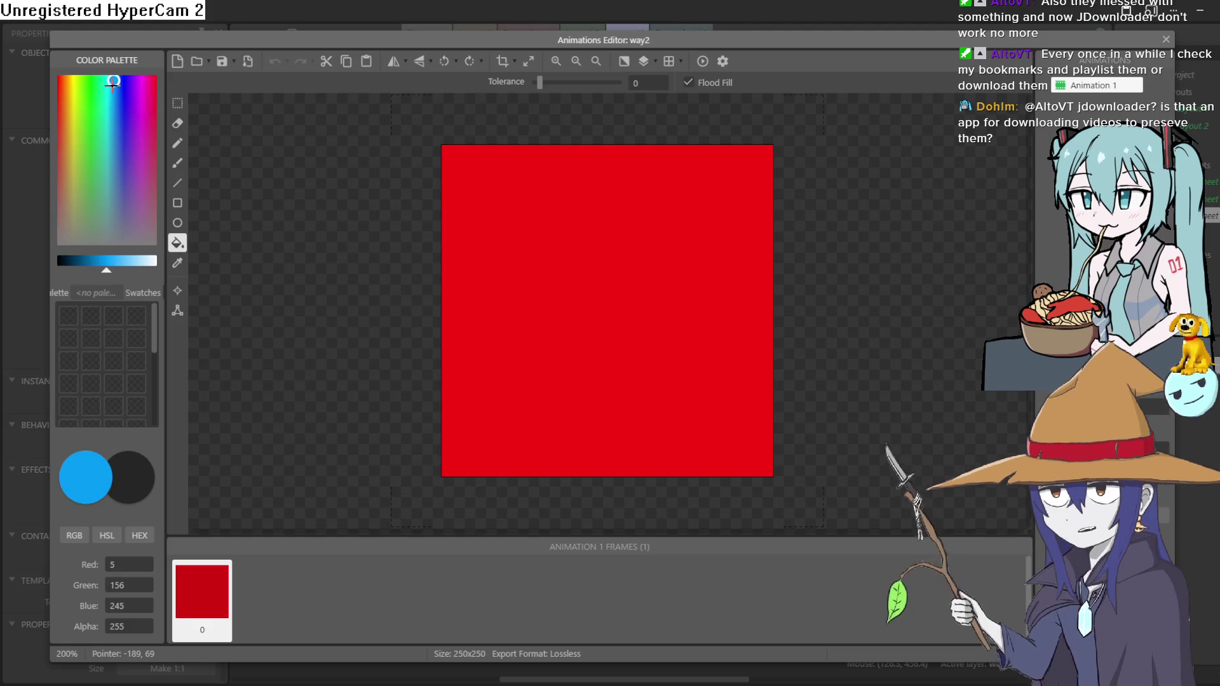
click(572, 354)
click(1165, 39)
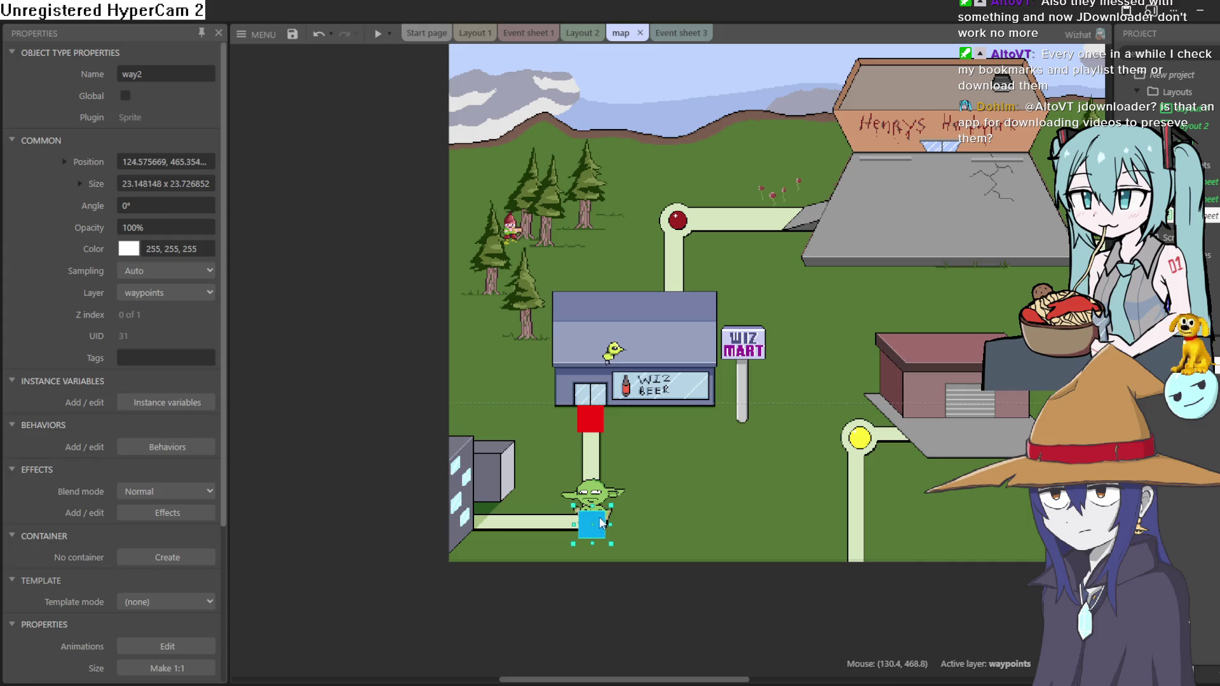
key(ctrl+z)
Move the goblin aside and bring the blue way2 square up in line beneath way1
mouse_move(594, 494)
mouse_down()
mouse_move(403, 427)
mouse_move(360, 435)
mouse_move(294, 413)
mouse_up()
scroll(612, 506, up, 2)
scroll(611, 506, up, 1)
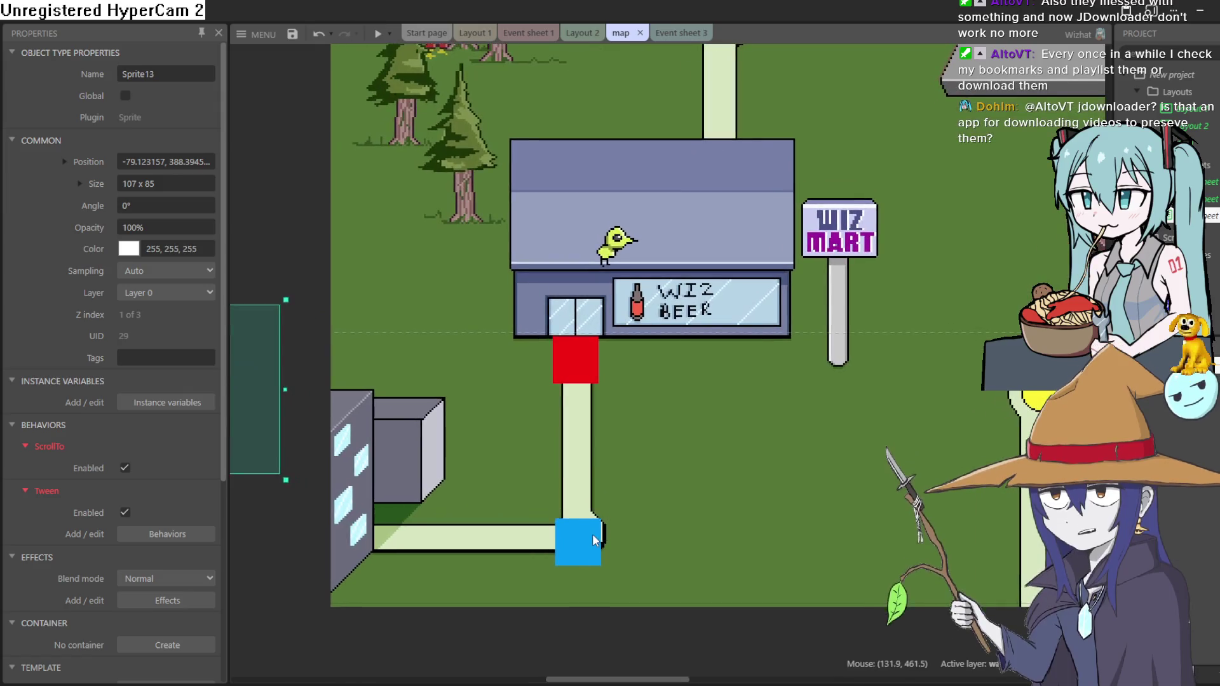
drag(591, 537, 589, 357)
key(Down)
key(Right)
Nudge way2 down to the path corner and drag the goblin back onto it
key(Down)
key(Down)
key(Down)
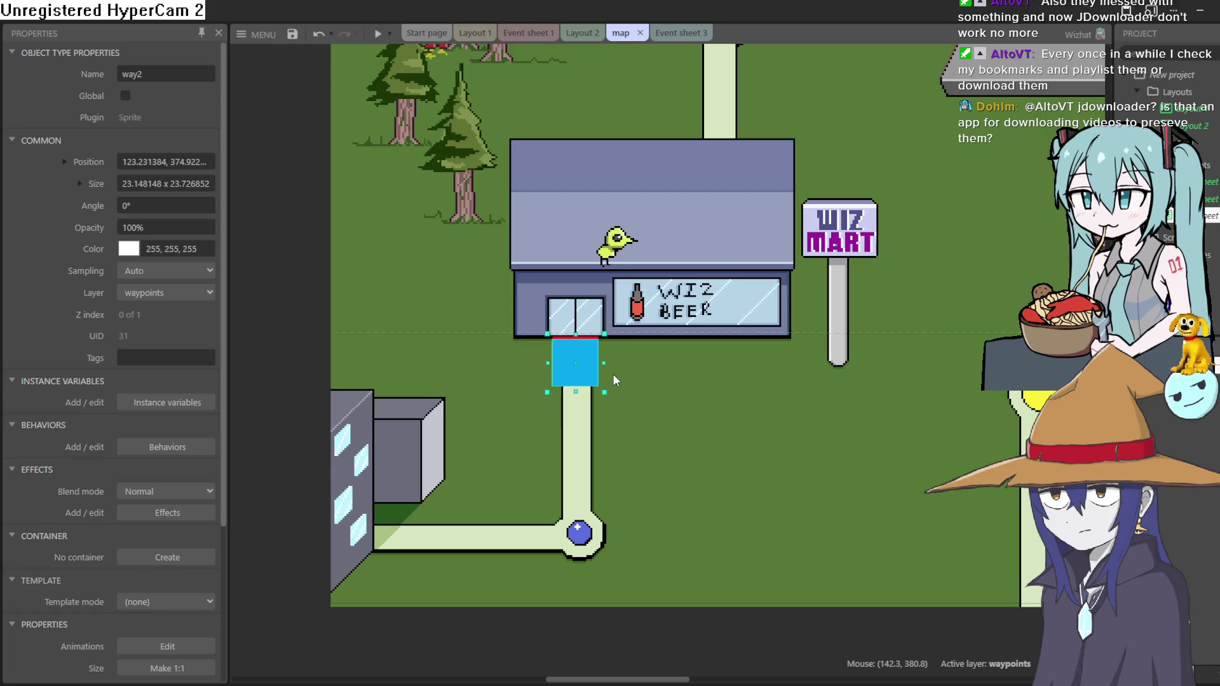
key(Down)
key(Down)
key(Down)
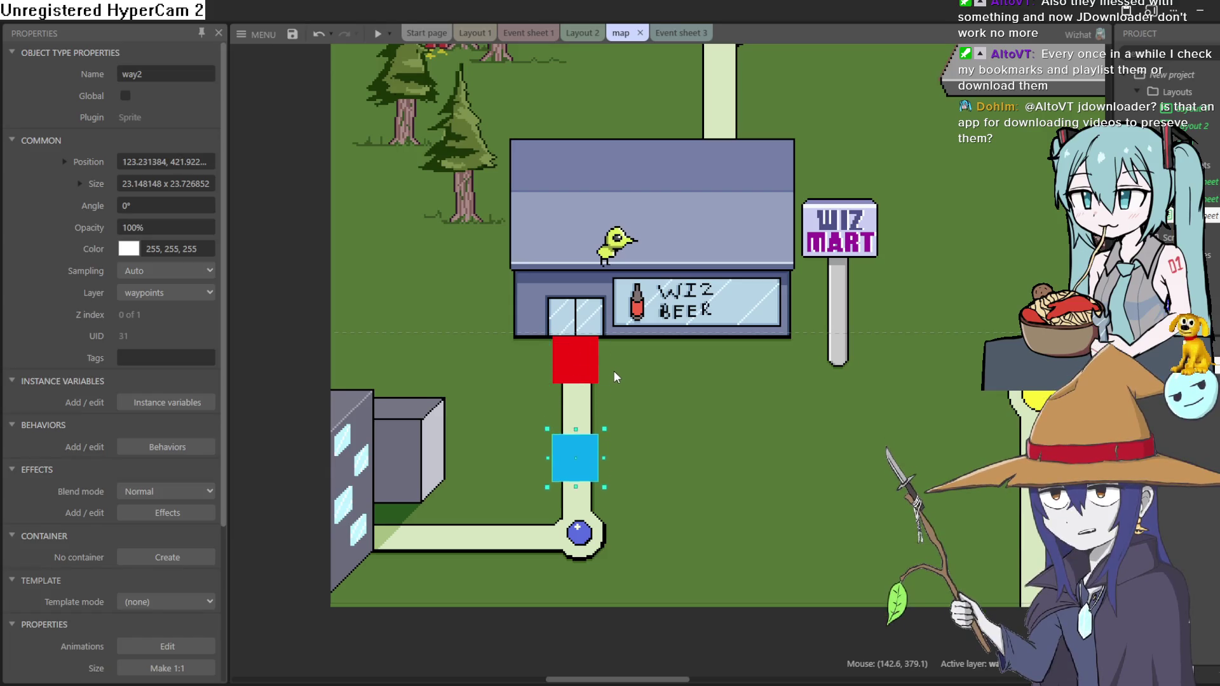
click(590, 365)
click(559, 539)
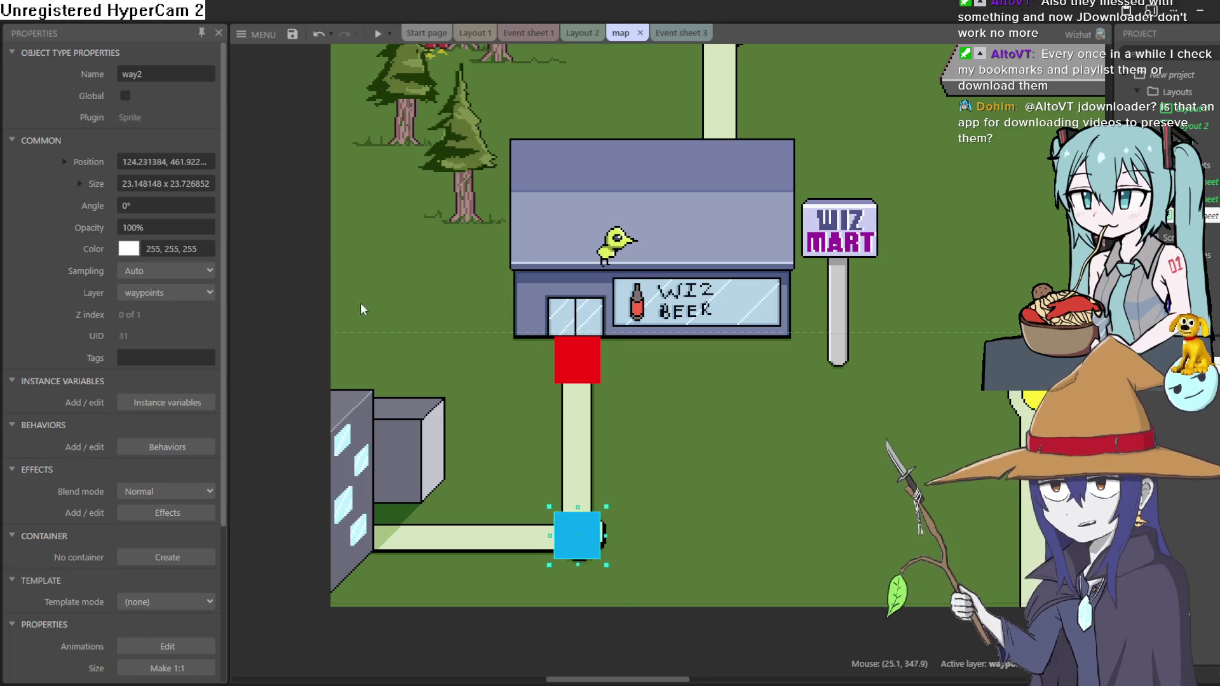
scroll(360, 310, left, 5)
drag(403, 337, 798, 432)
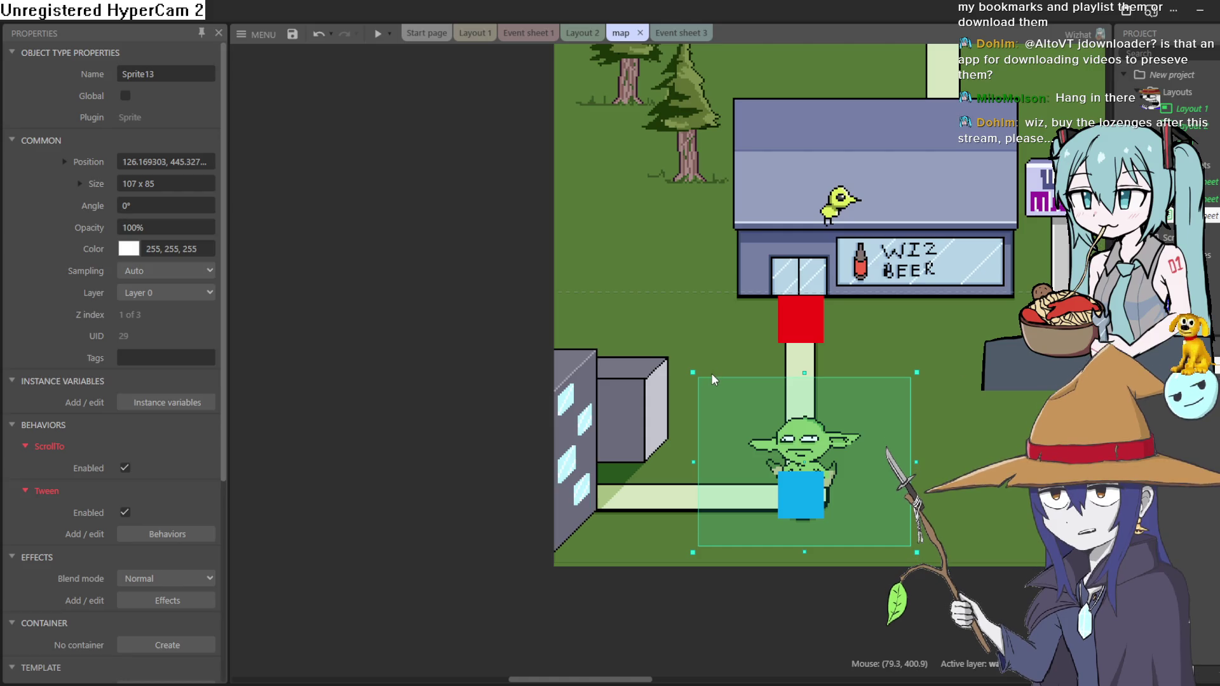
Nudge goblin Sprite13 onto the blue way2 waypoint, then show Event sheet 3
click(380, 351)
click(810, 426)
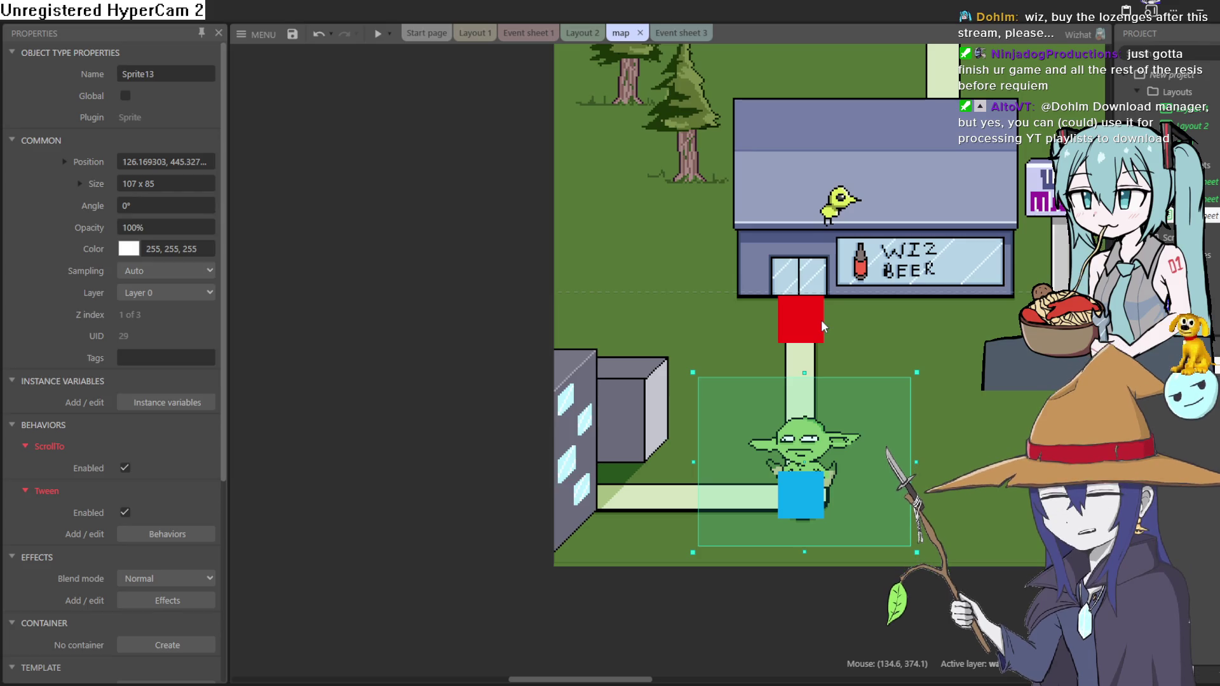
mouse_move(829, 448)
mouse_down()
mouse_move(817, 441)
mouse_move(831, 417)
mouse_move(825, 452)
mouse_up()
click(680, 32)
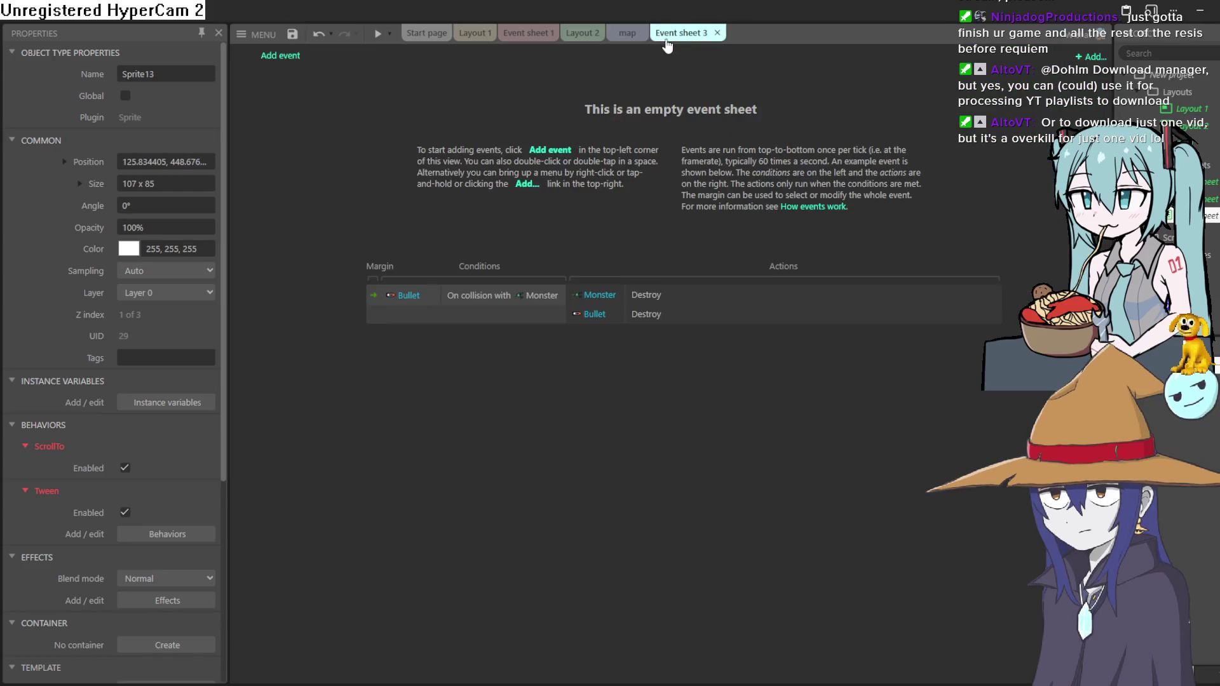
Add a Keyboard 'On W pressed' event to Event sheet 3
click(279, 56)
click(751, 267)
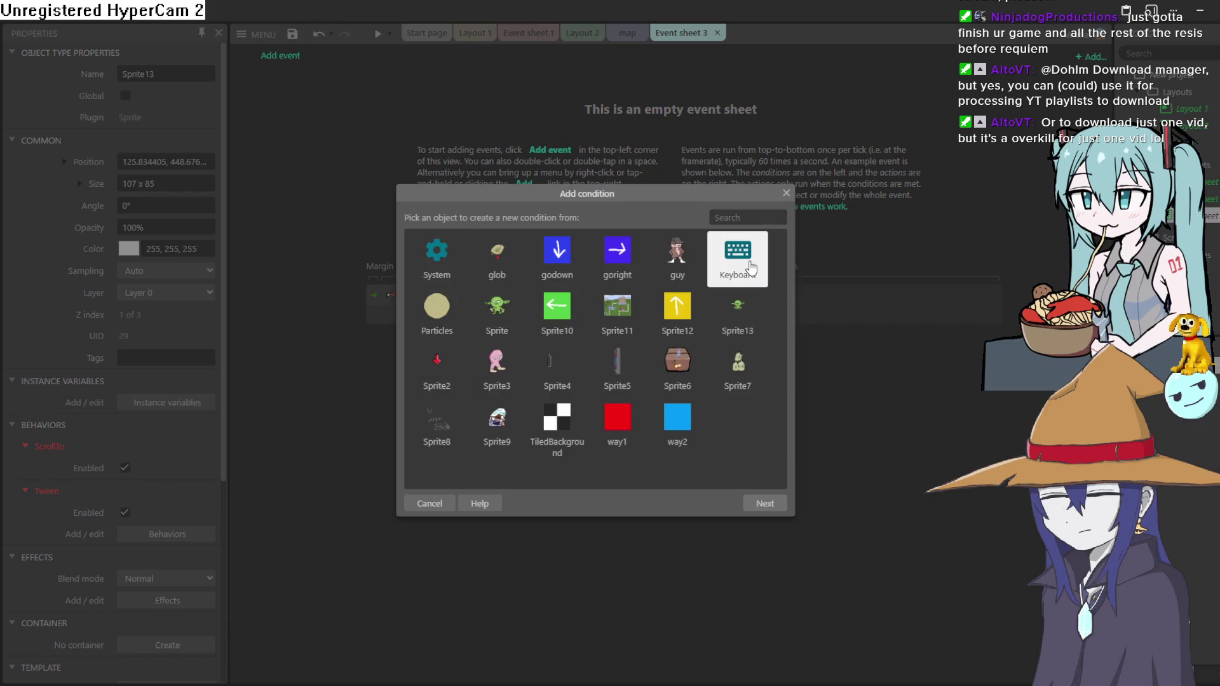
double_click(750, 267)
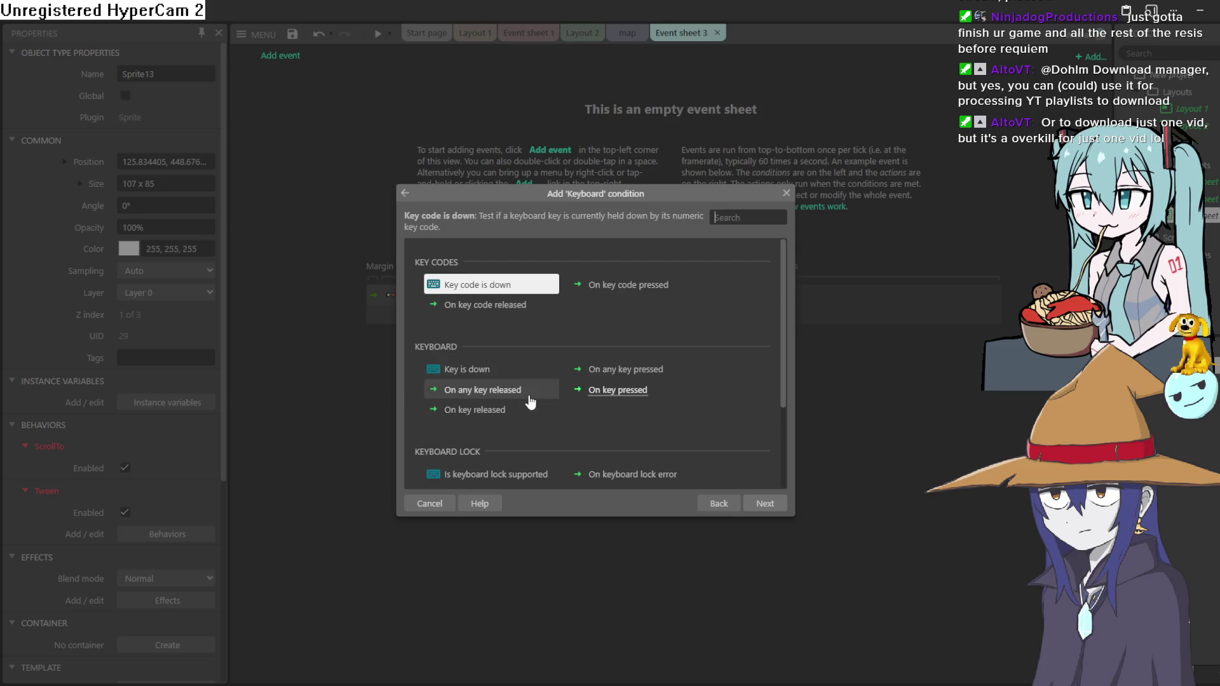
double_click(611, 390)
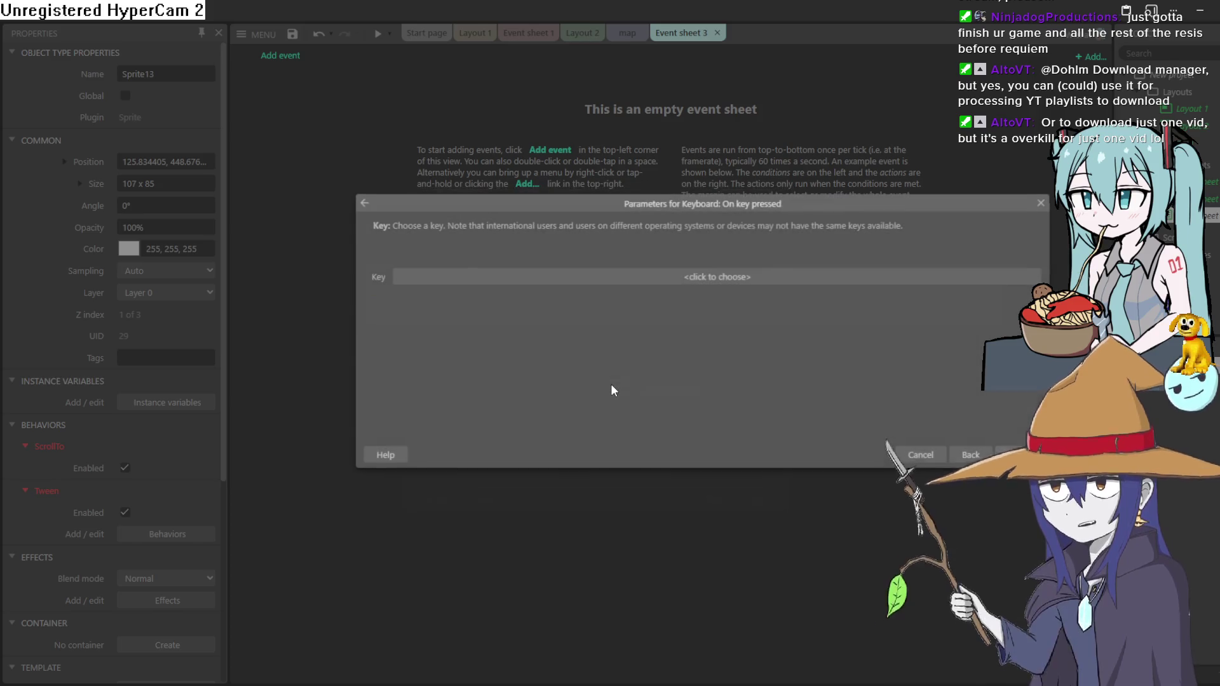
click(653, 279)
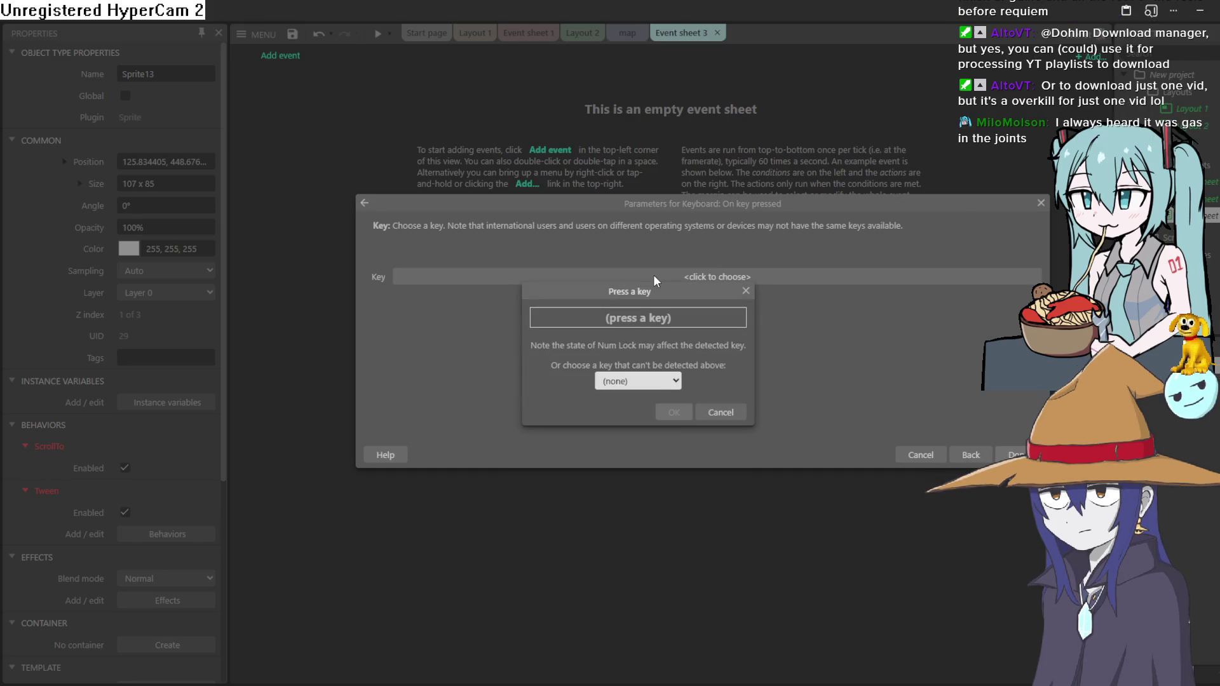
key(w)
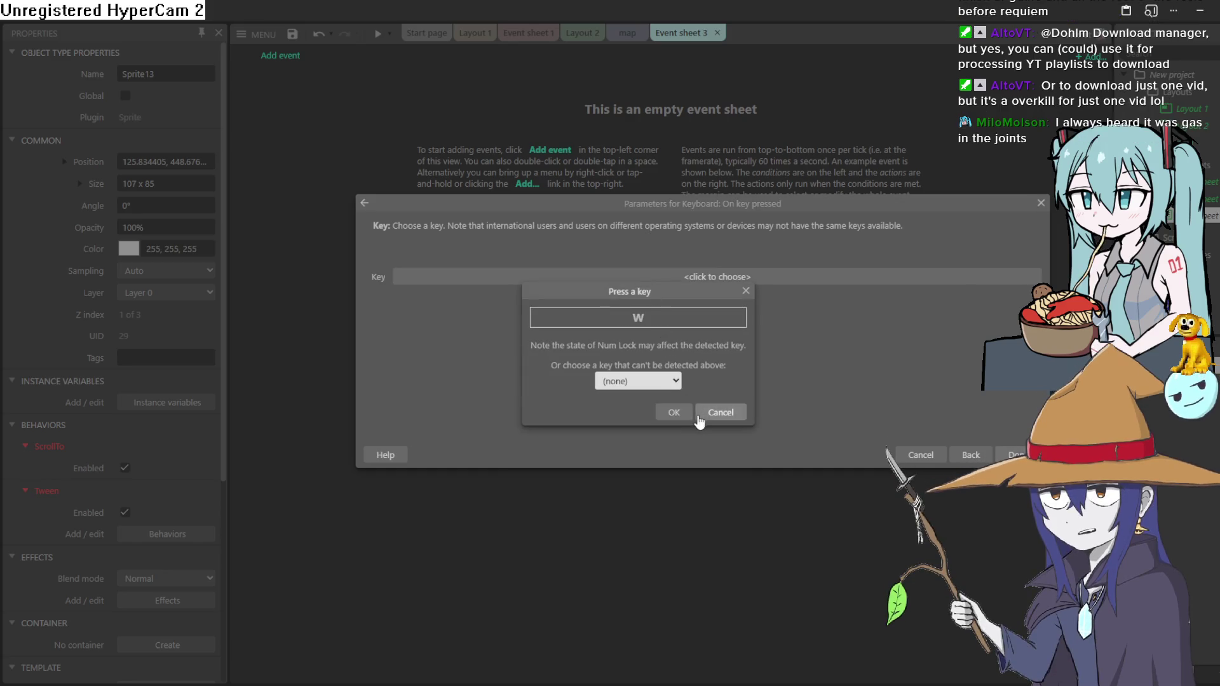
click(673, 412)
click(1015, 455)
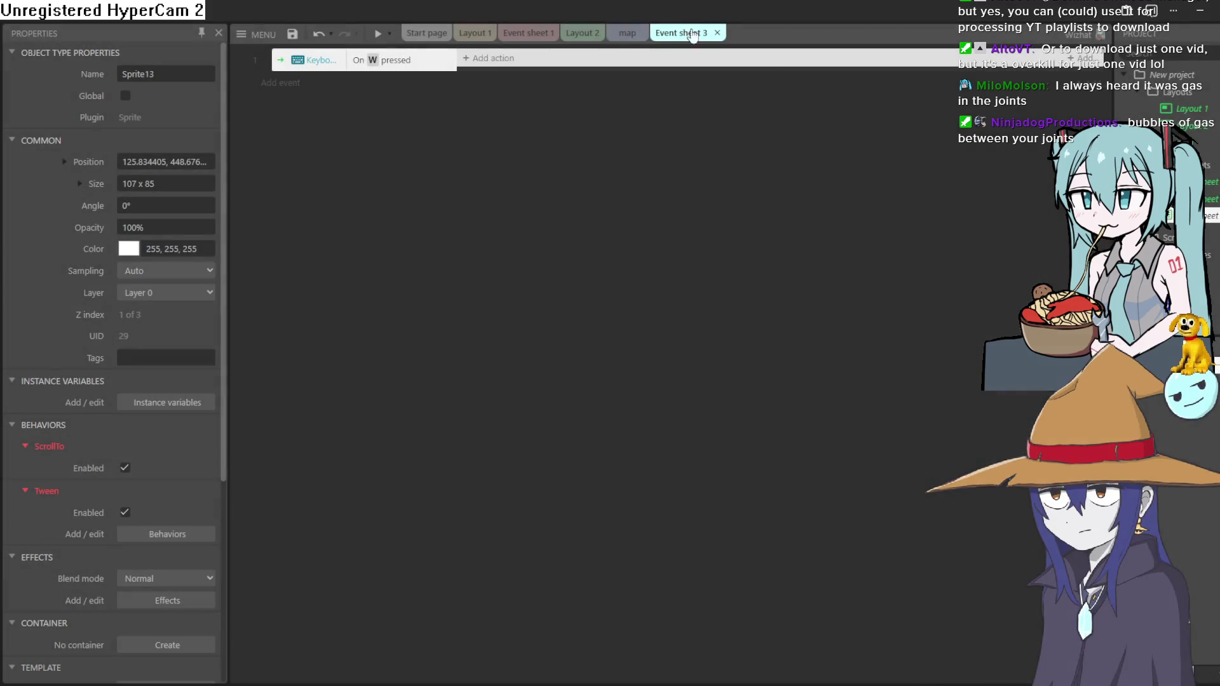
Rename the goblin sprite from Sprite13 to minigob
click(494, 64)
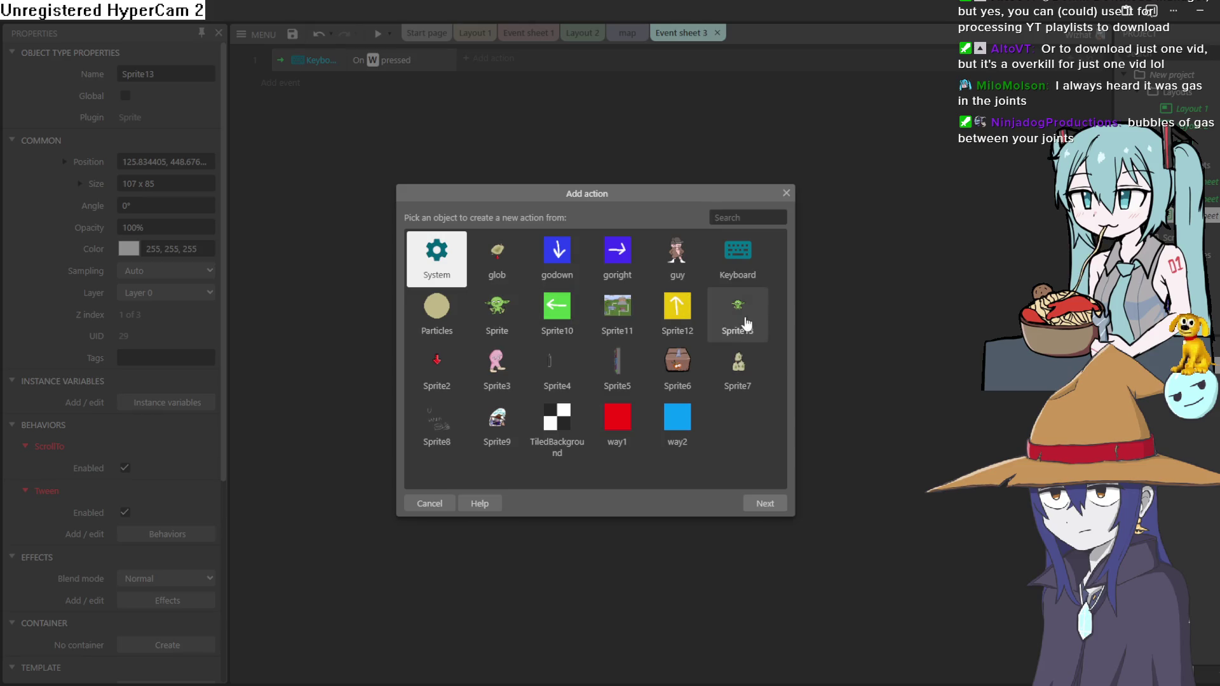
click(786, 192)
click(627, 33)
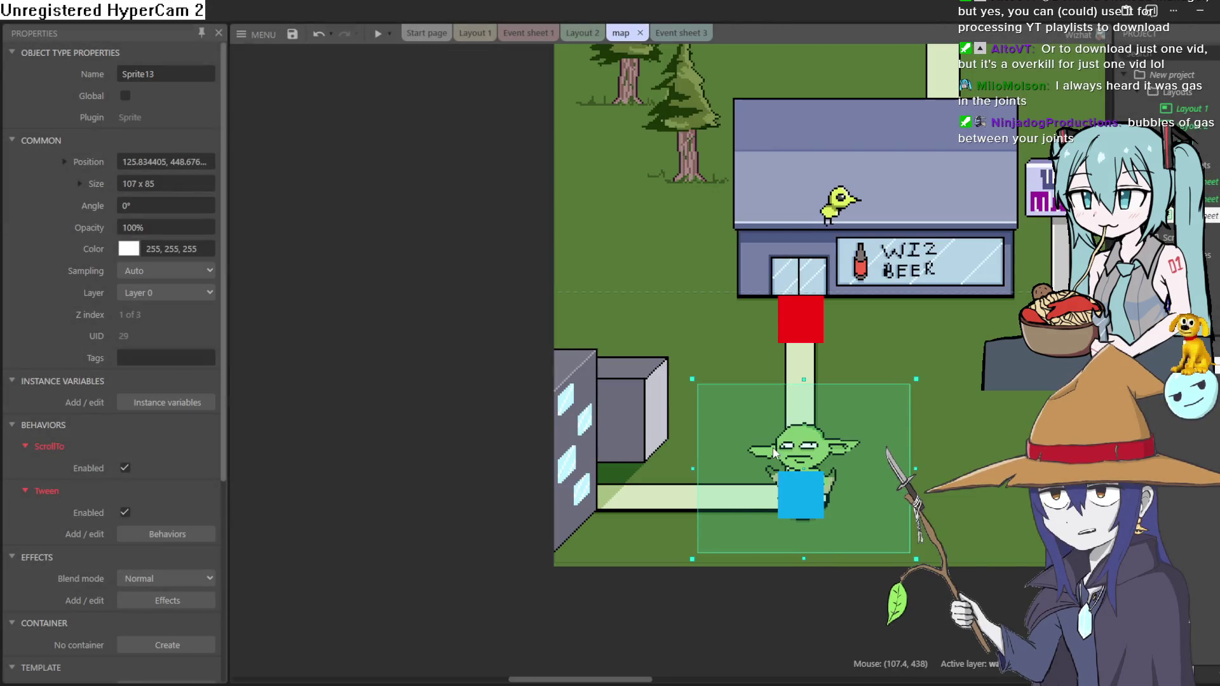
click(165, 70)
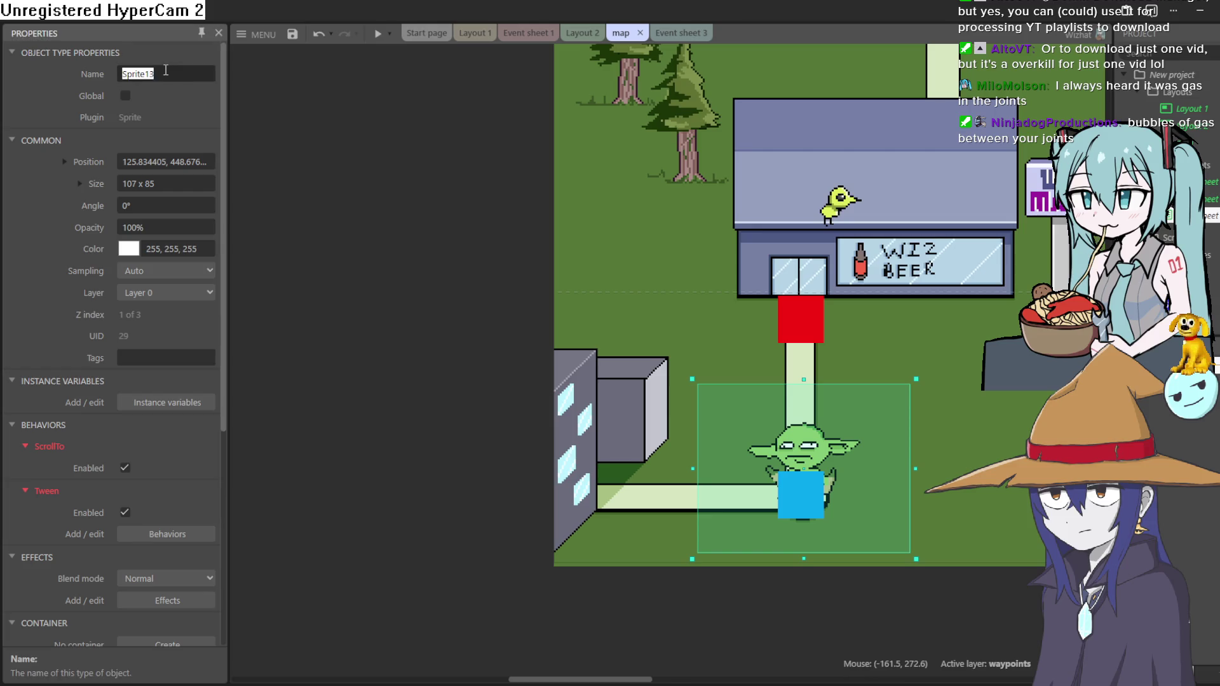
text(minigob)
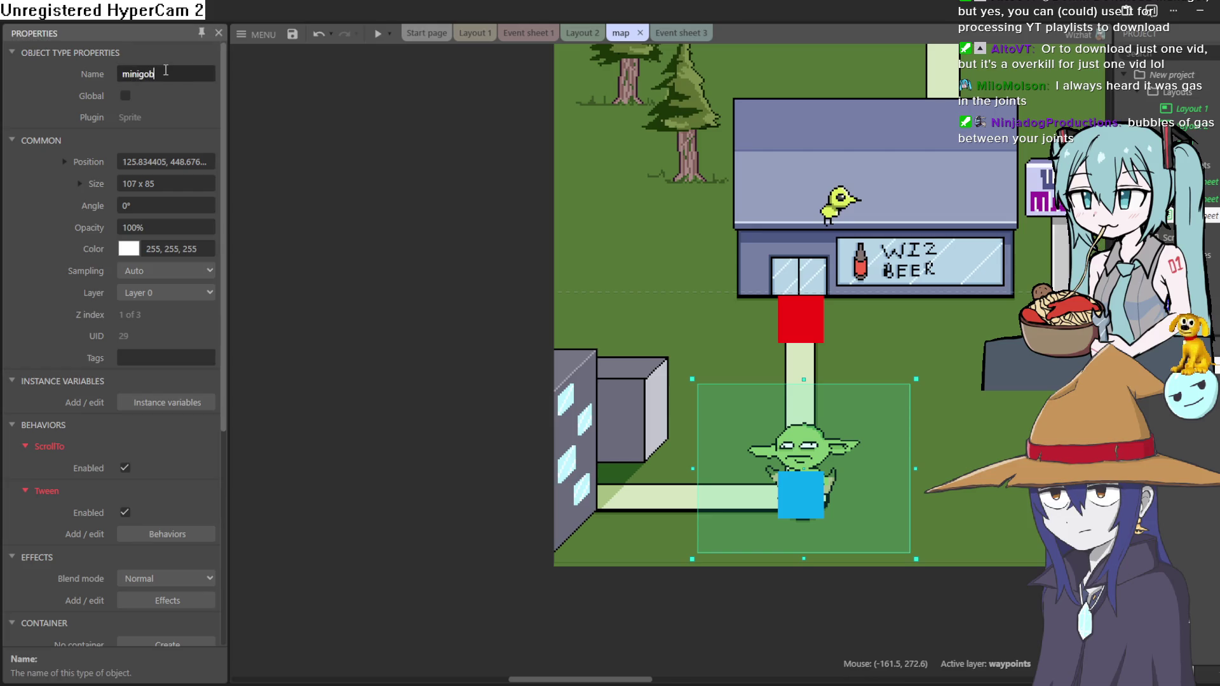
click(444, 171)
click(685, 33)
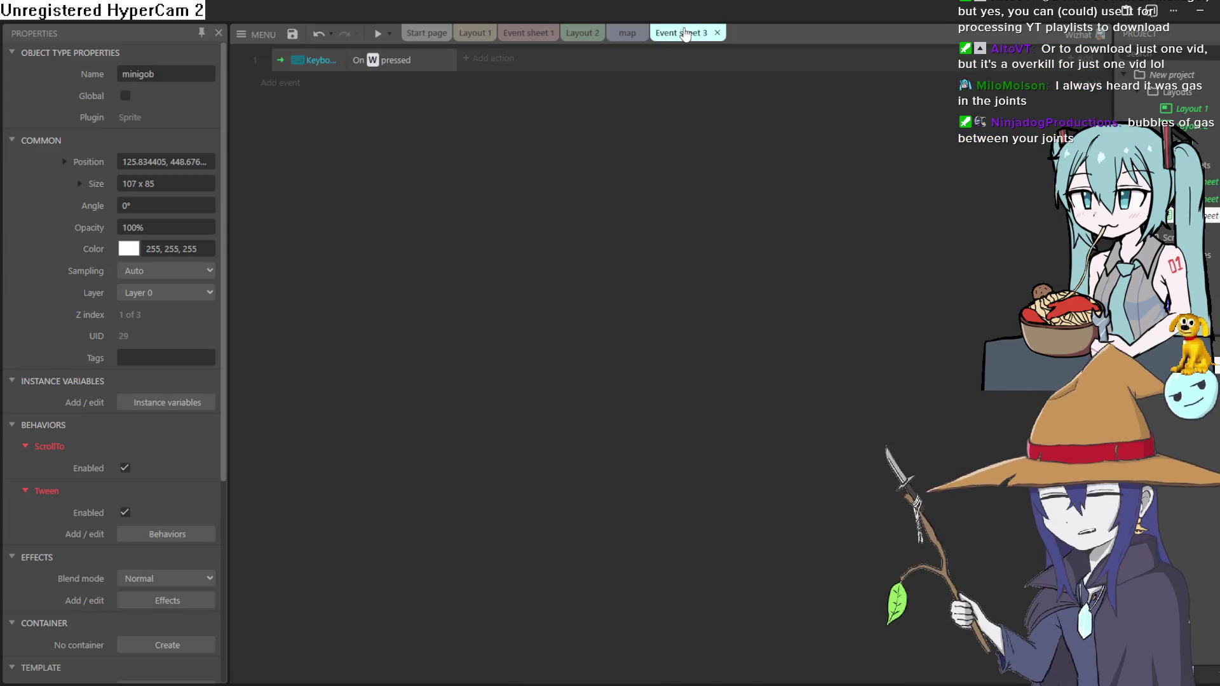
Add a minigob 'Tween two properties' action to the W-pressed event
click(490, 58)
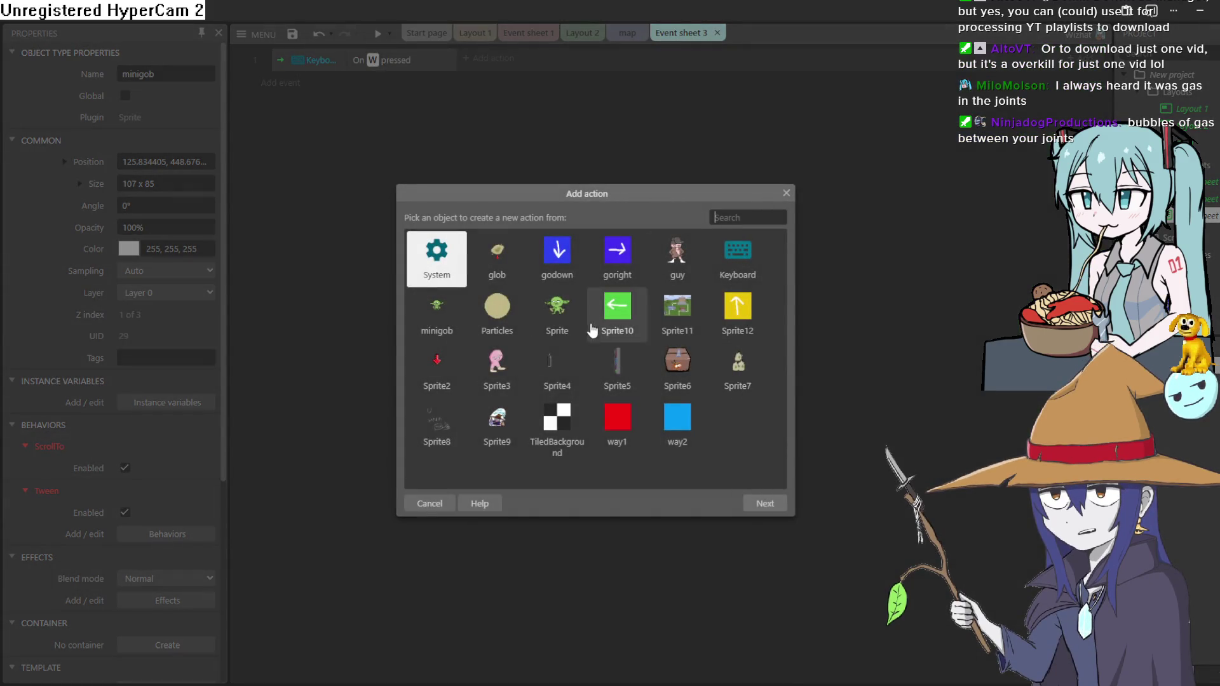
double_click(439, 306)
scroll(590, 341, down, 15)
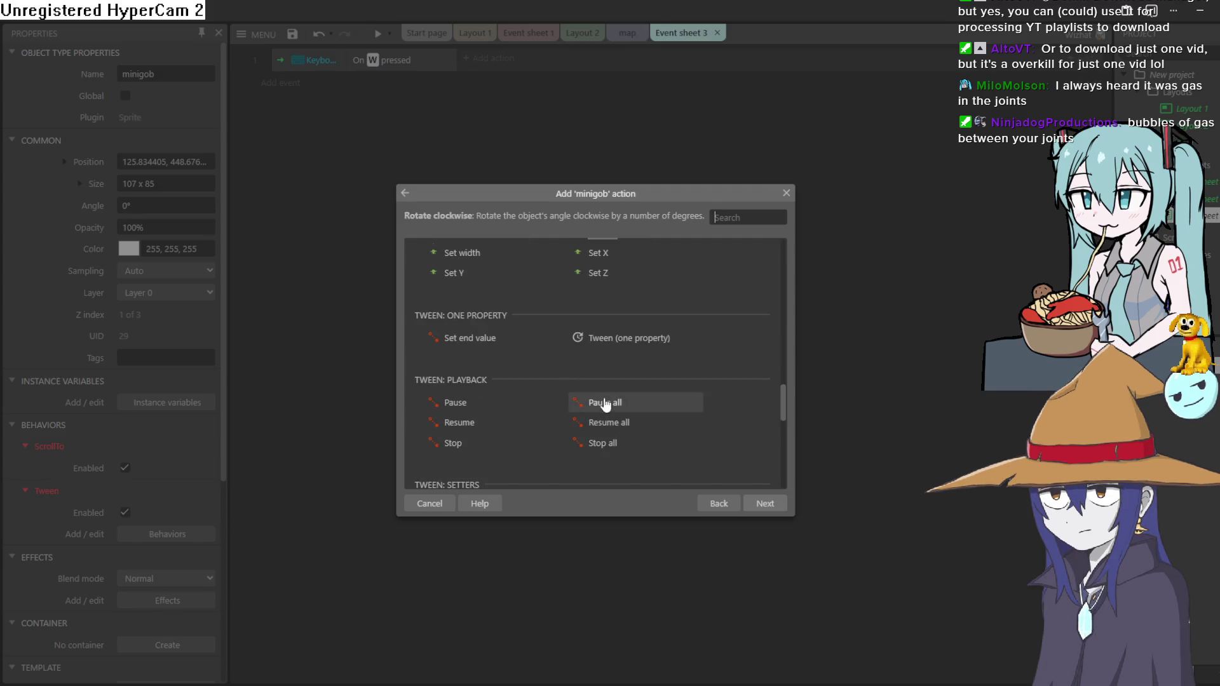
click(630, 346)
scroll(628, 350, down, 8)
scroll(627, 349, up, 4)
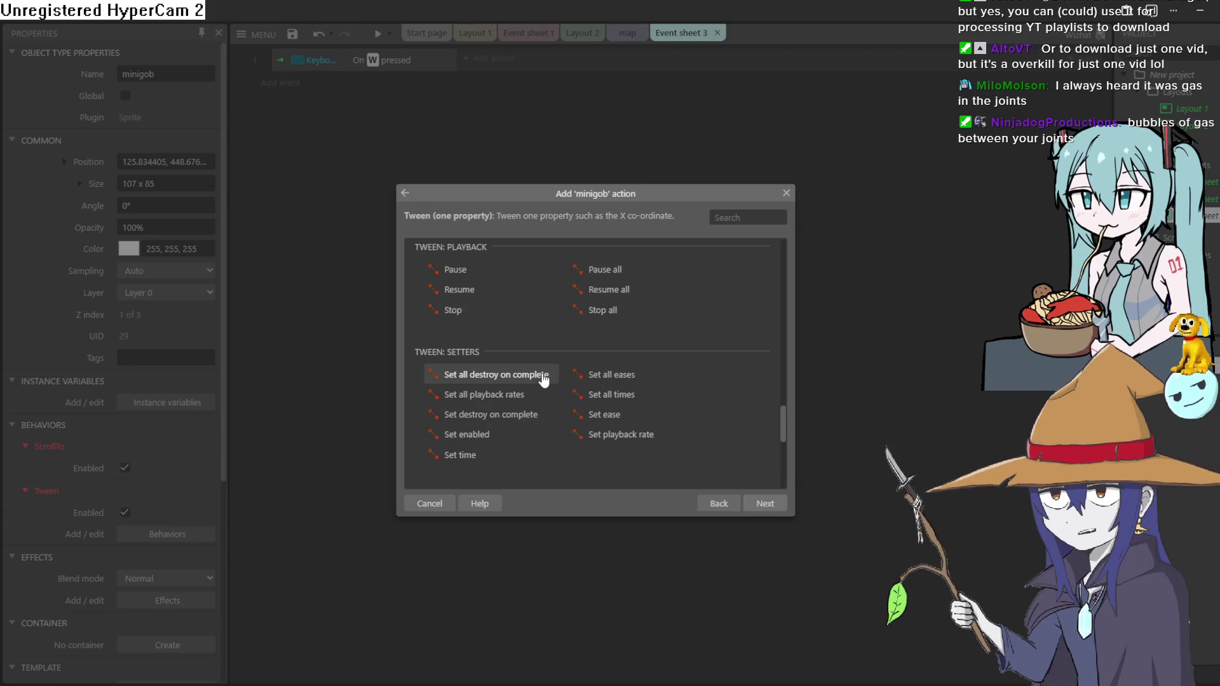
scroll(622, 353, down, 3)
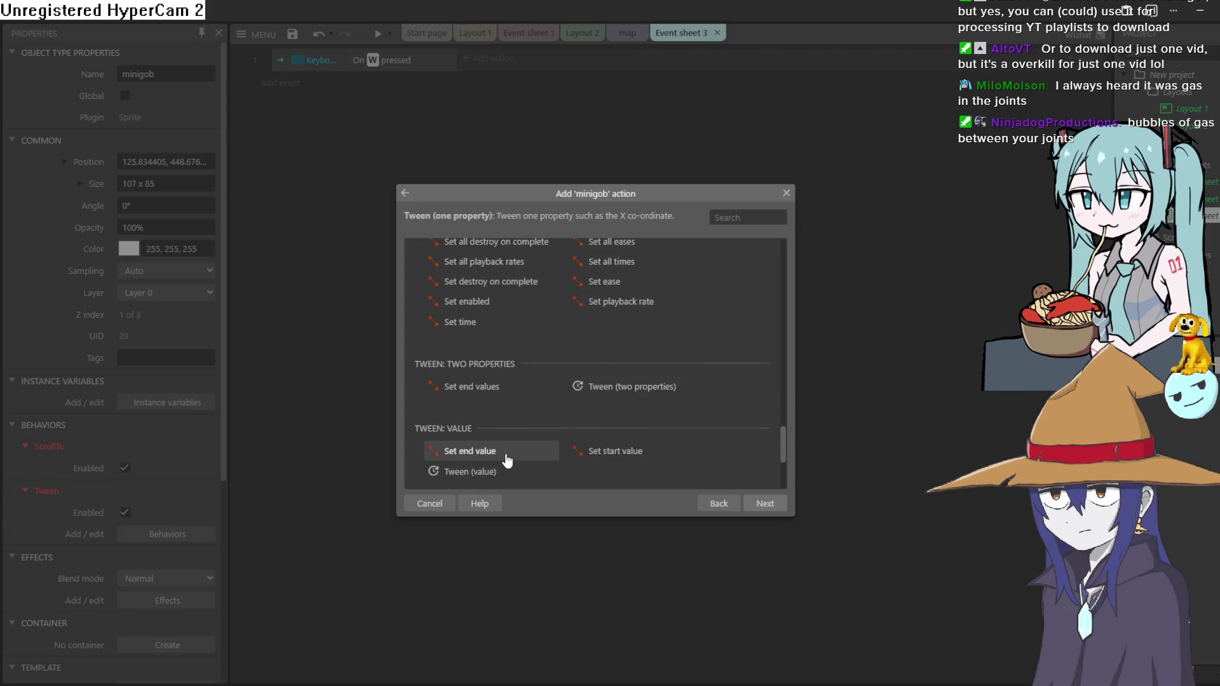
double_click(641, 389)
Set the tween's End X to way1.X and End Y to way1.Y, over 5 seconds
click(528, 324)
double_click(519, 324)
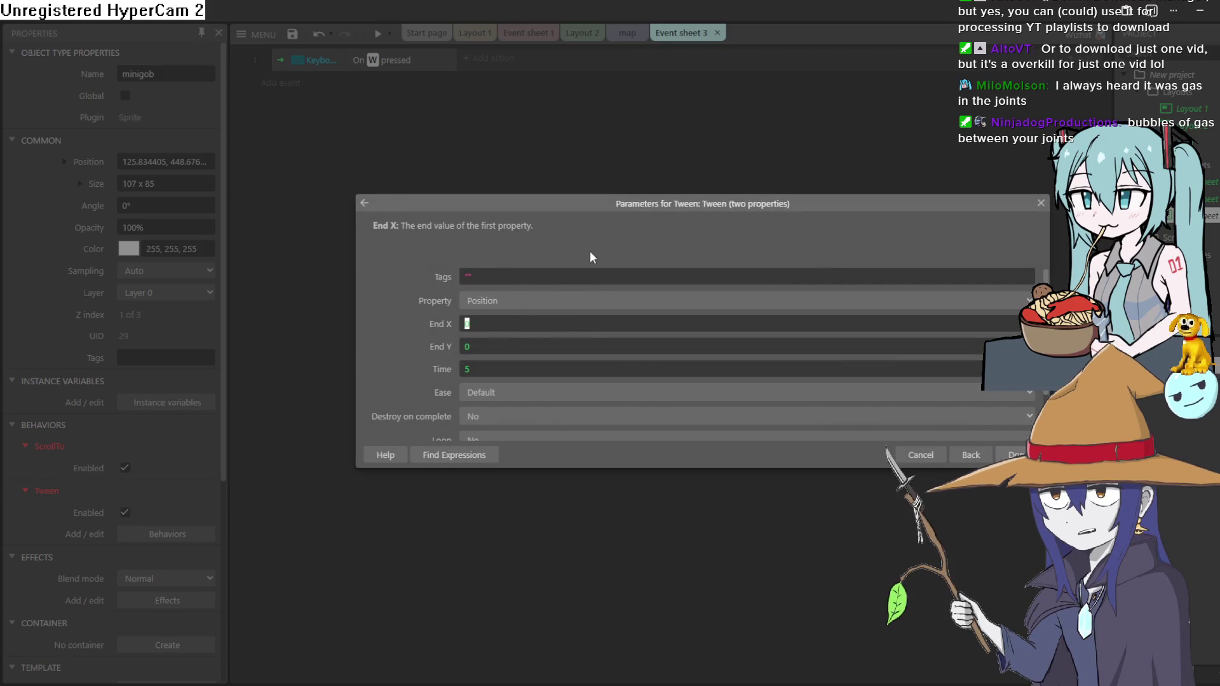
text(way)
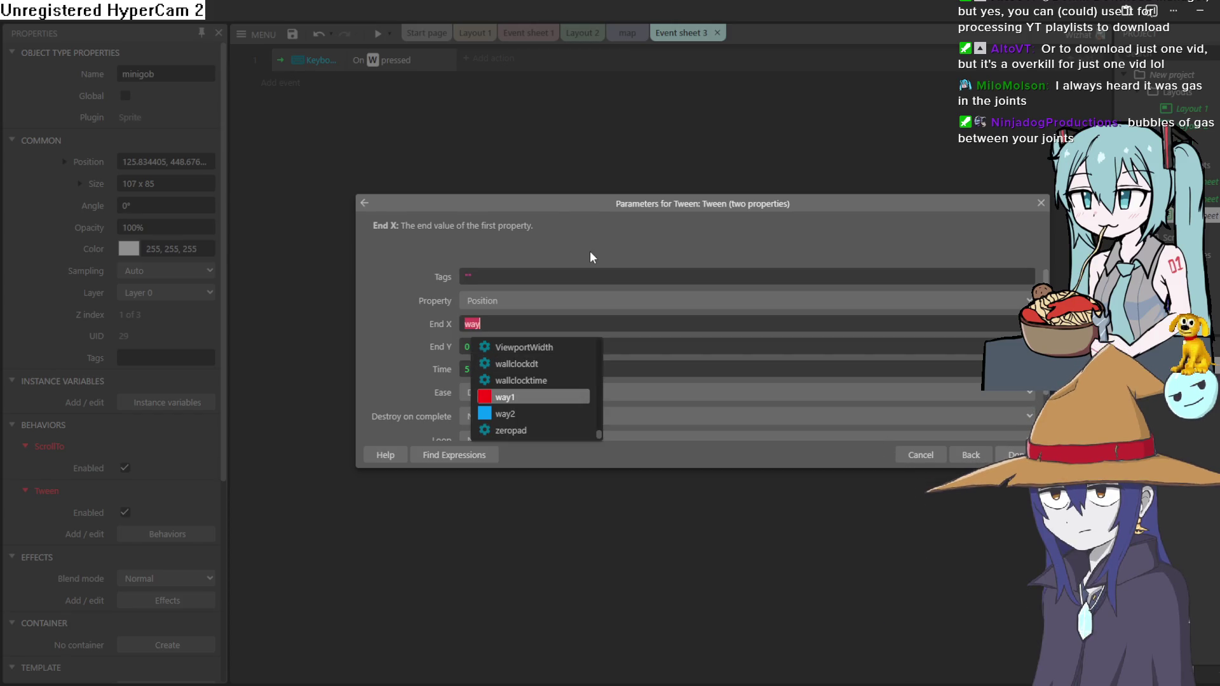
key(Down)
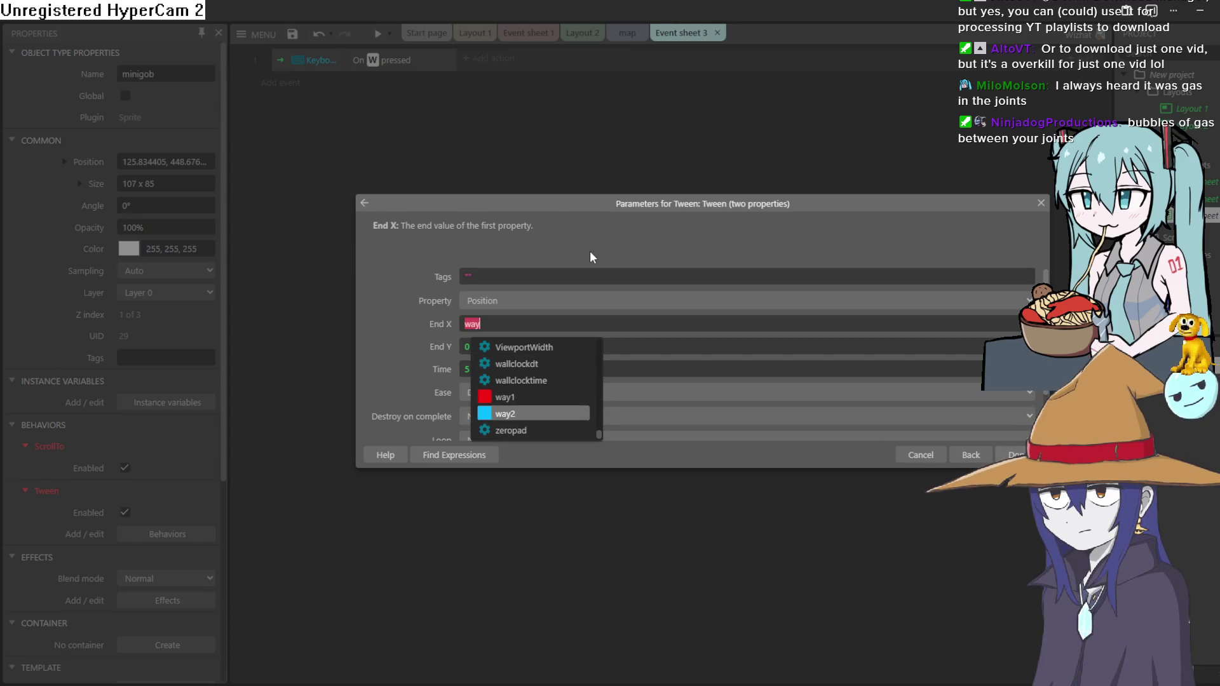
key(Return)
text(.)
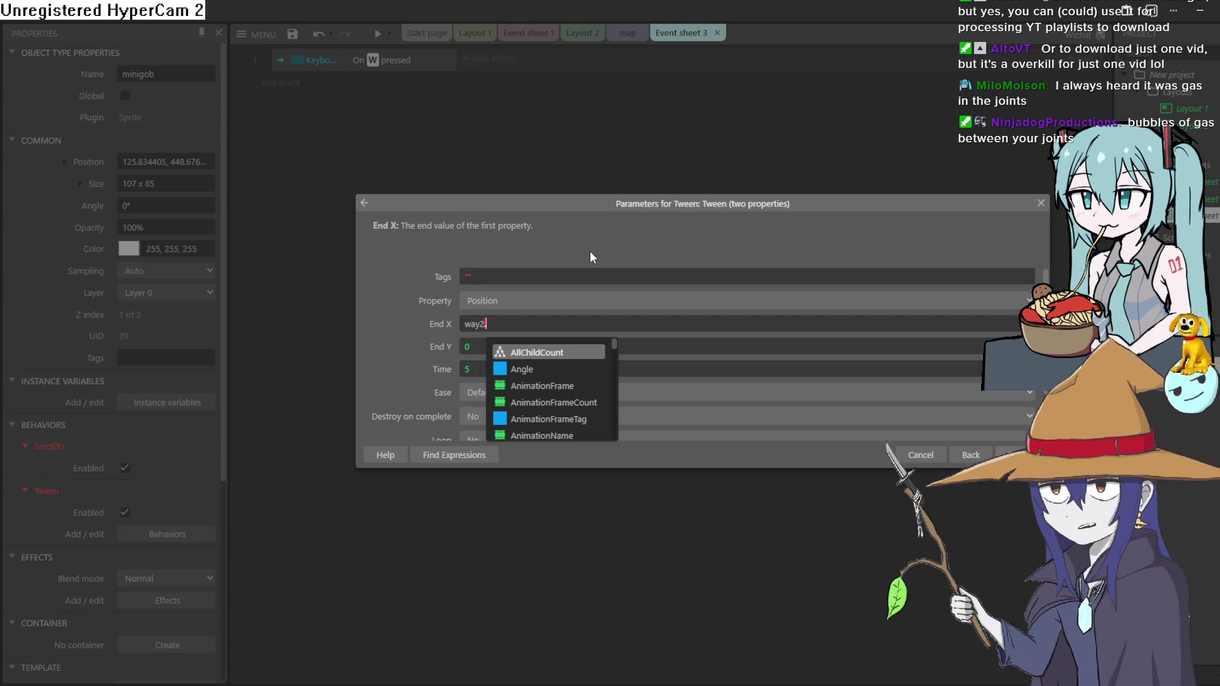
text(X)
key(Tab)
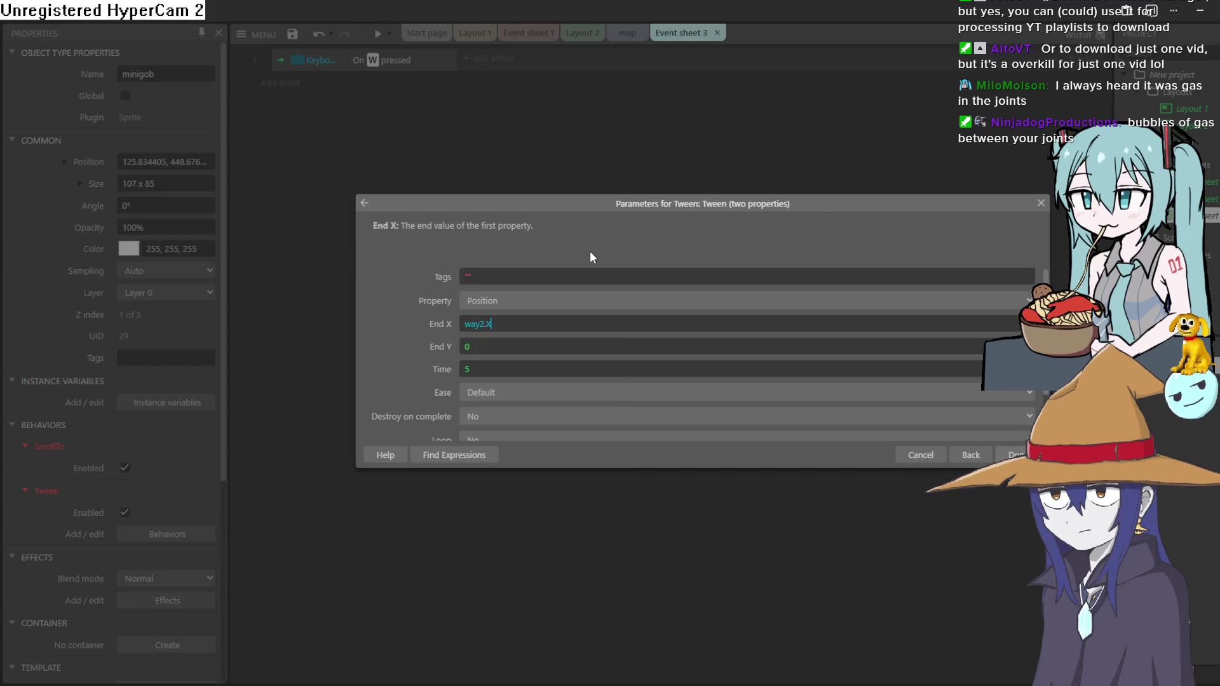
text(way)
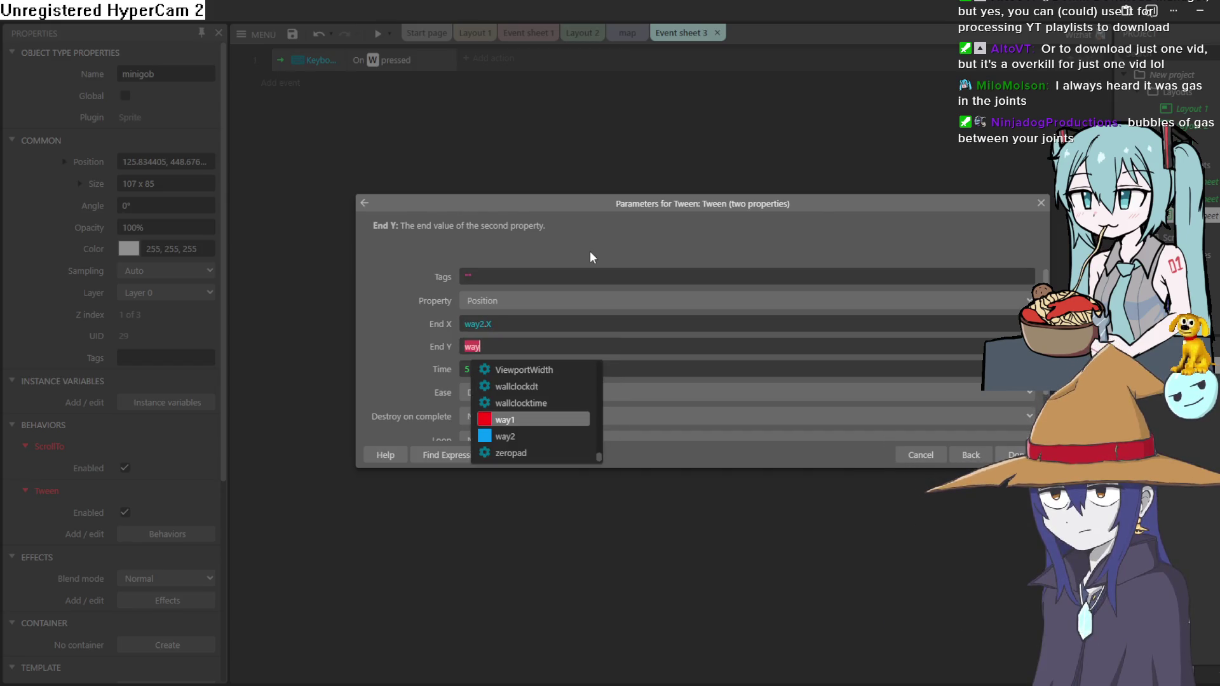
text(2.)
key(BackSpace)
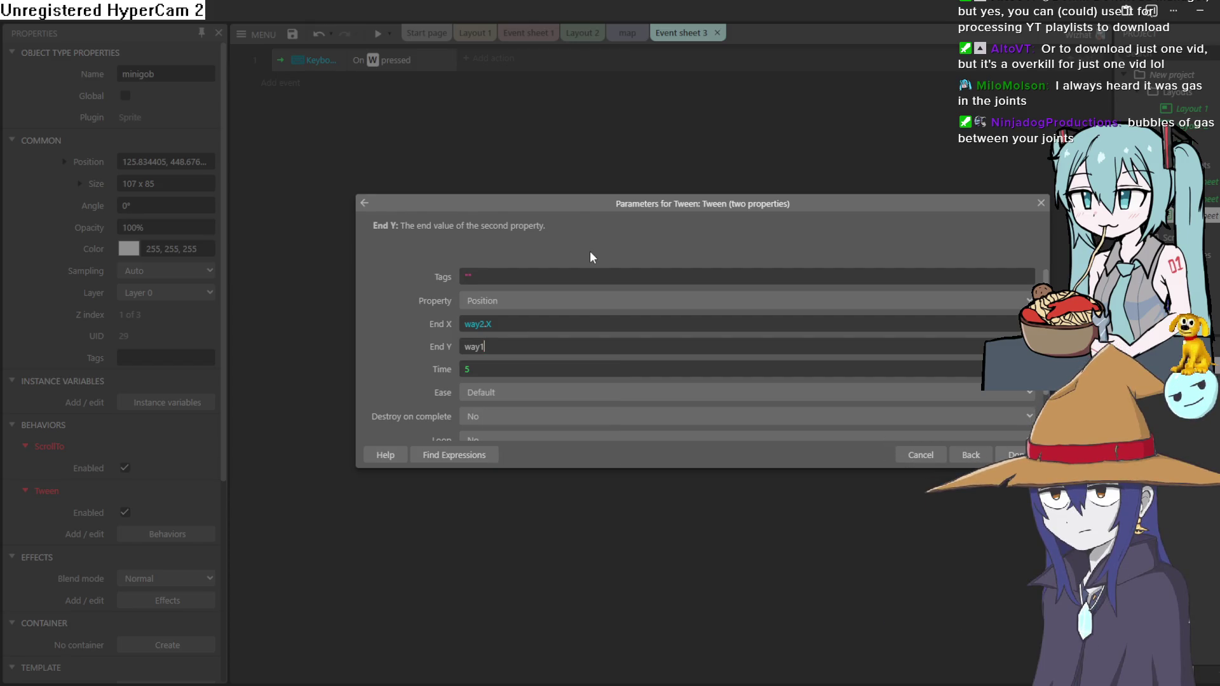
text(.)
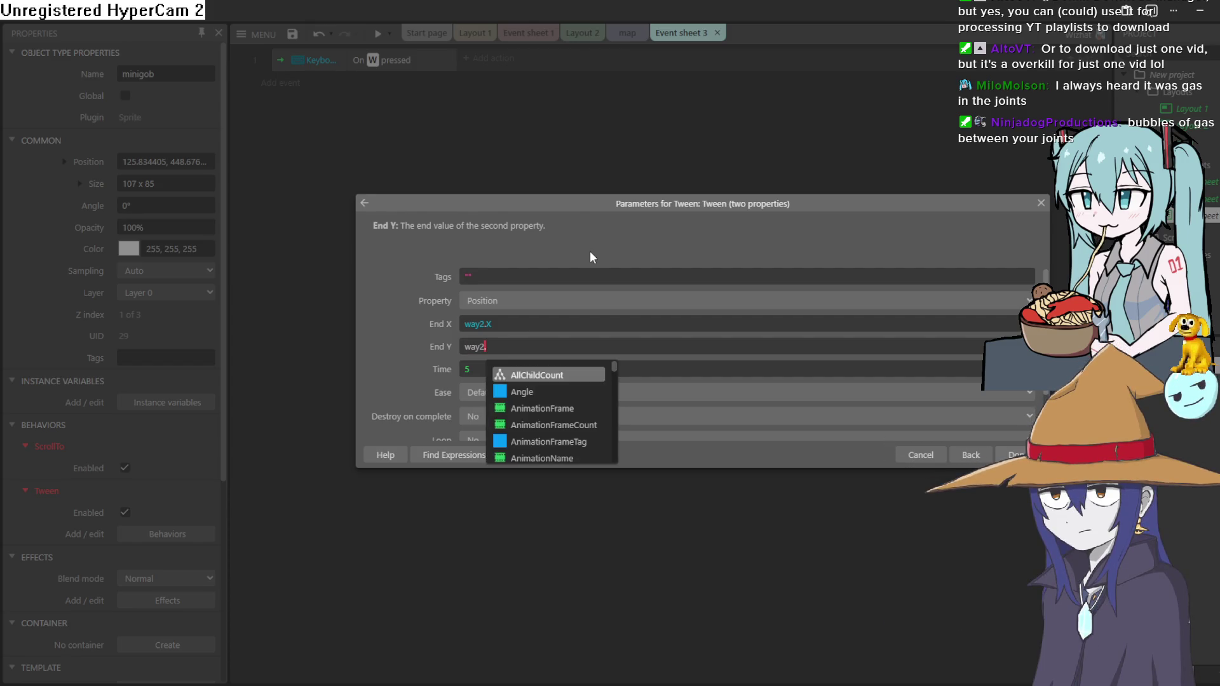
key(BackSpace)
key(BackSpace)
text(1.y)
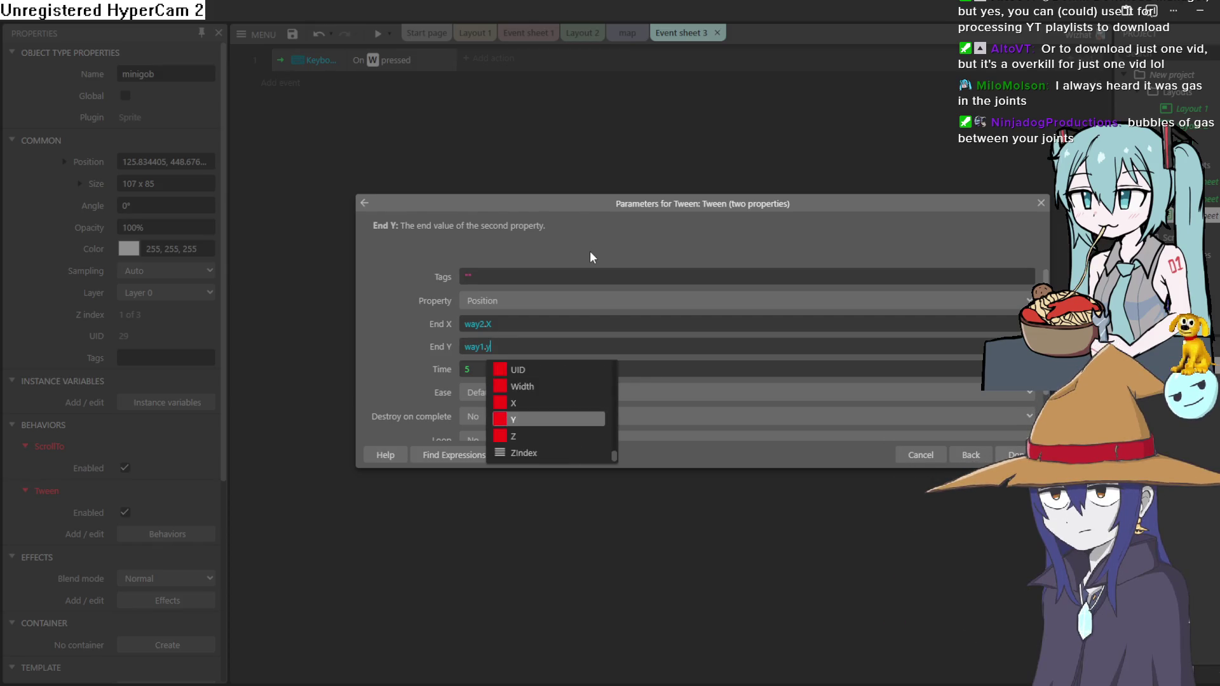
click(511, 420)
click(495, 325)
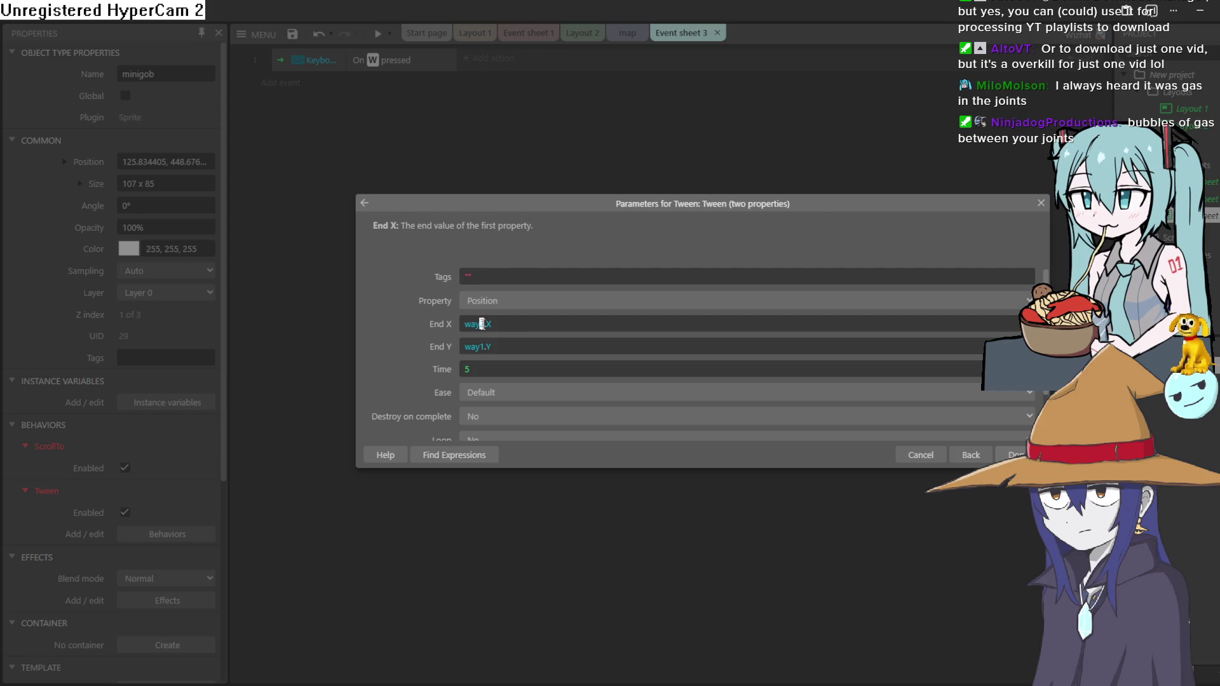
text(1)
click(514, 322)
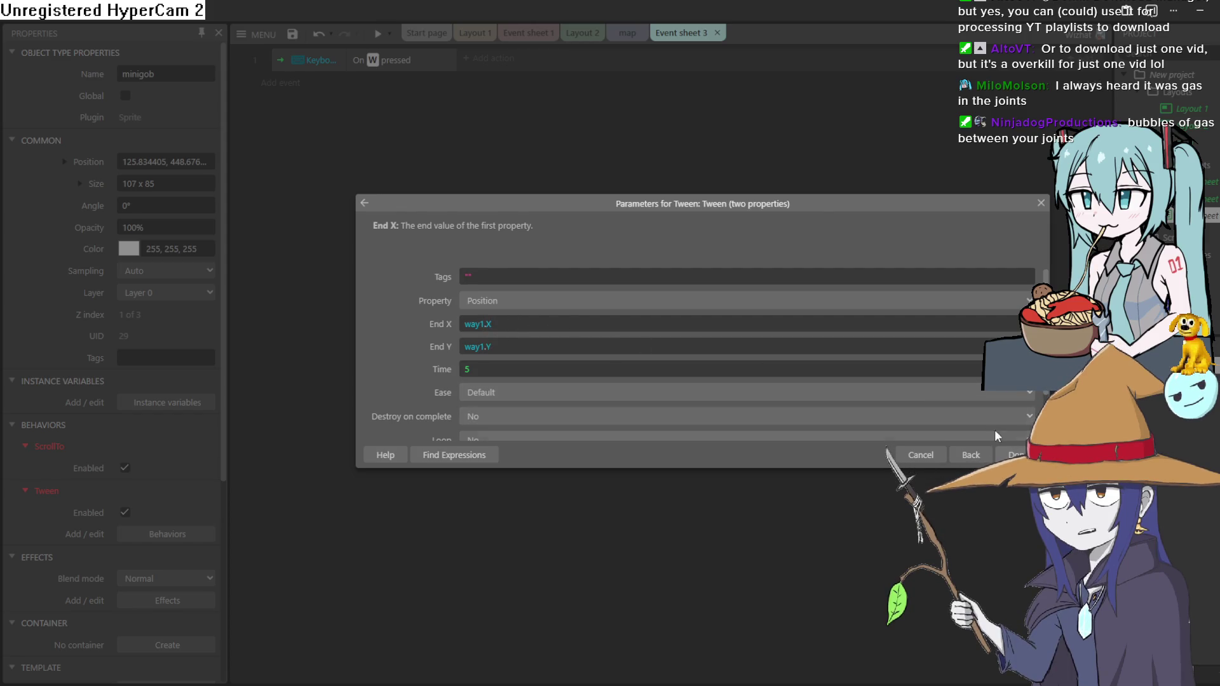
click(1016, 455)
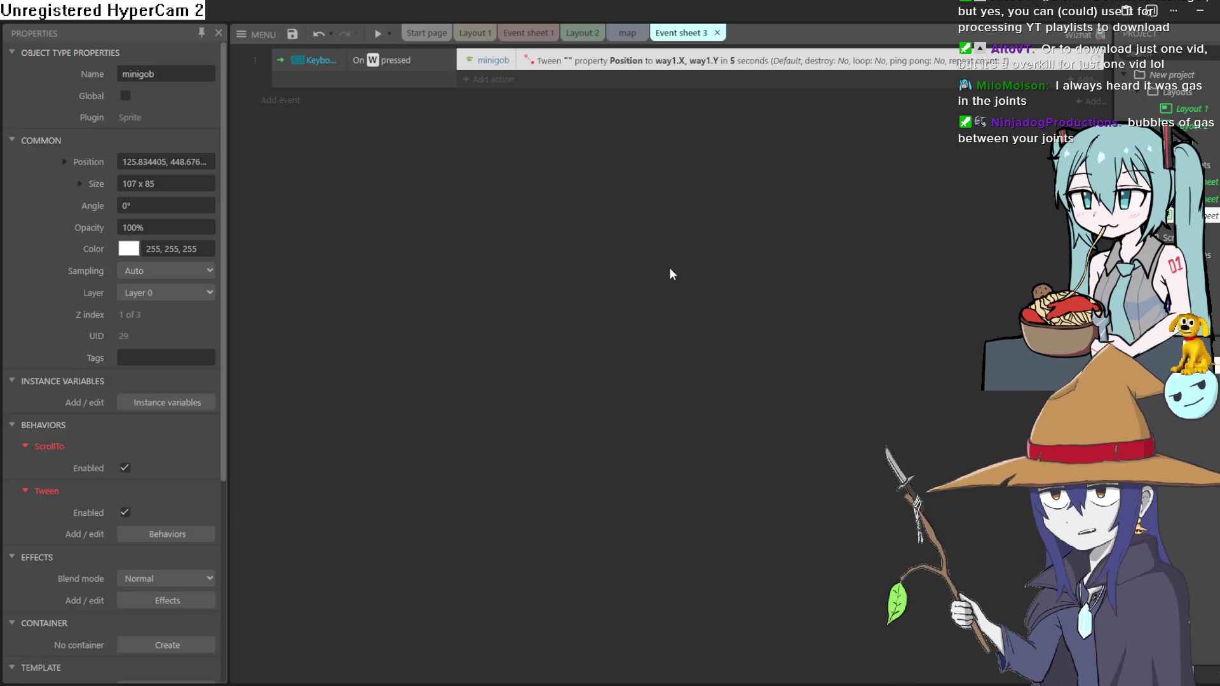
click(620, 37)
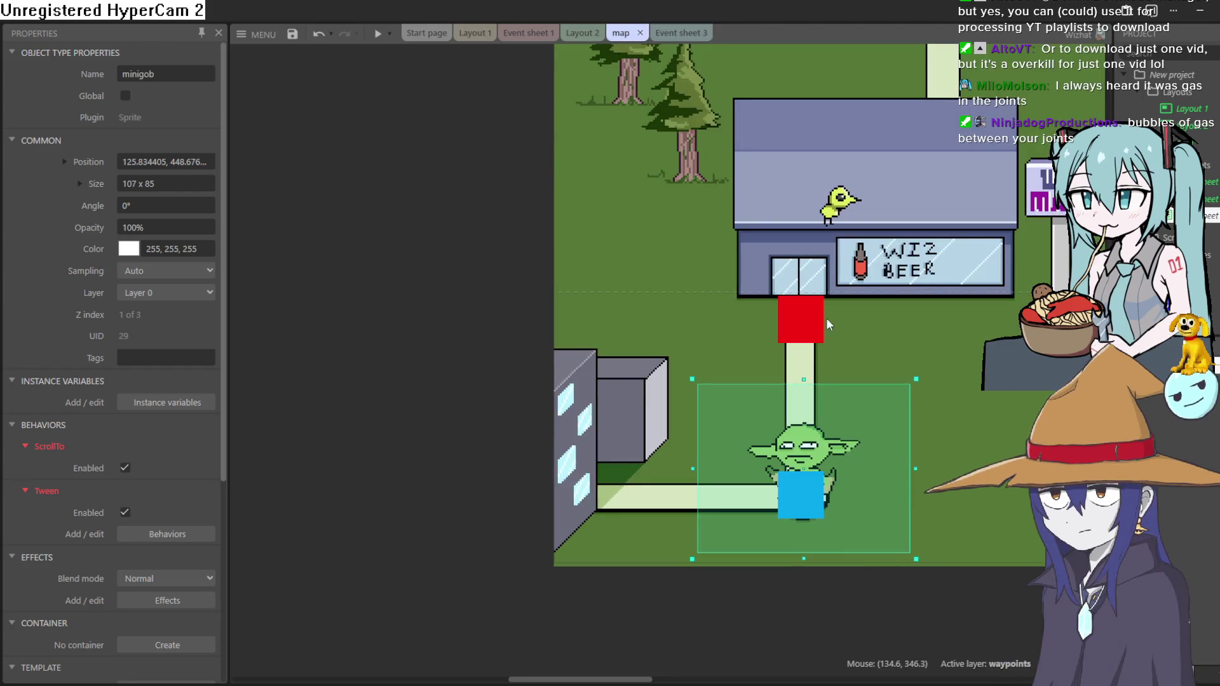
click(681, 33)
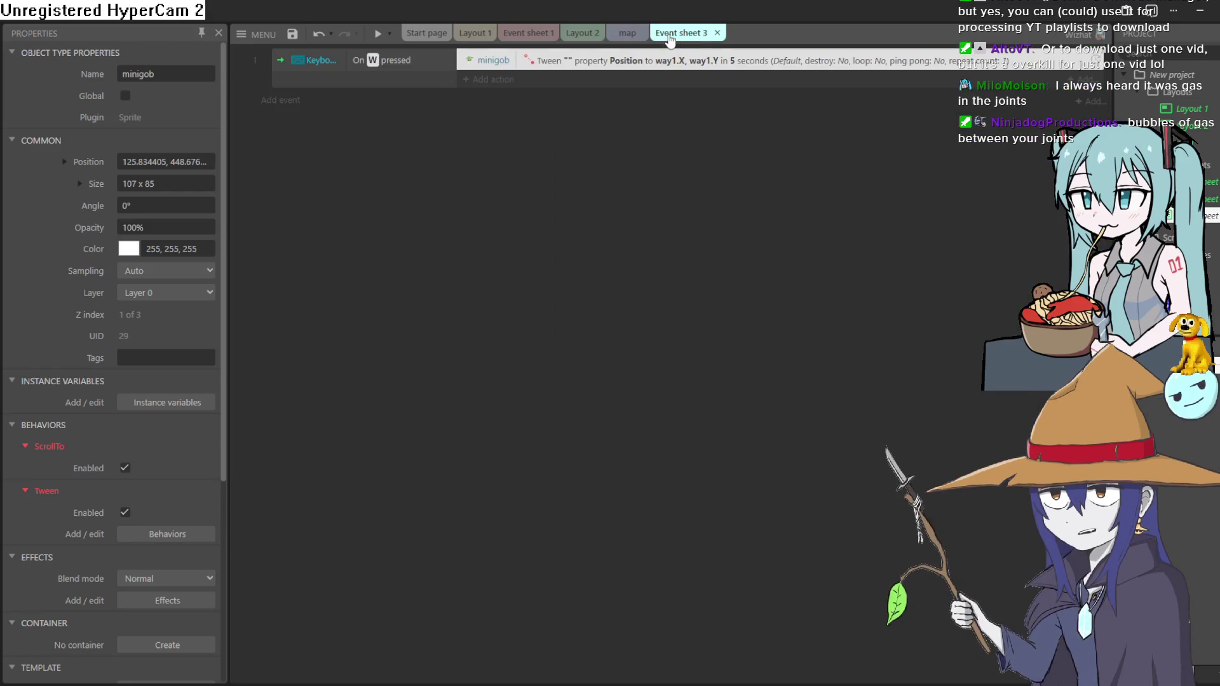
Add a minigob 'Is overlapping way2' condition and move it into the On W pressed event
click(286, 100)
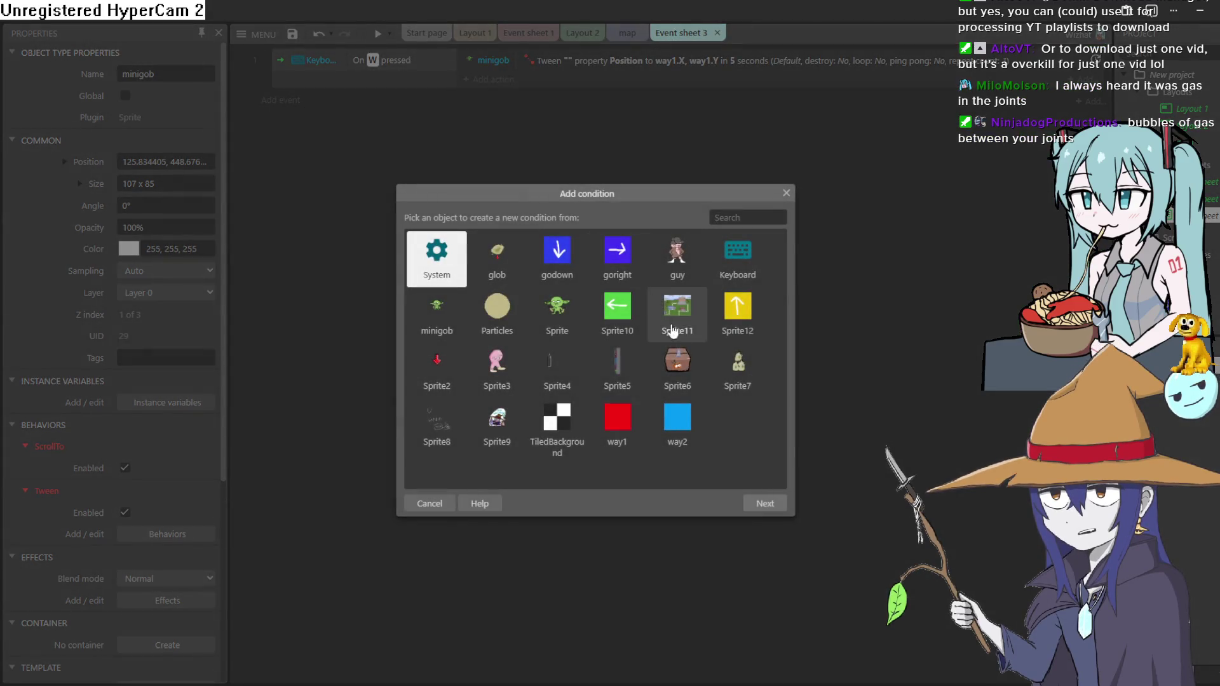
double_click(437, 311)
scroll(635, 356, down, 5)
scroll(658, 346, down, 15)
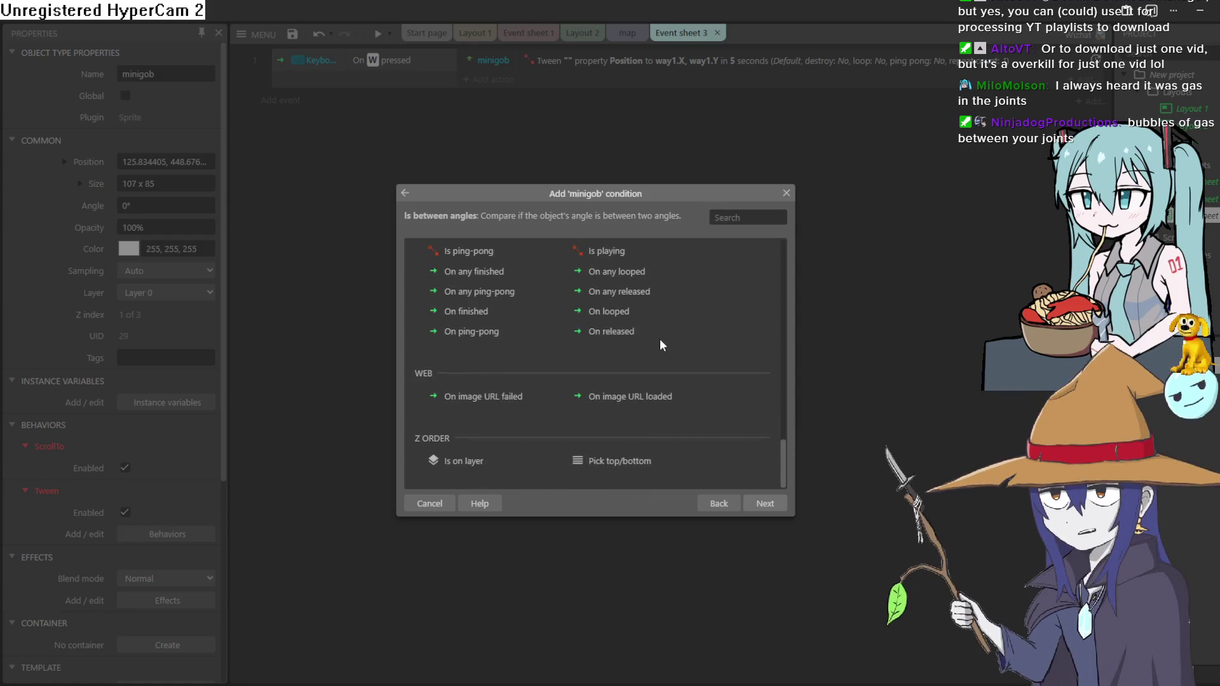
scroll(659, 340, up, 12)
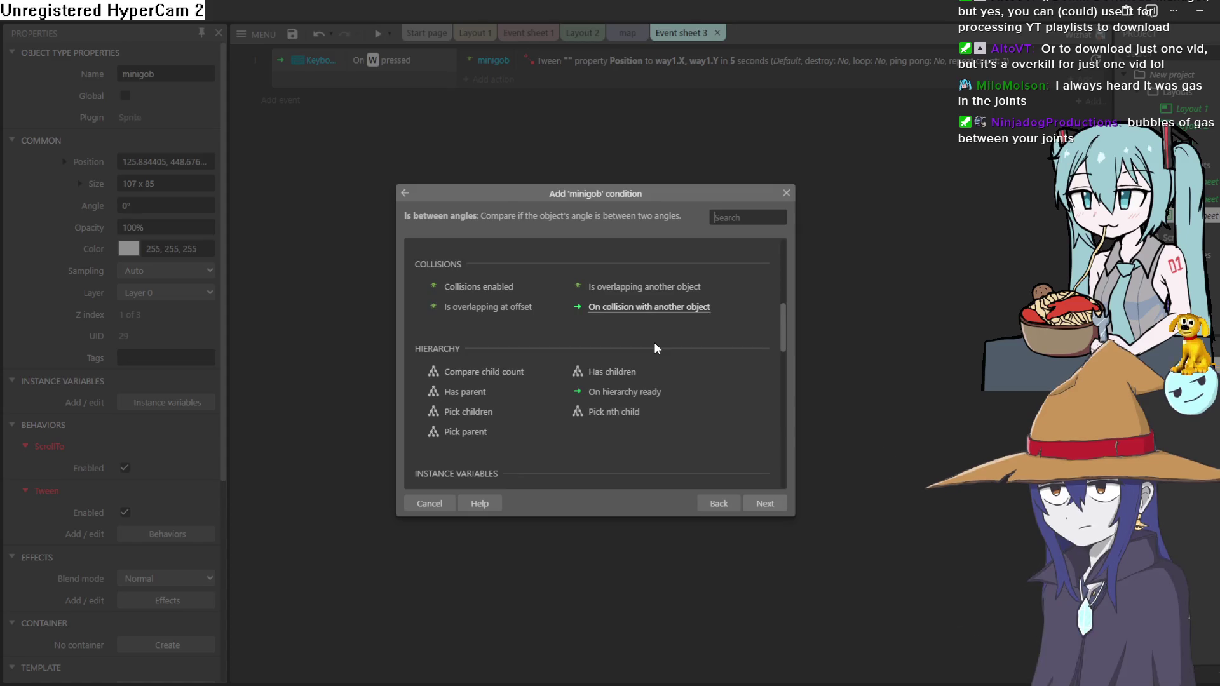
click(648, 419)
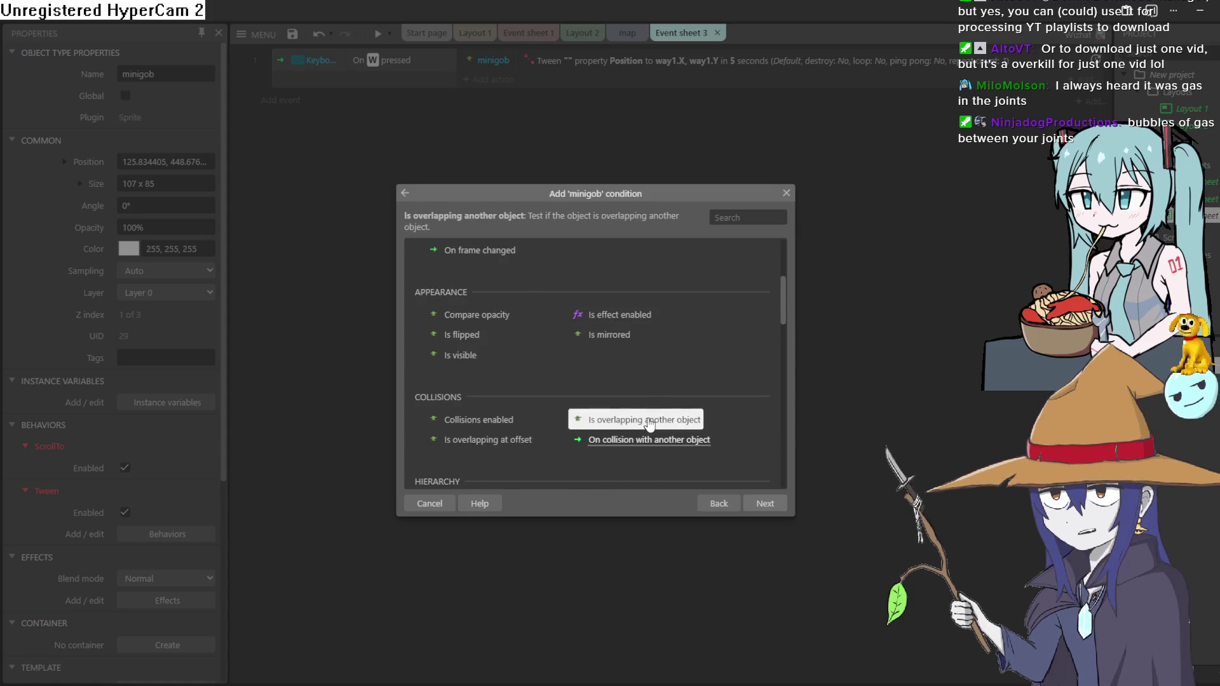
double_click(648, 420)
click(681, 287)
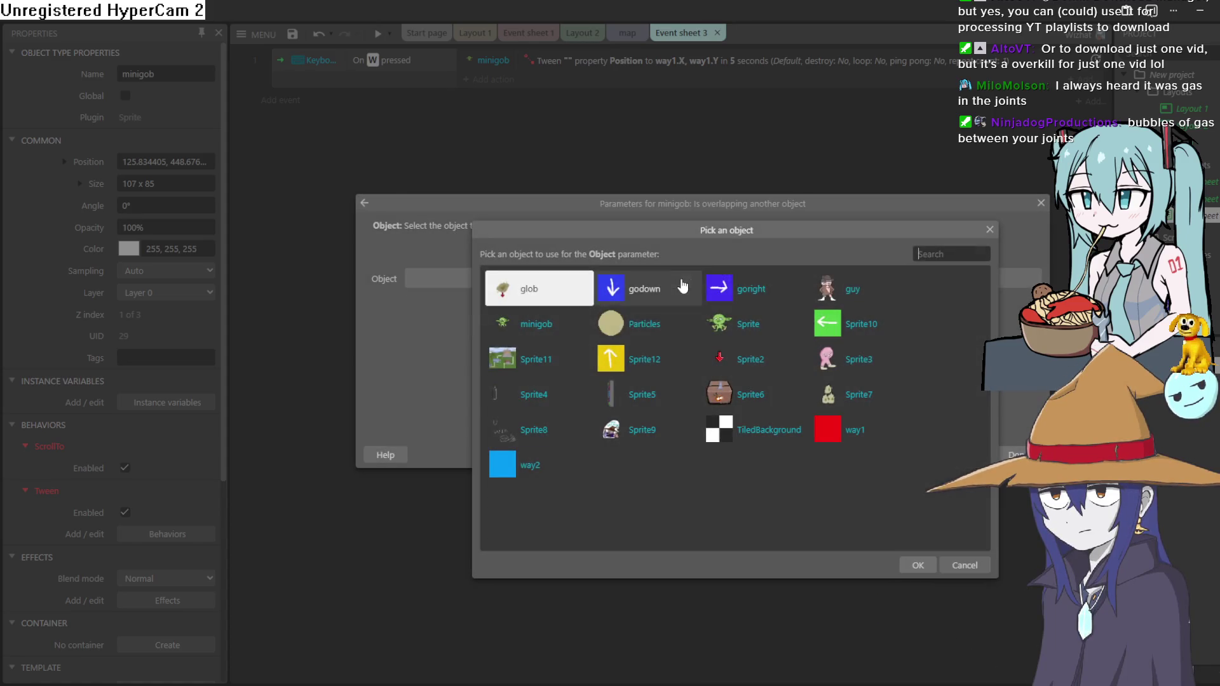
click(532, 472)
double_click(532, 471)
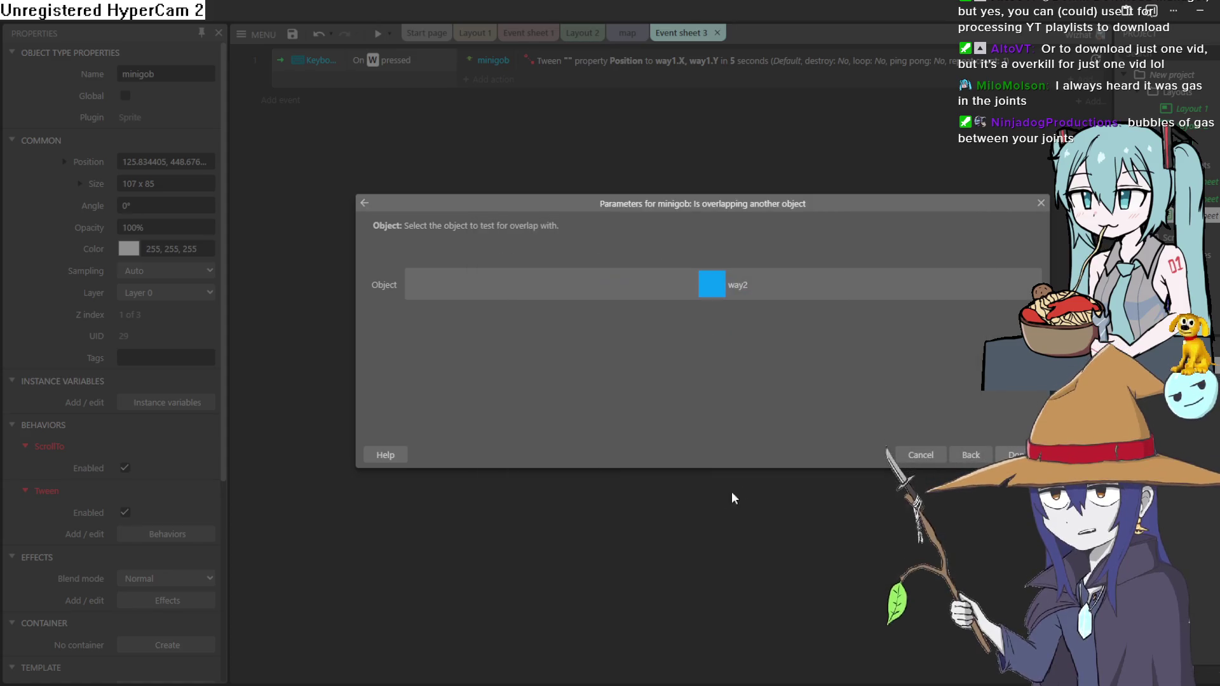
click(1020, 452)
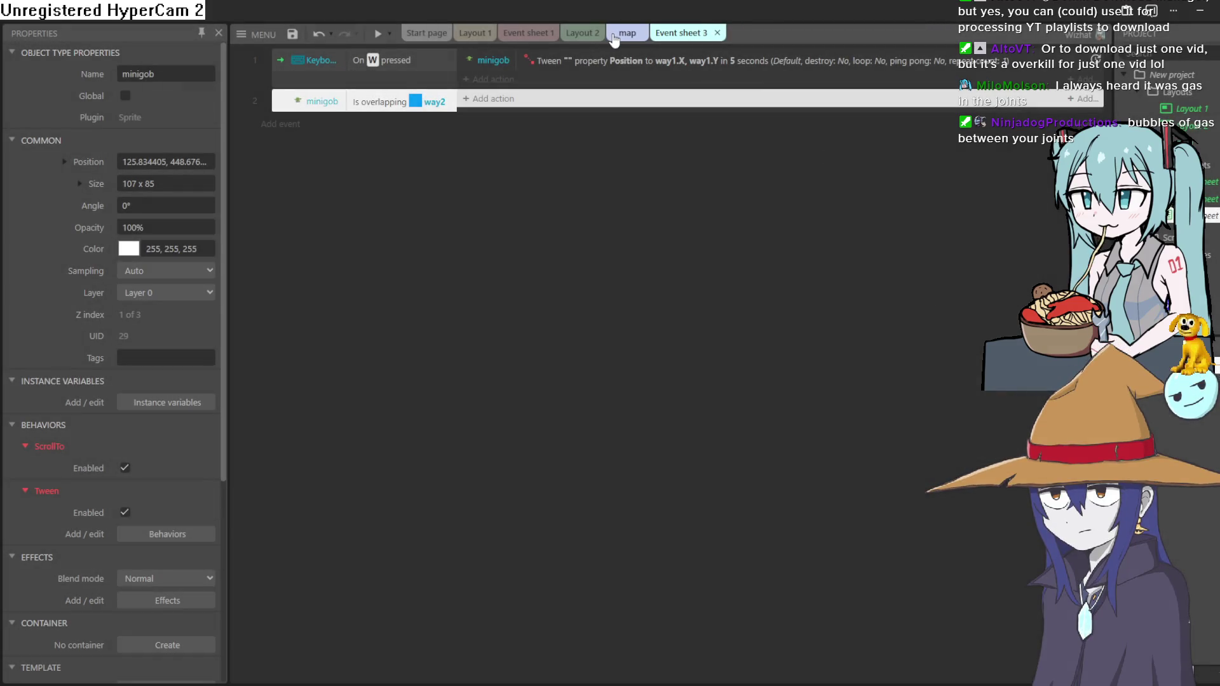
drag(377, 104, 386, 67)
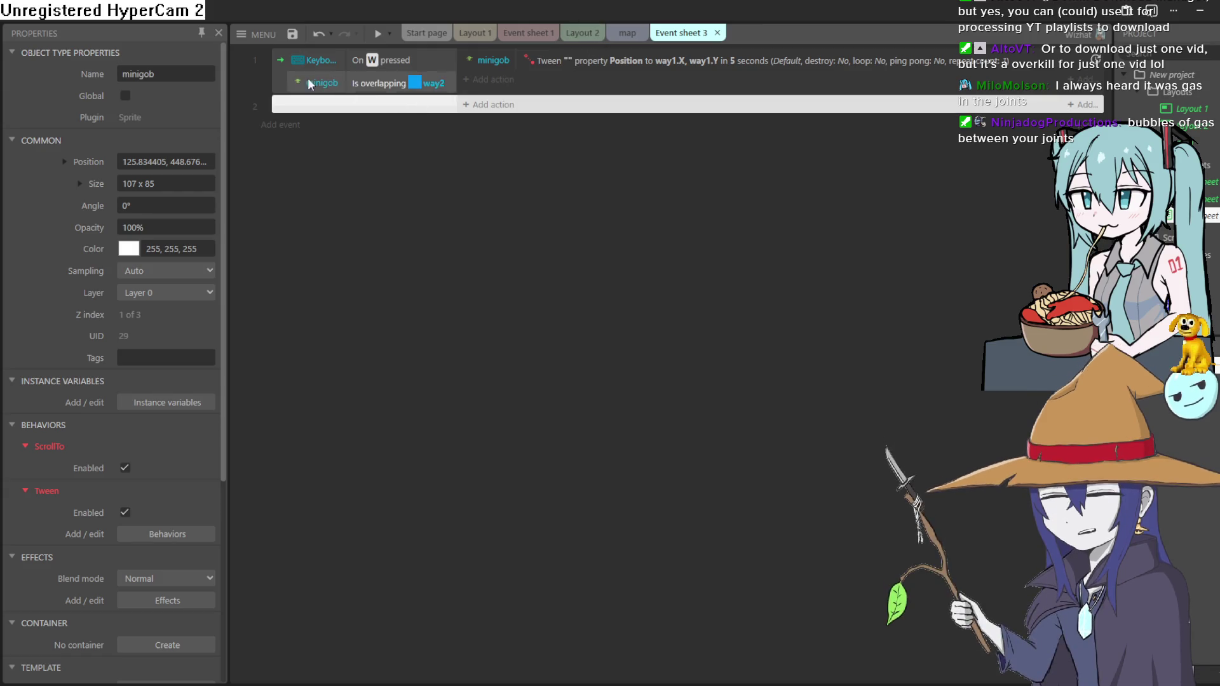
Duplicate event 1 and change the copy's trigger key to S
right_click(278, 75)
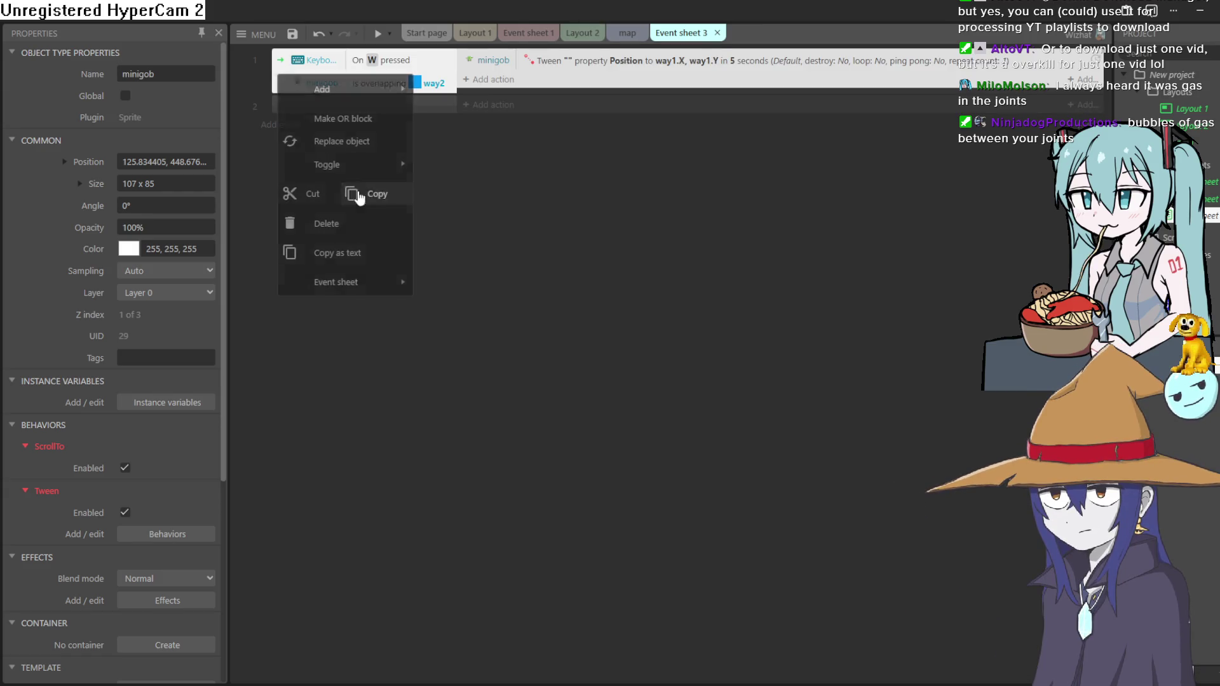
click(360, 196)
right_click(277, 72)
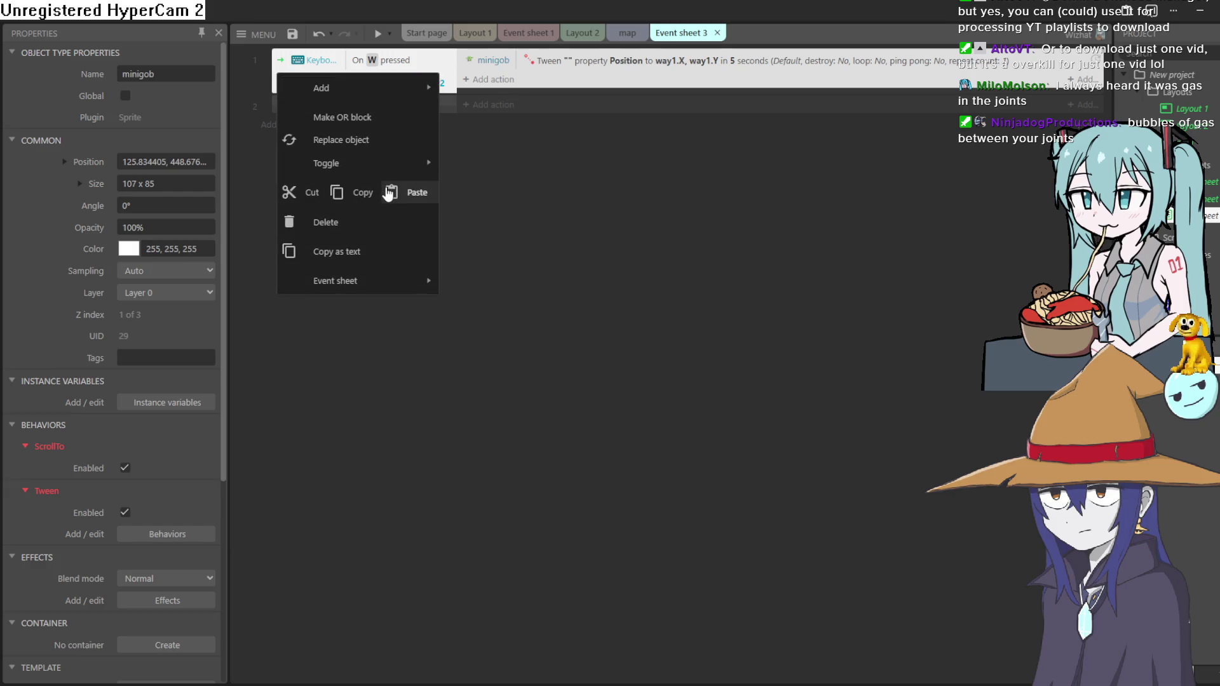
click(393, 191)
double_click(392, 111)
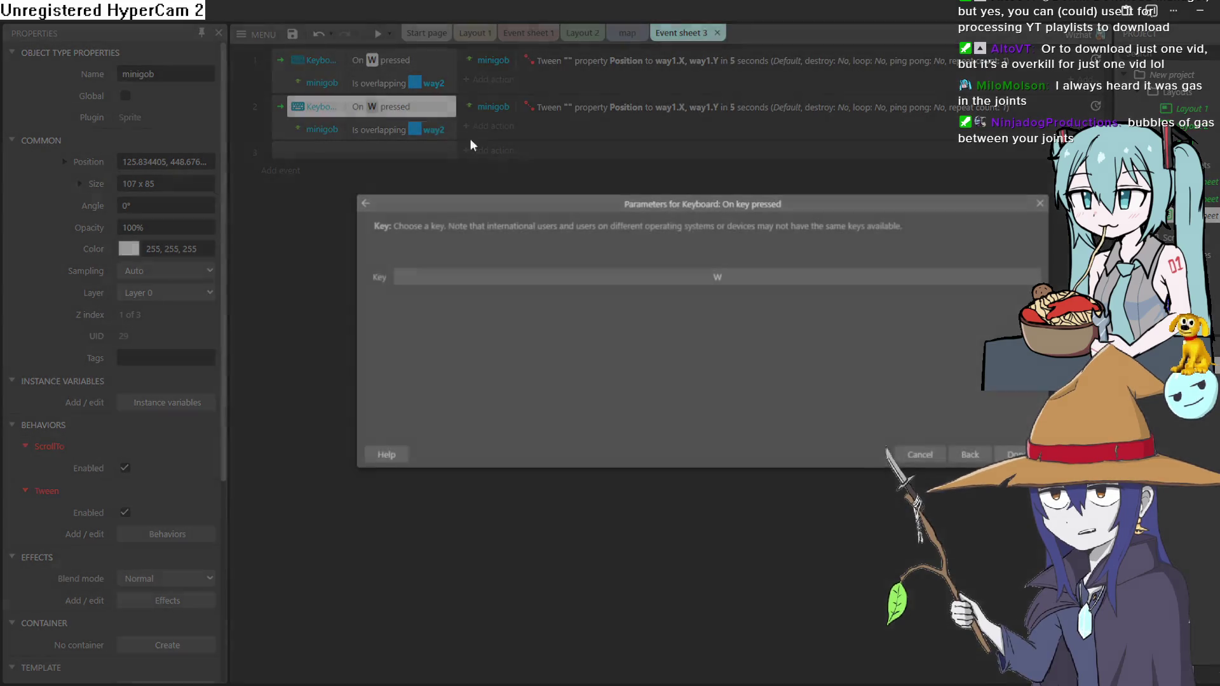
click(722, 287)
key(s)
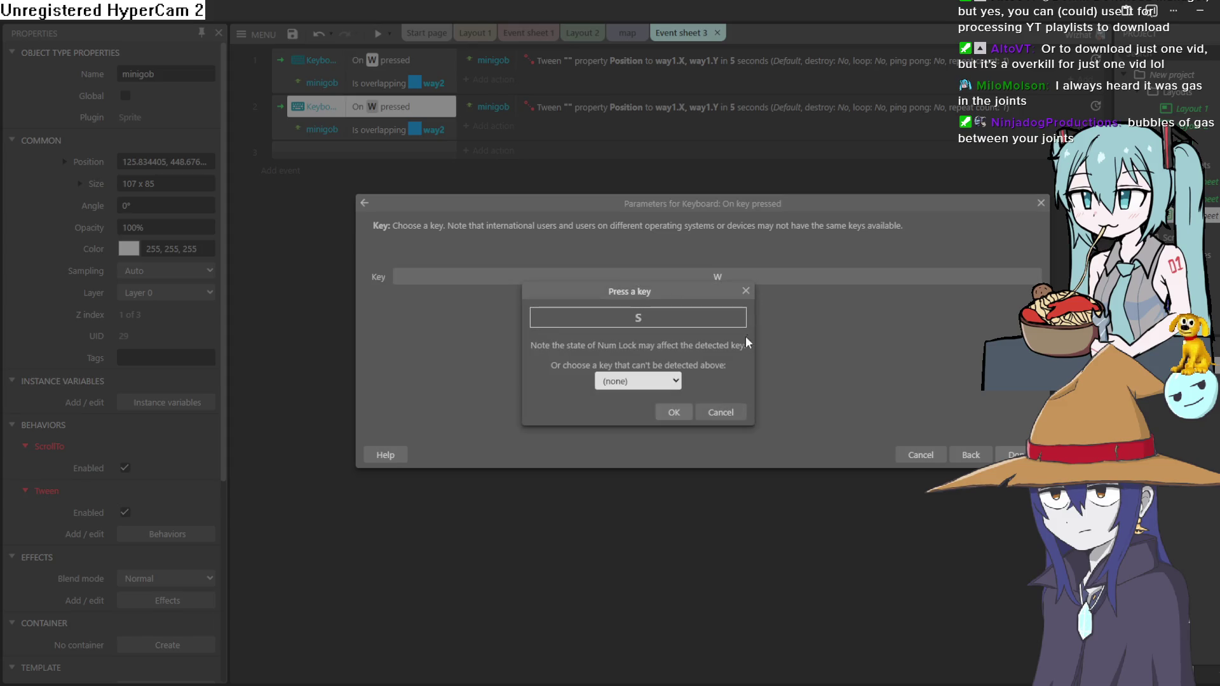
click(671, 412)
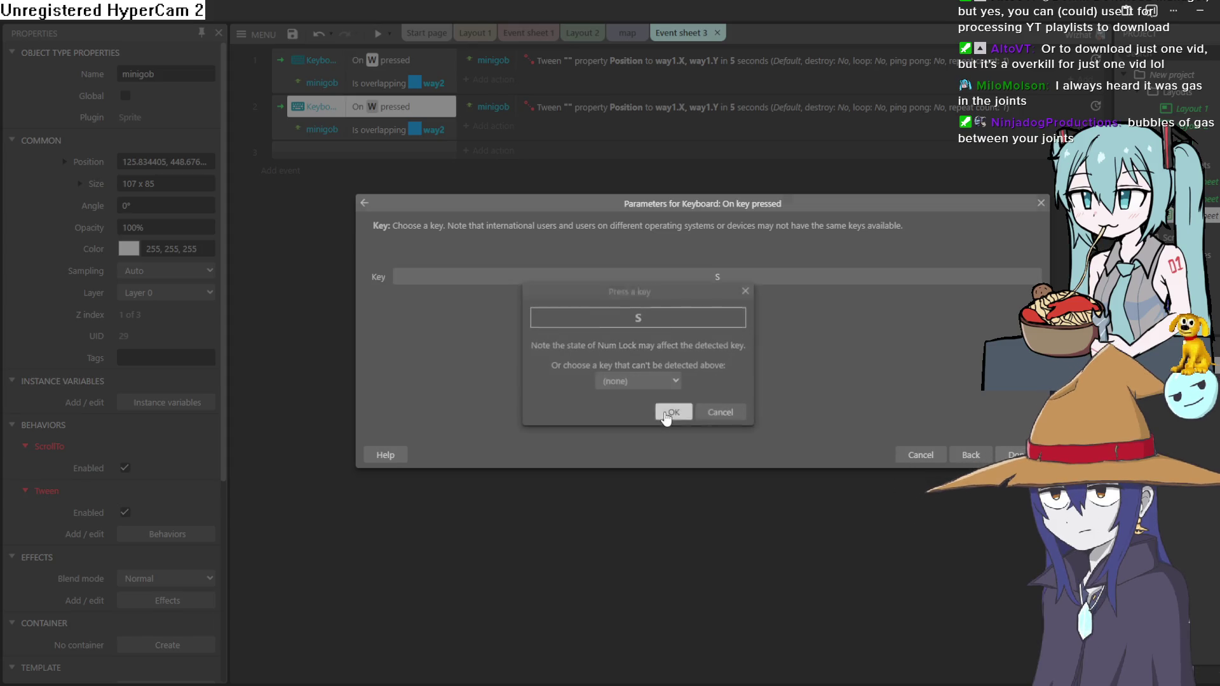
click(1017, 455)
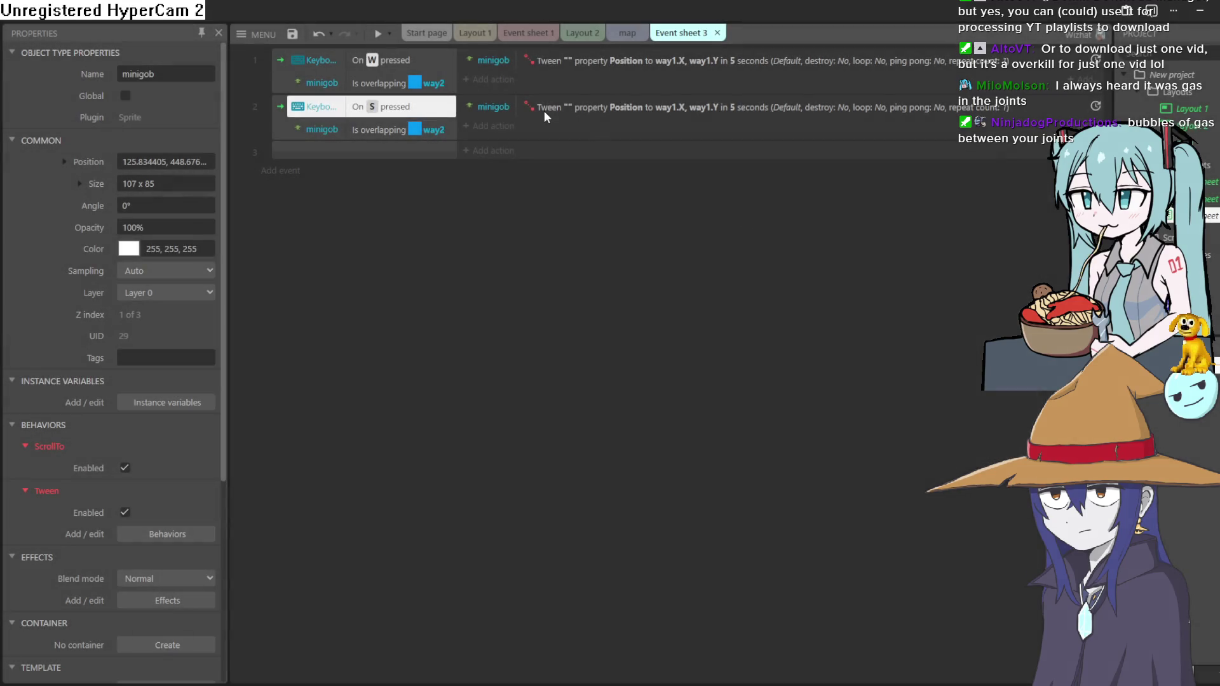
Change event 2's overlap condition to test against way1
double_click(392, 130)
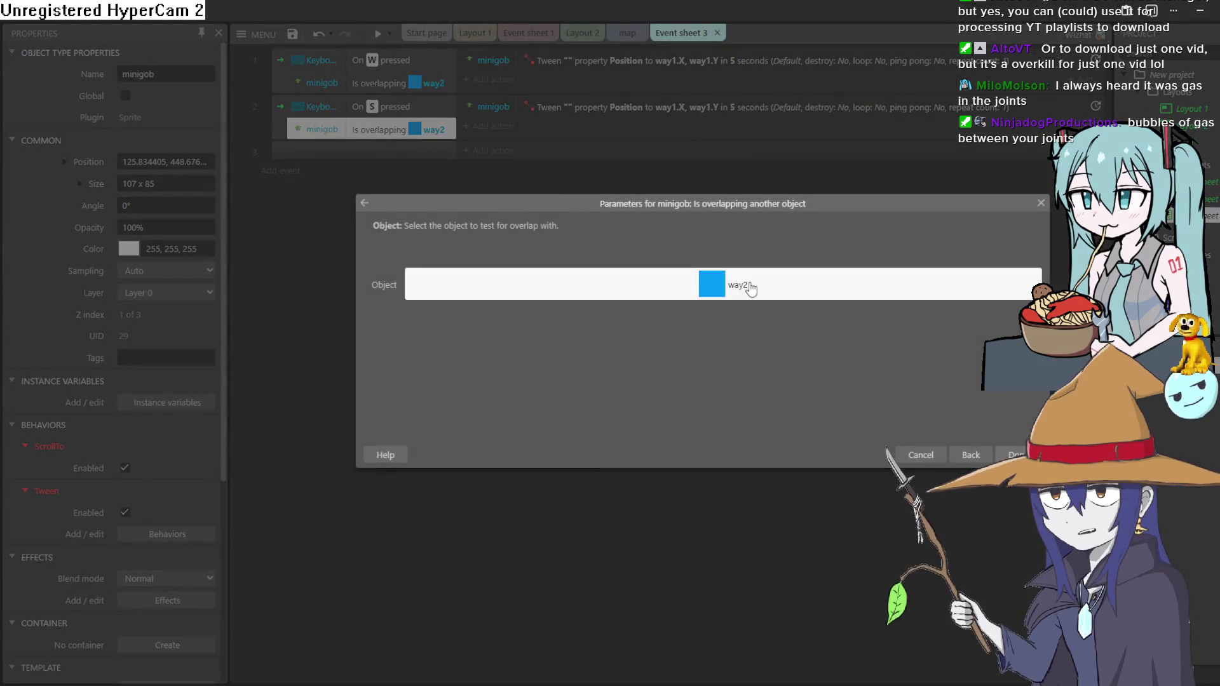
click(736, 284)
double_click(858, 432)
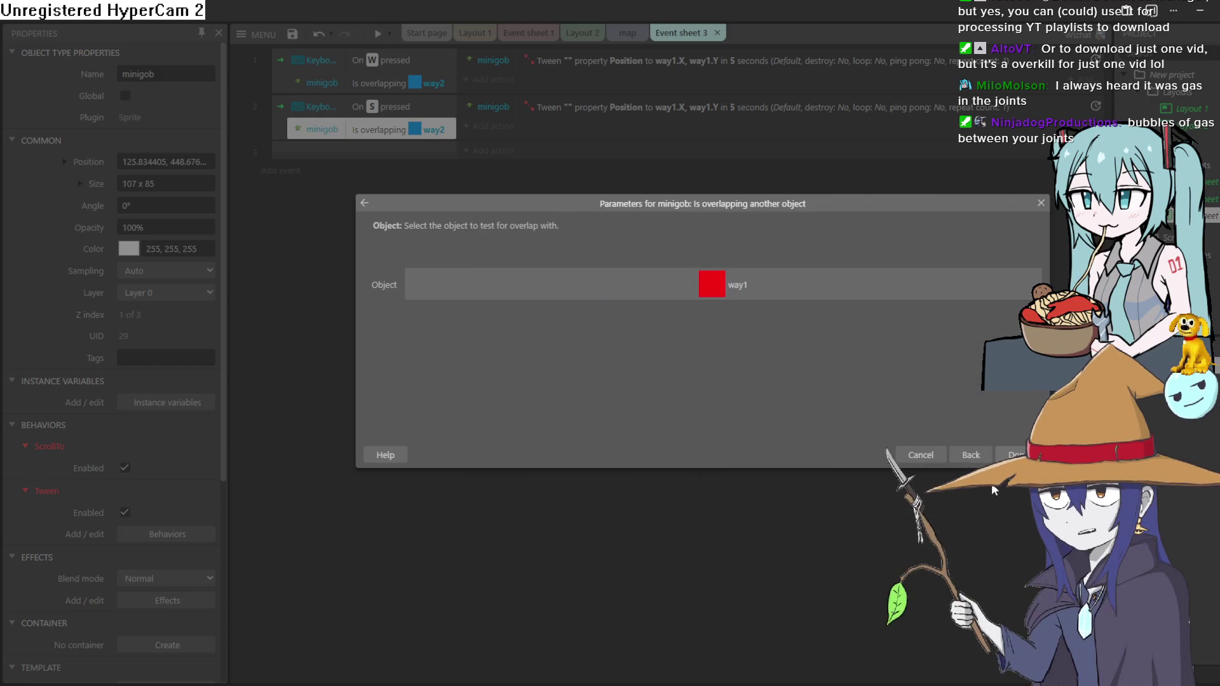
click(1016, 455)
Set event 2's tween End X and End Y to way2.X and way2.Y
double_click(623, 107)
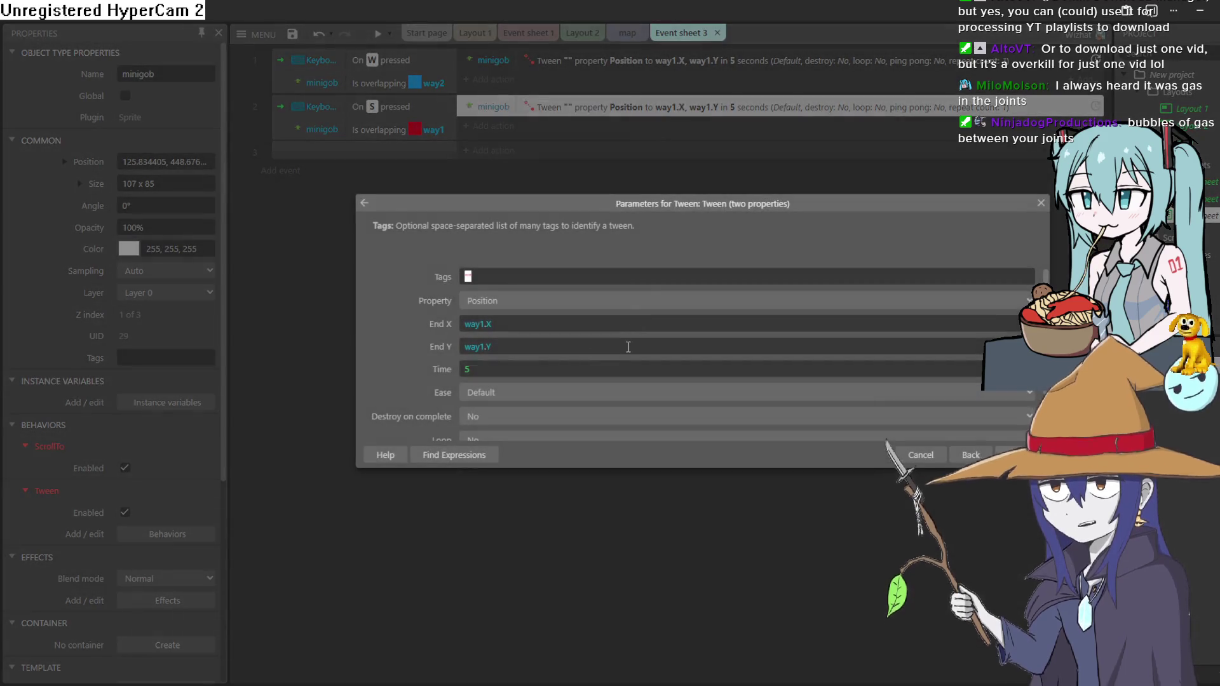
click(484, 324)
key(BackSpace)
text(2)
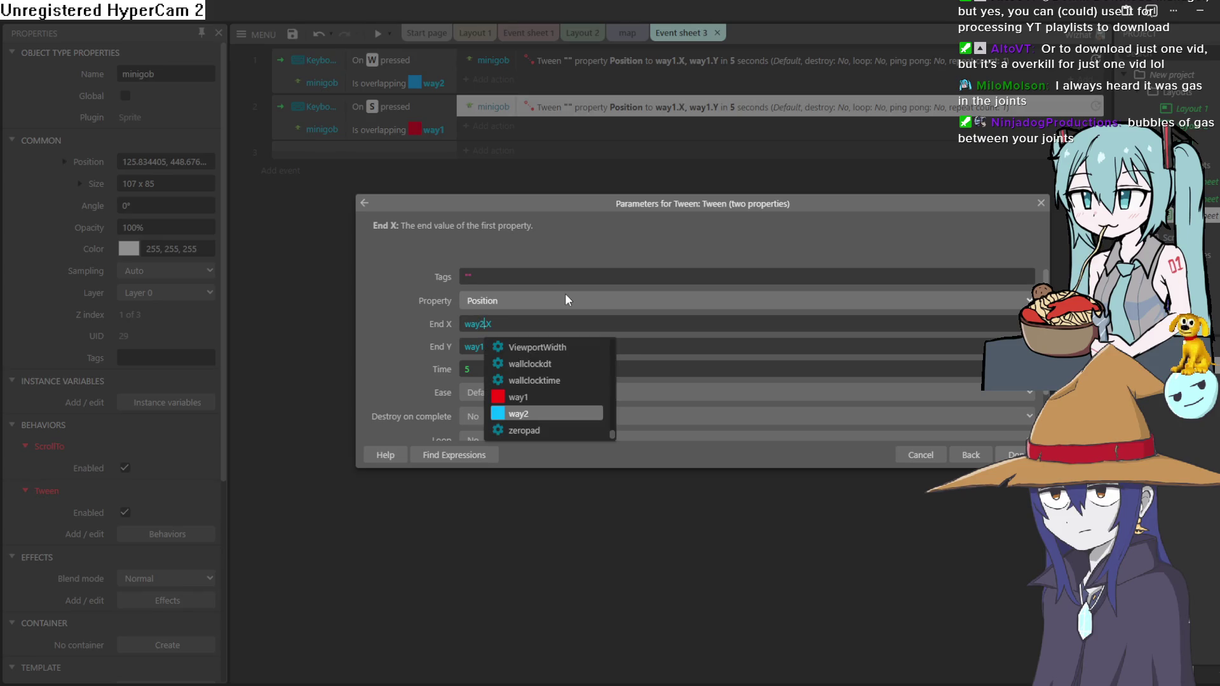
key(Tab)
key(Tab)
key(Right)
key(Left)
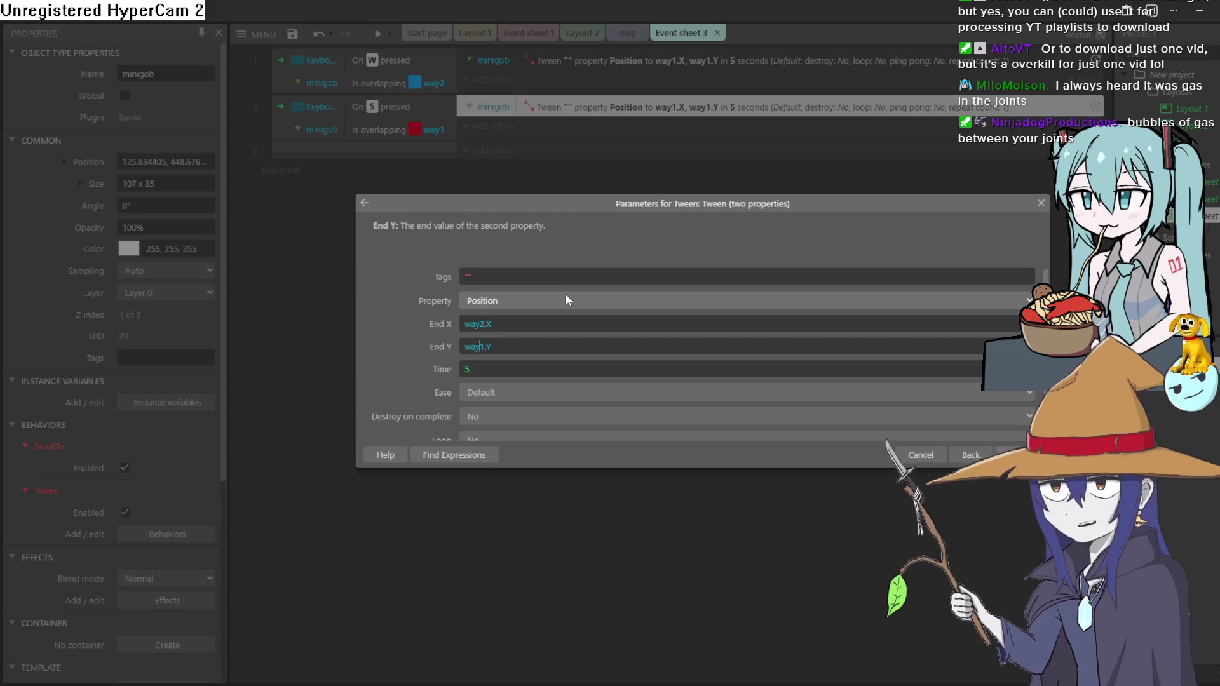
key(BackSpace)
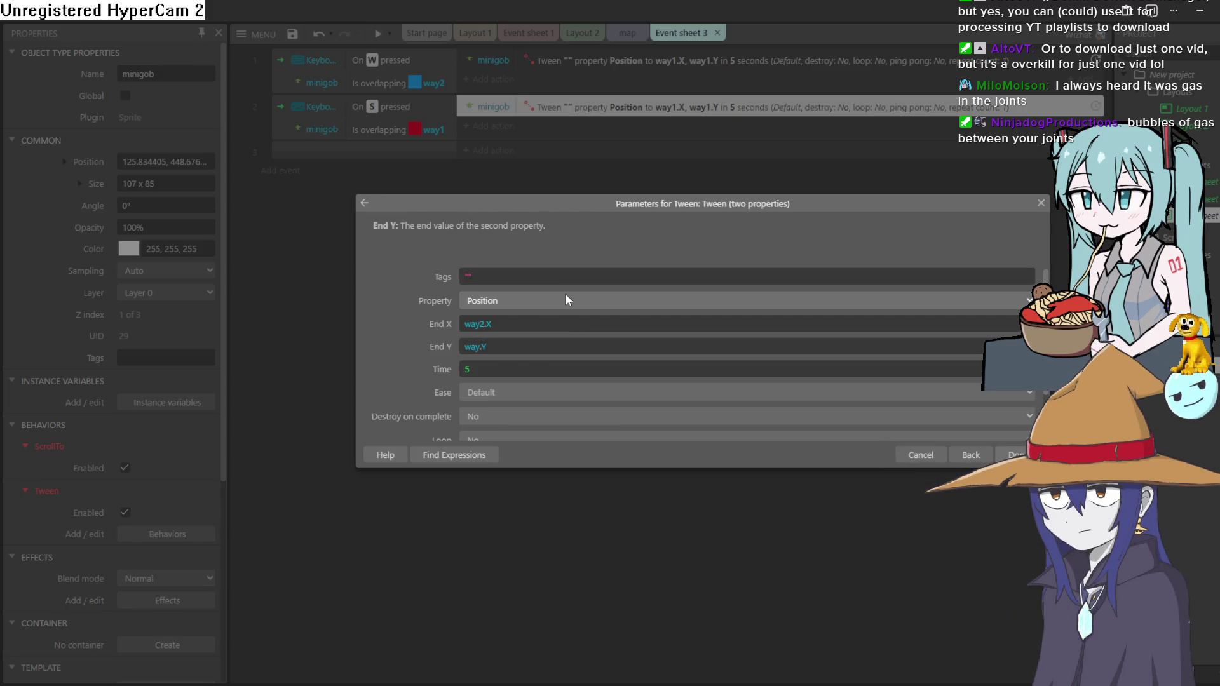
text(2)
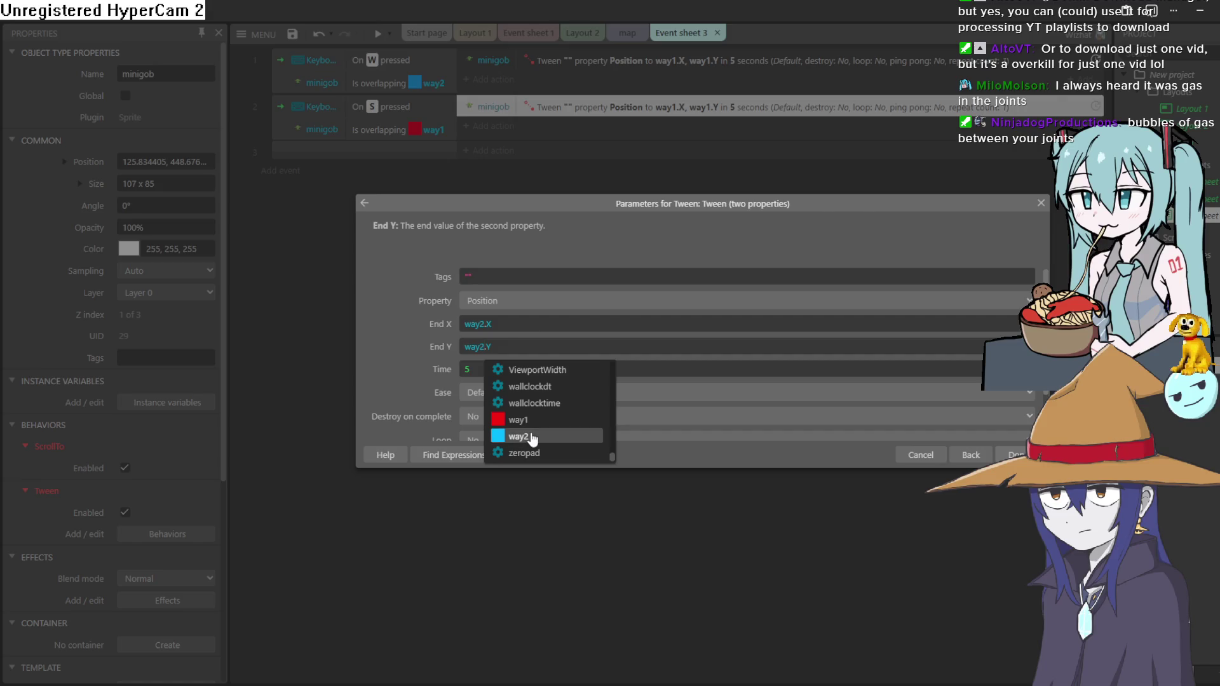
click(533, 437)
click(1014, 455)
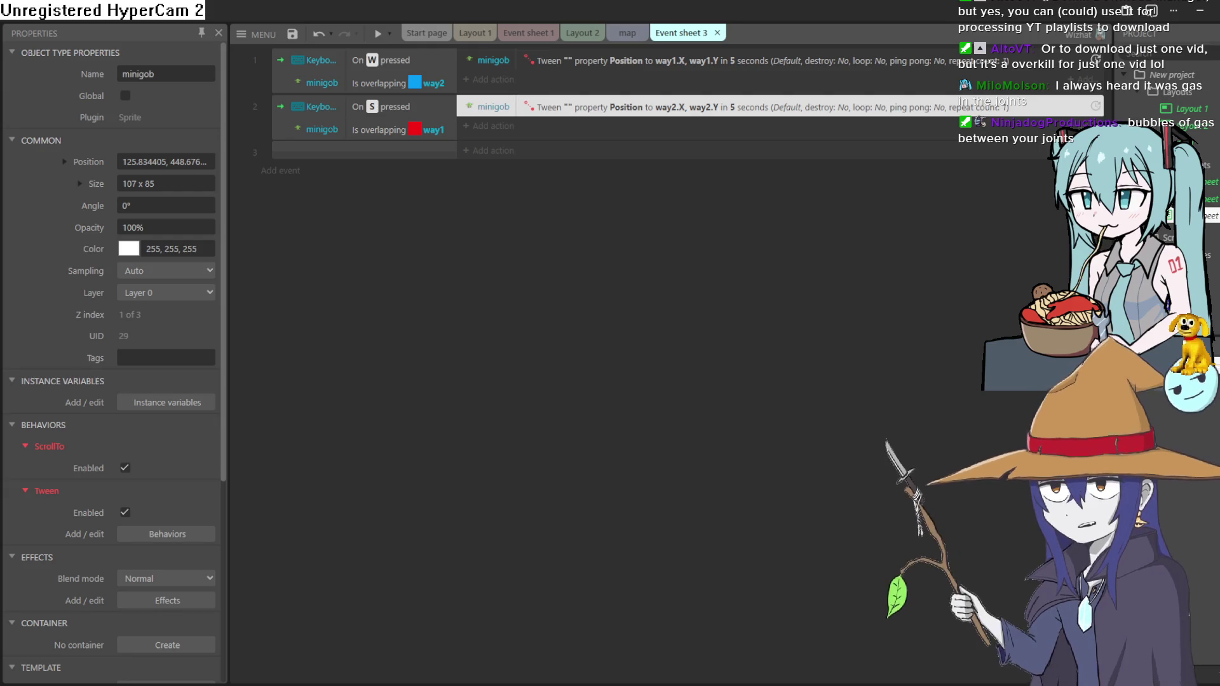
click(378, 35)
key(w)
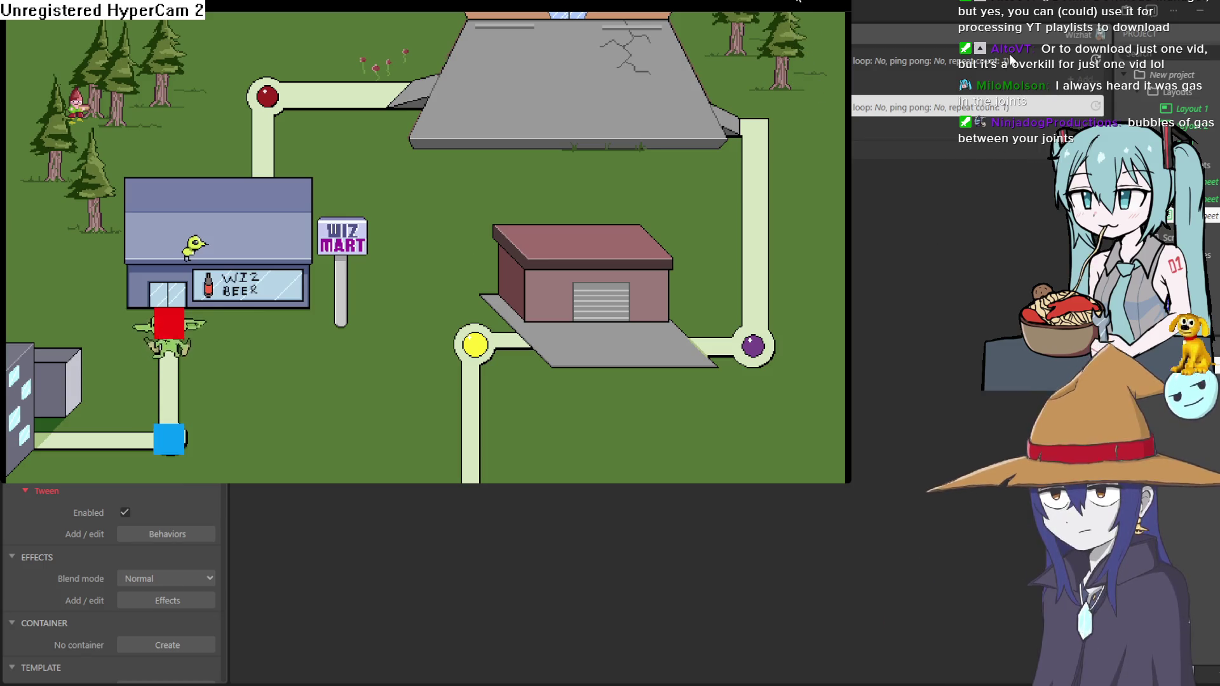
key(s)
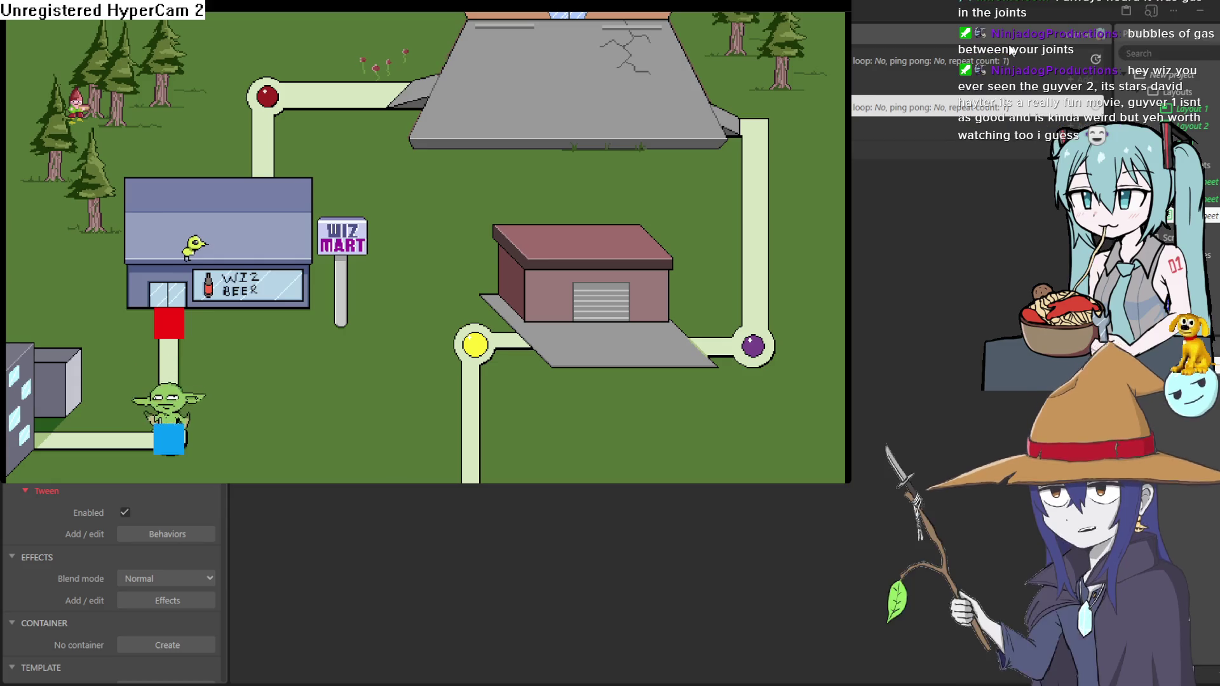
click(1011, 51)
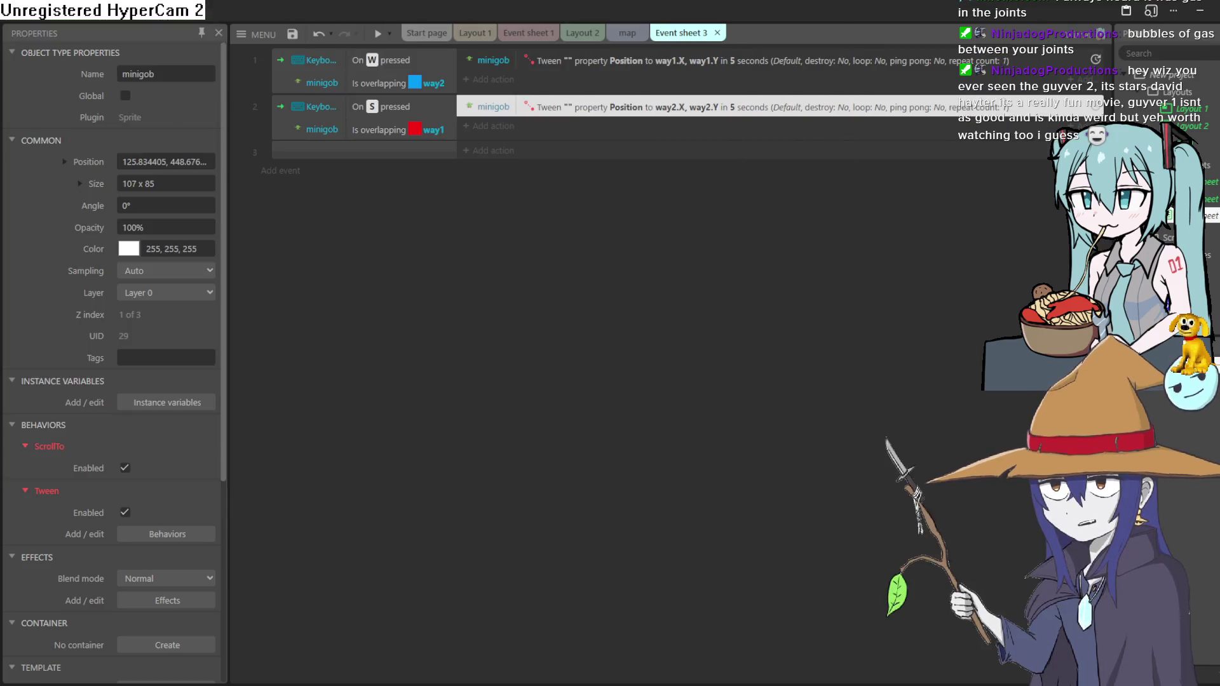
Move the red way1 square from Layer 0 onto the waypoints layer
click(608, 33)
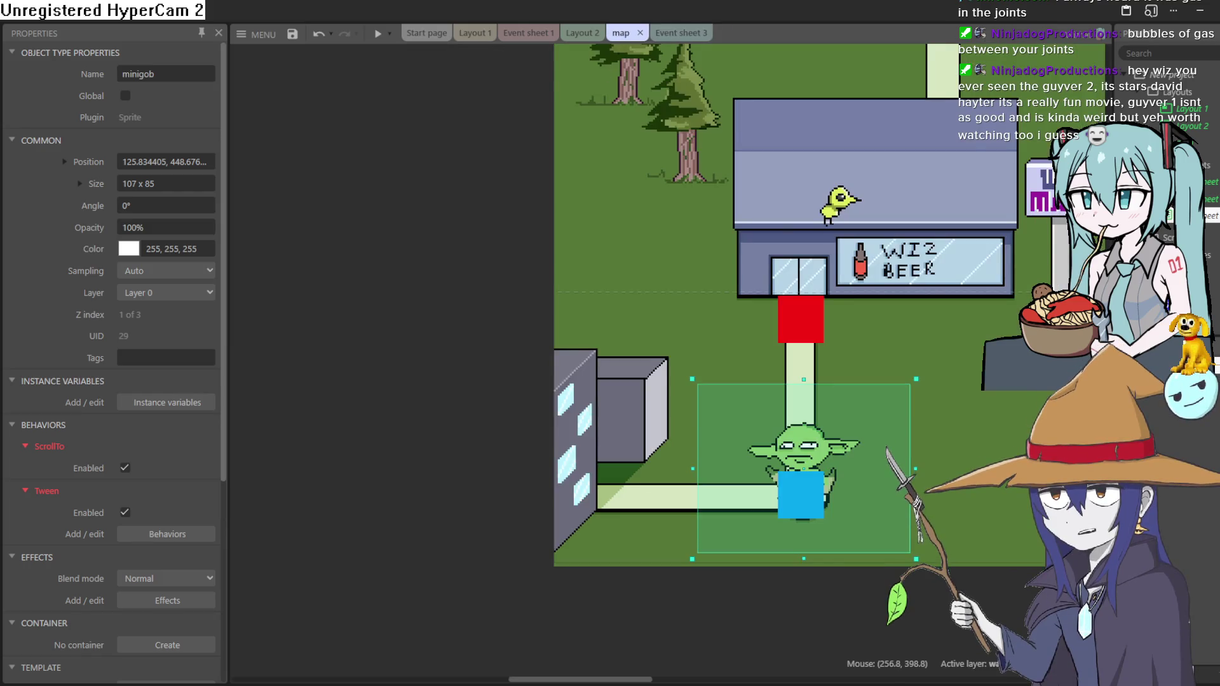
click(1156, 445)
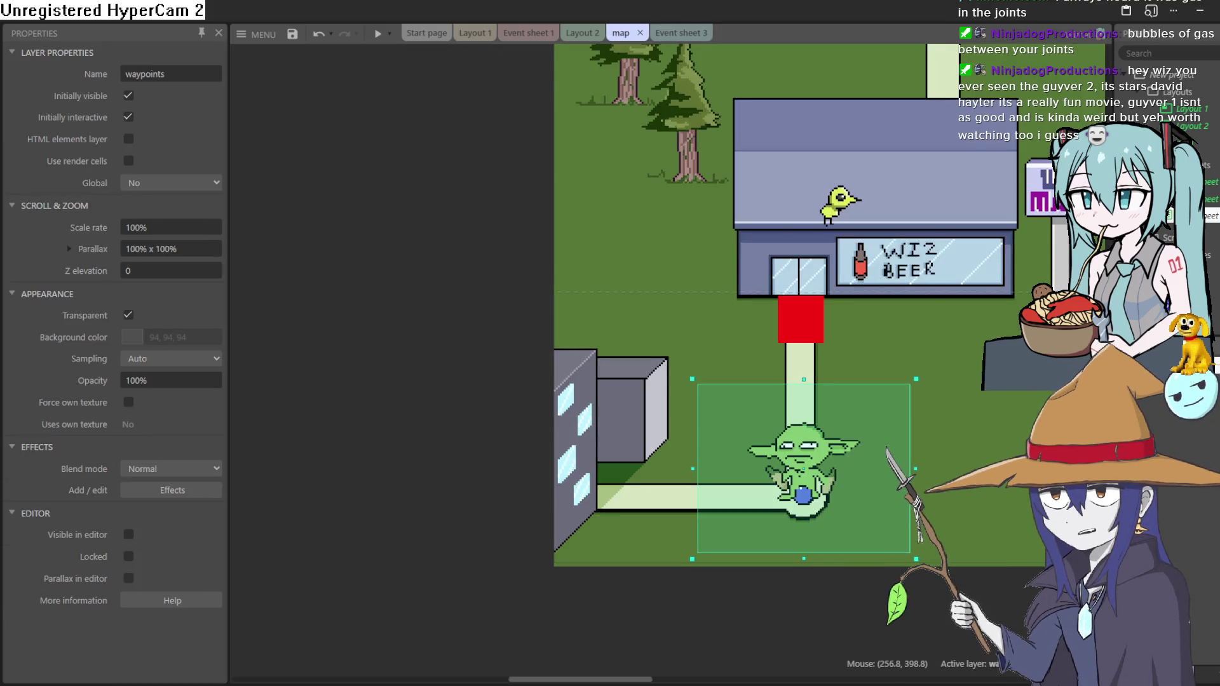
click(808, 337)
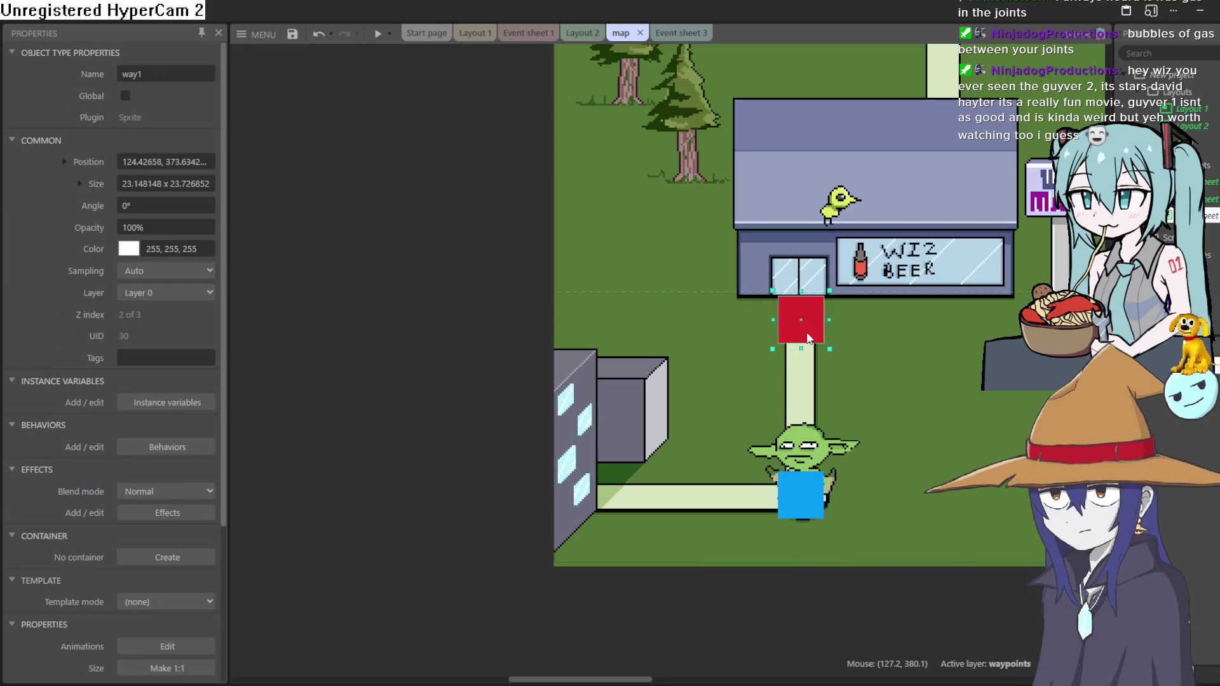
right_click(806, 334)
click(167, 293)
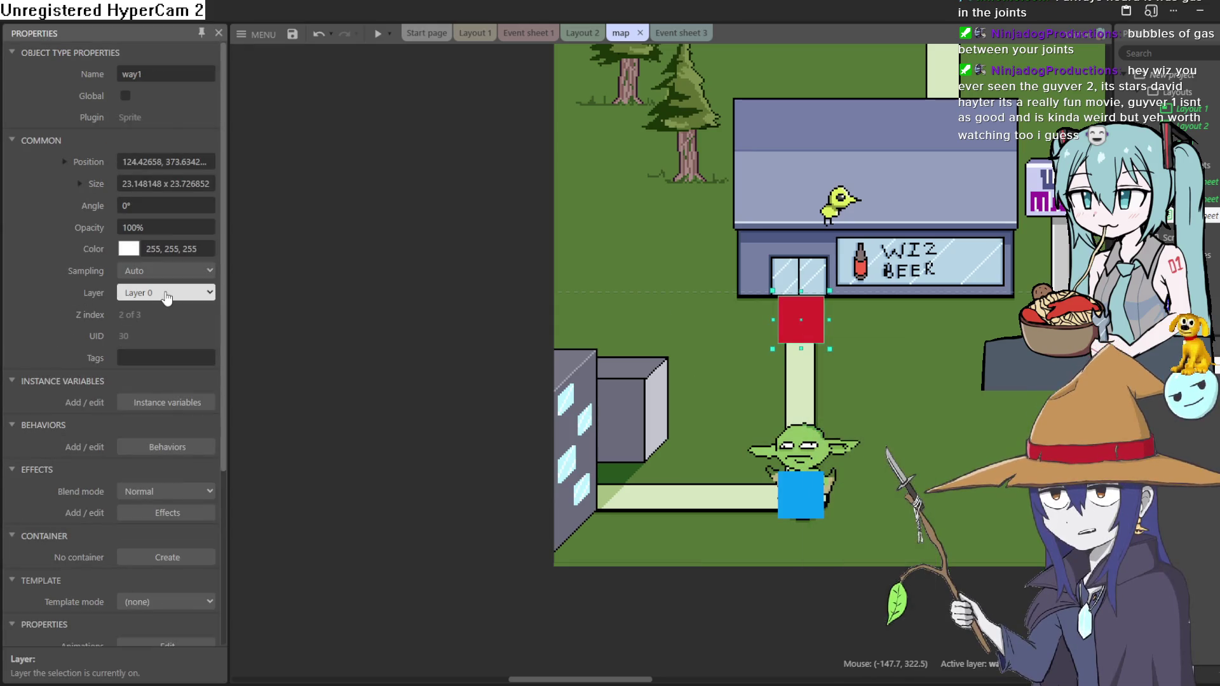
click(166, 316)
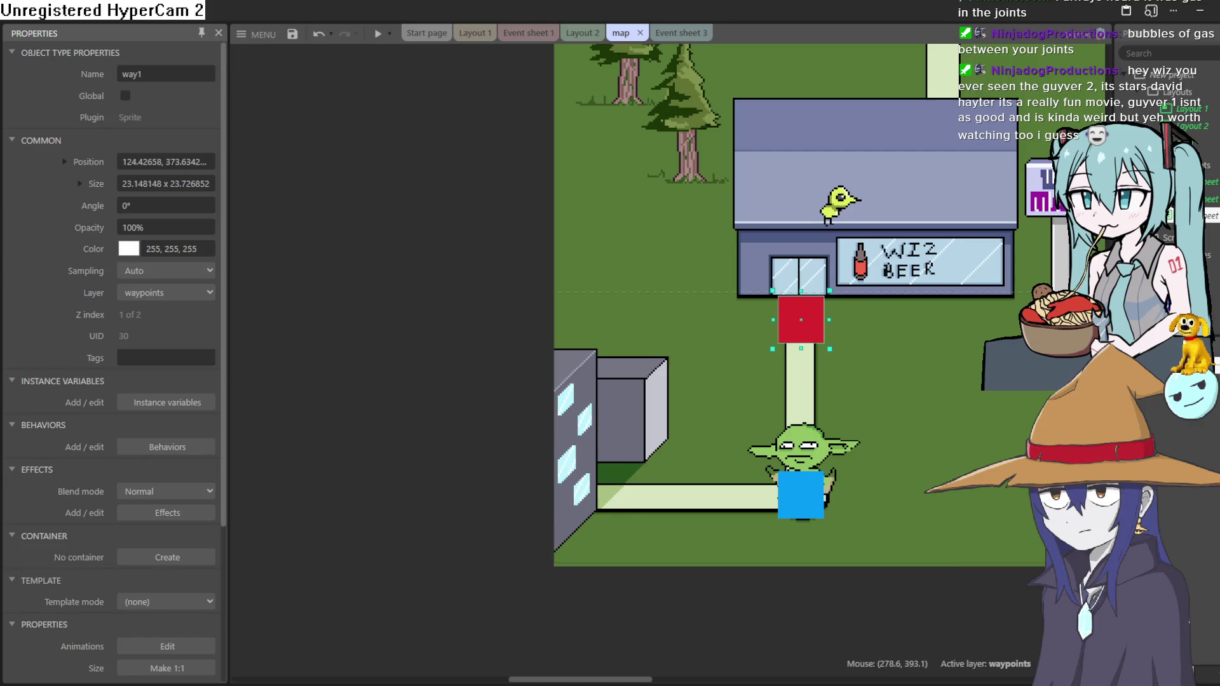
click(578, 33)
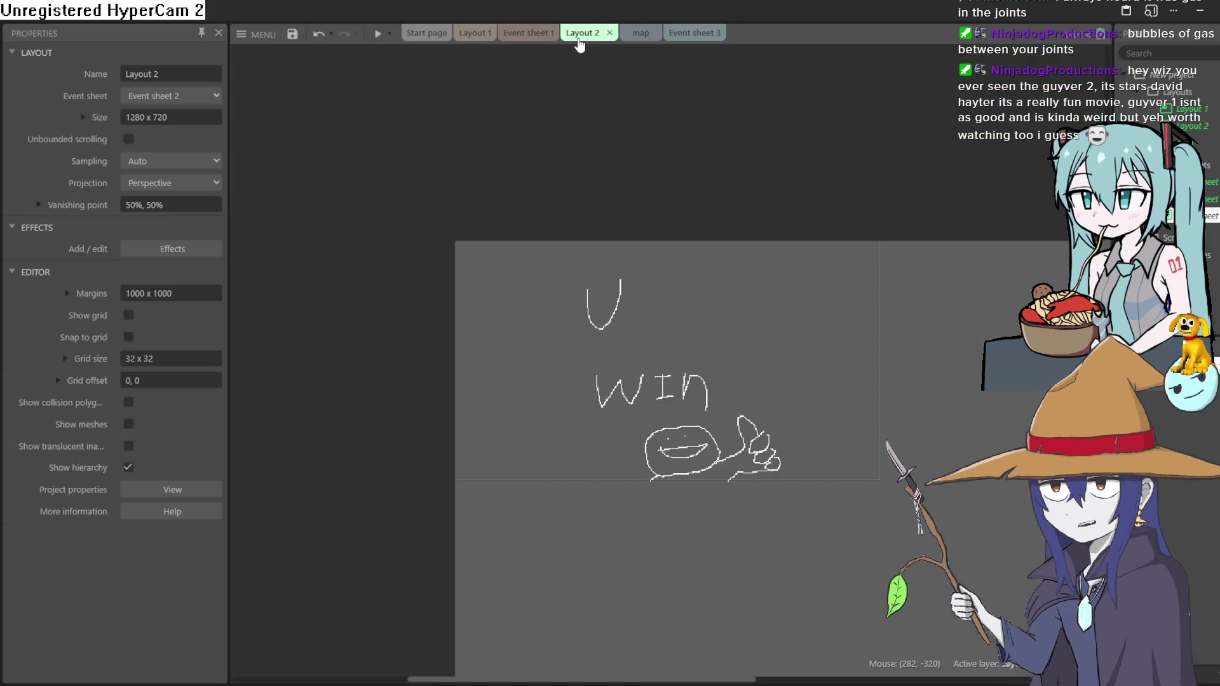
click(527, 33)
click(676, 33)
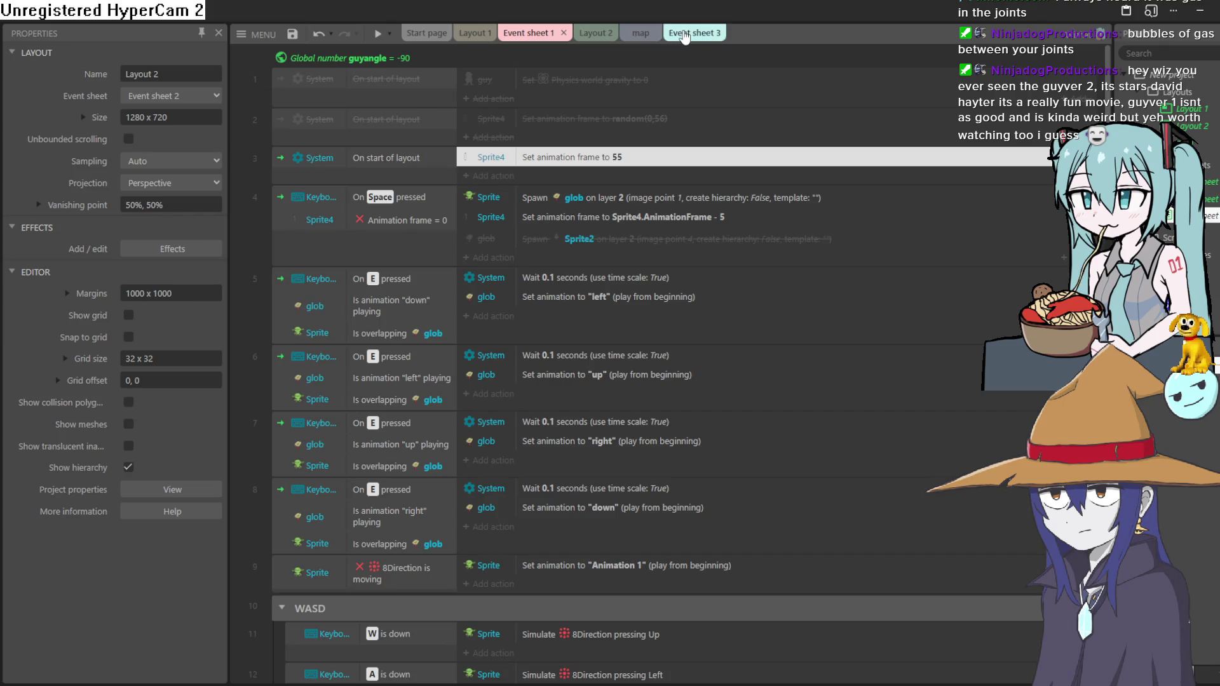
Set both minigob Tween actions' Time to 1 second
double_click(609, 114)
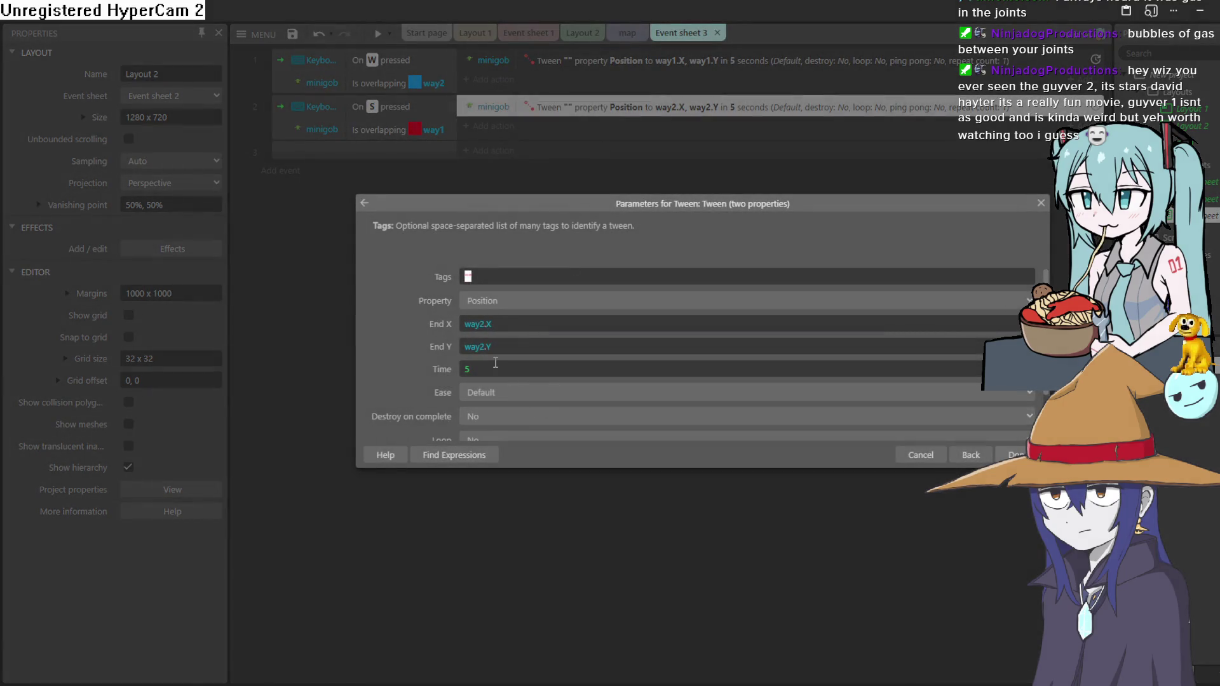
double_click(464, 369)
text(1)
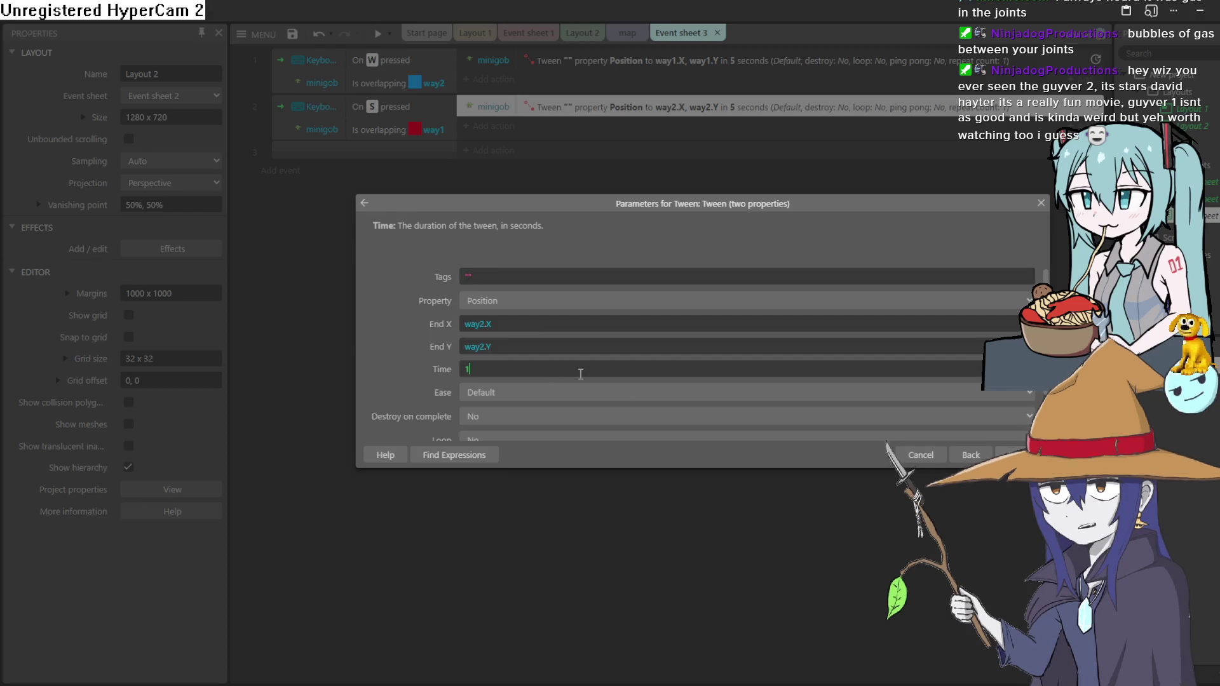
key(Return)
double_click(588, 62)
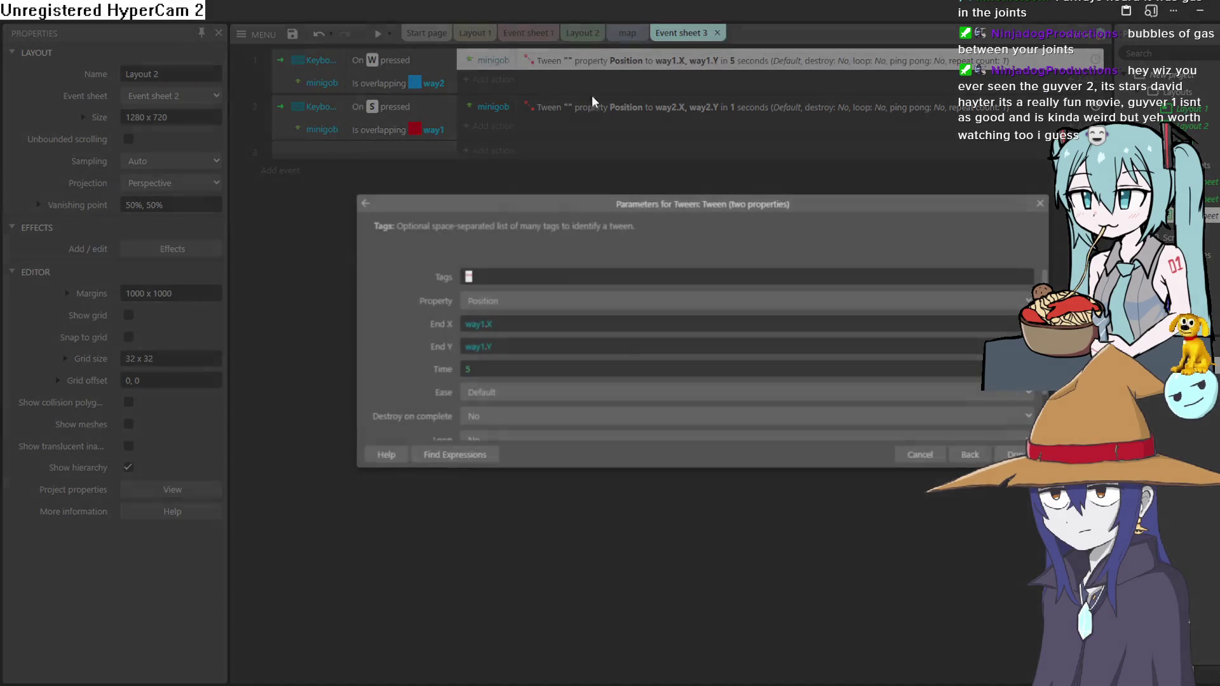
click(1003, 438)
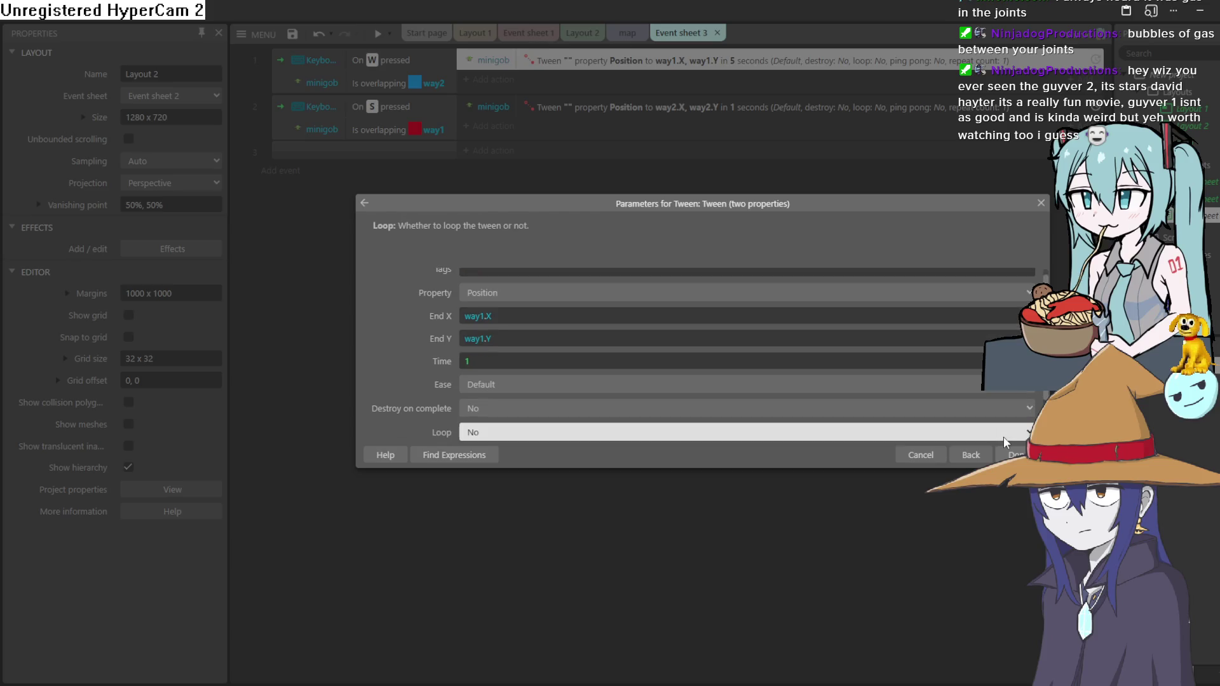
click(720, 551)
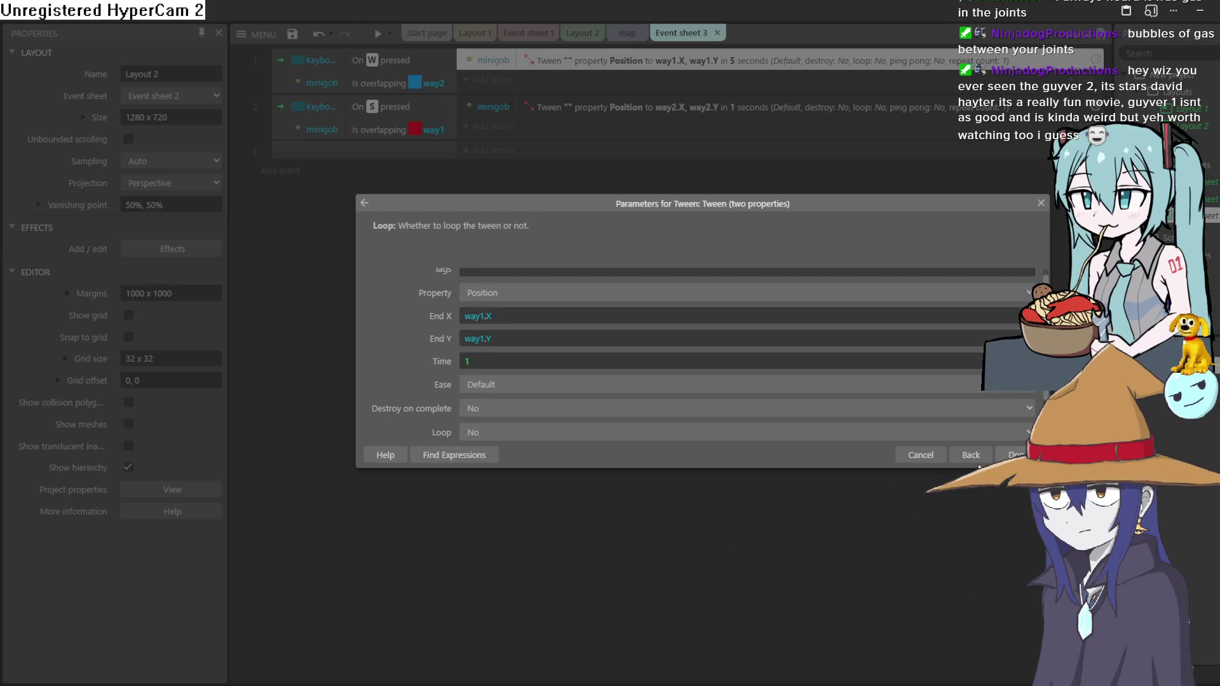
click(1014, 455)
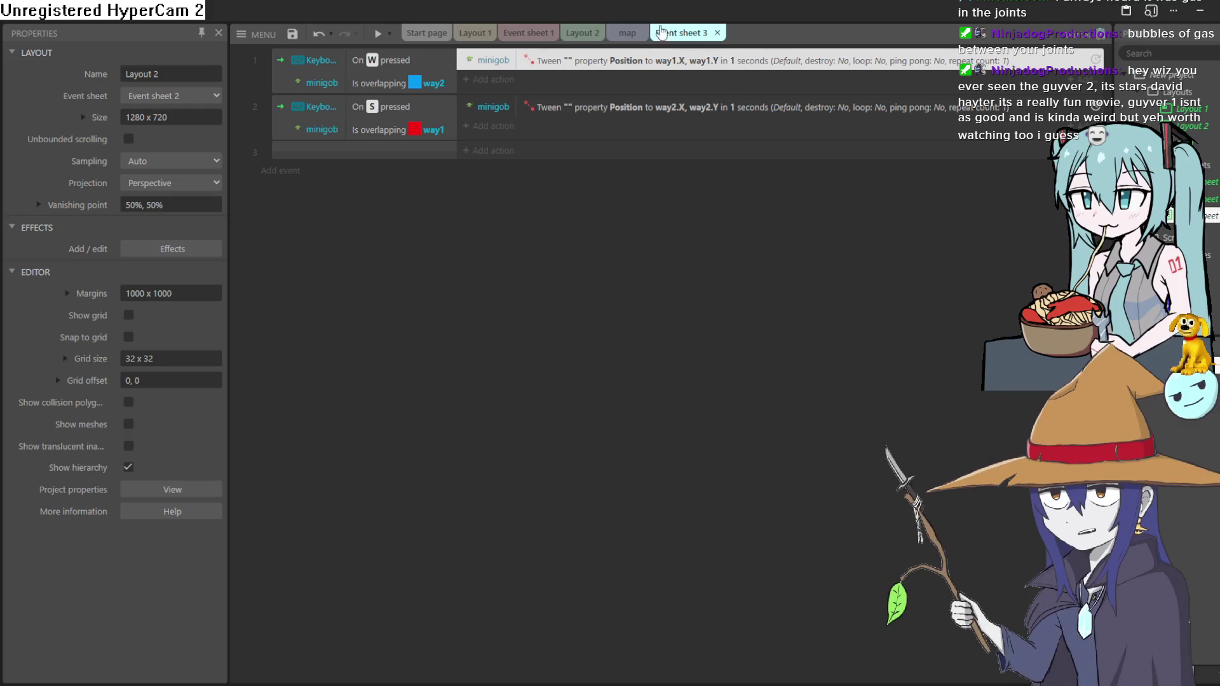
Preview the game from the map layout, then return to Event sheet 3
click(626, 33)
click(378, 35)
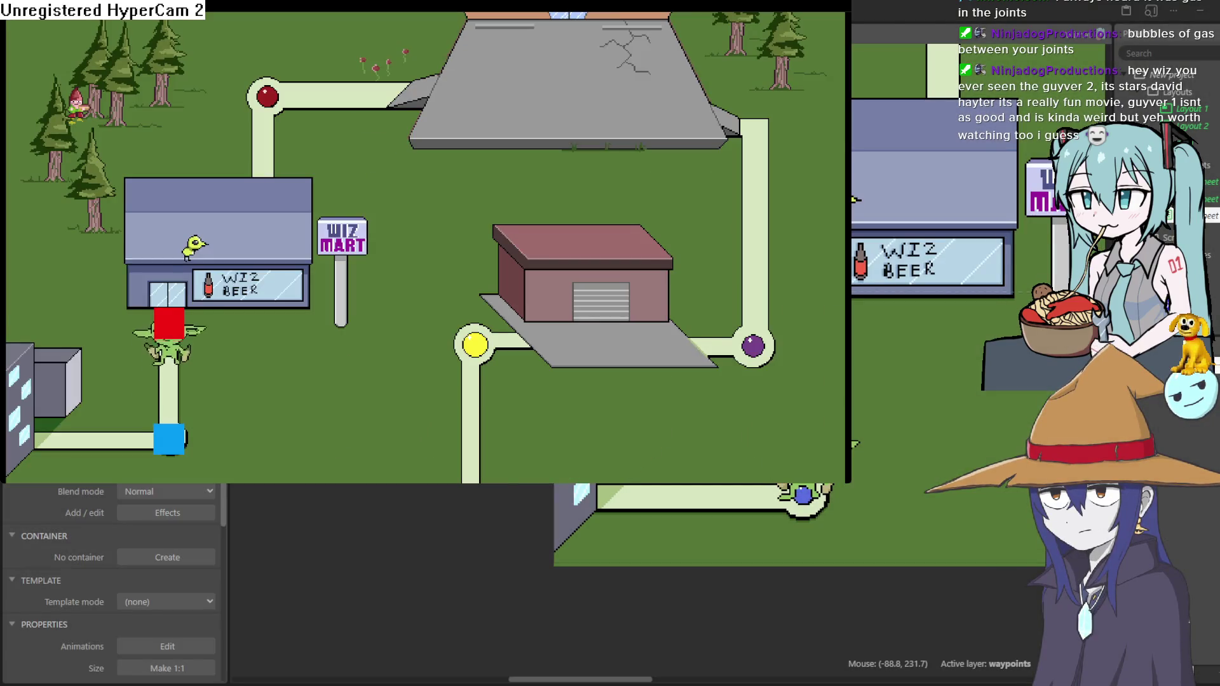
click(837, 5)
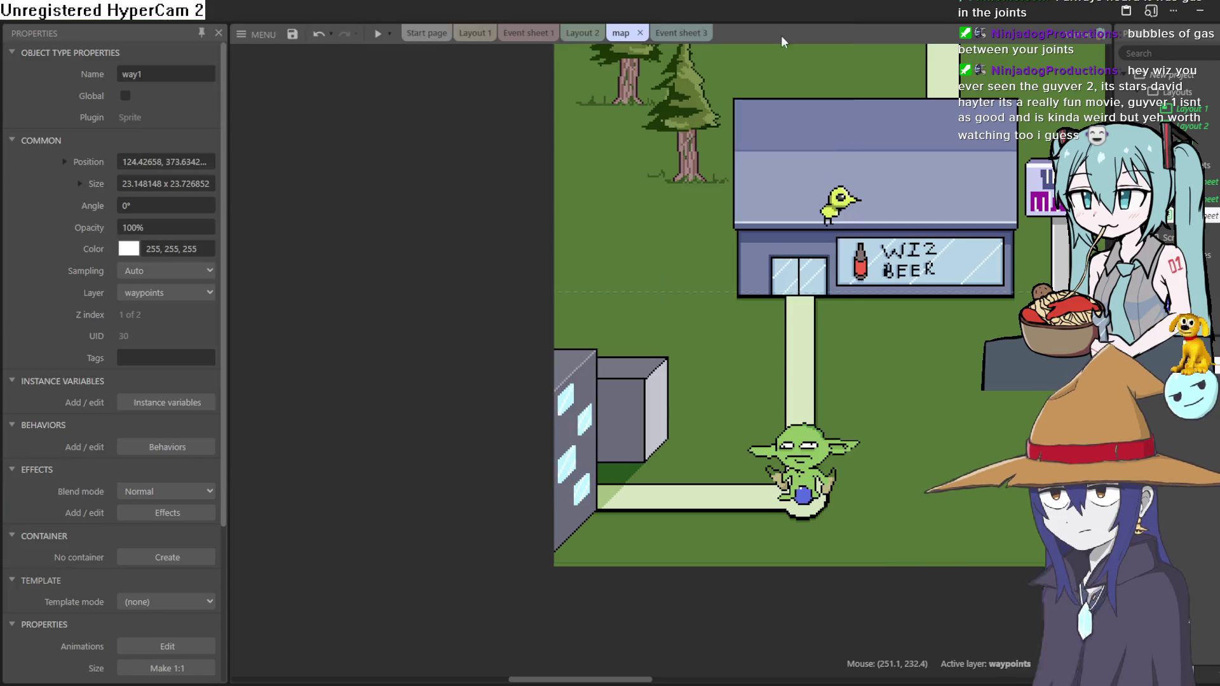
click(675, 33)
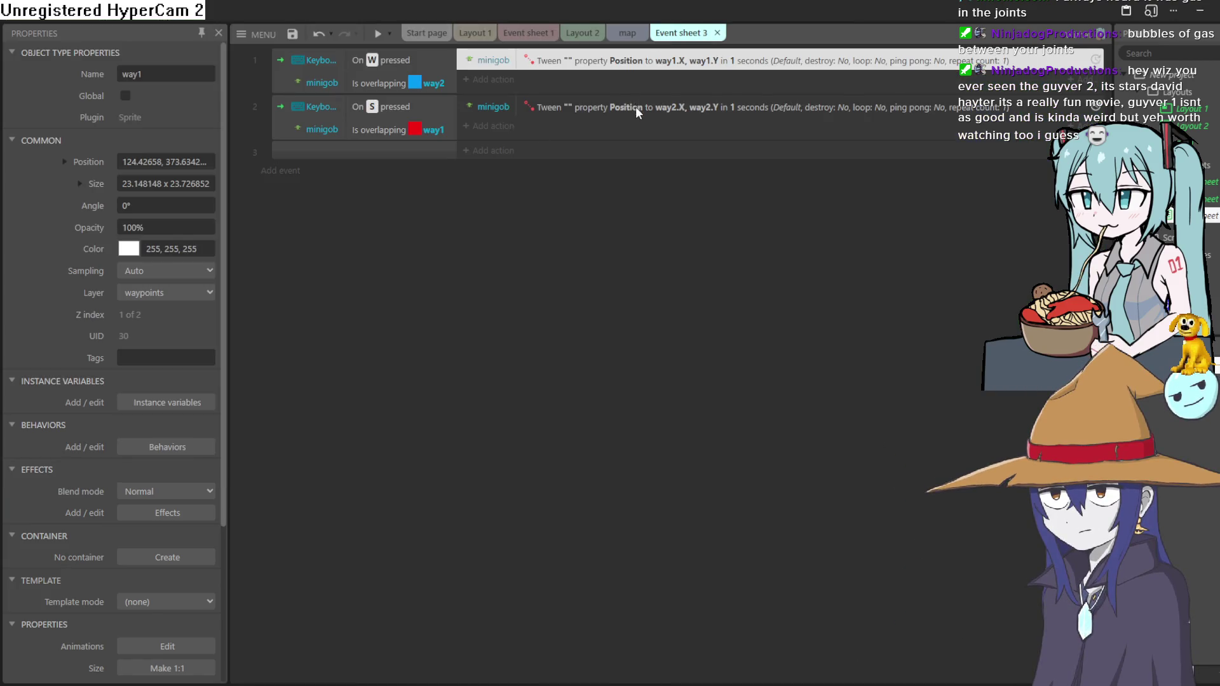
Set the W and S Tween actions' Time to 0.5 seconds and run a game preview
double_click(635, 107)
click(501, 371)
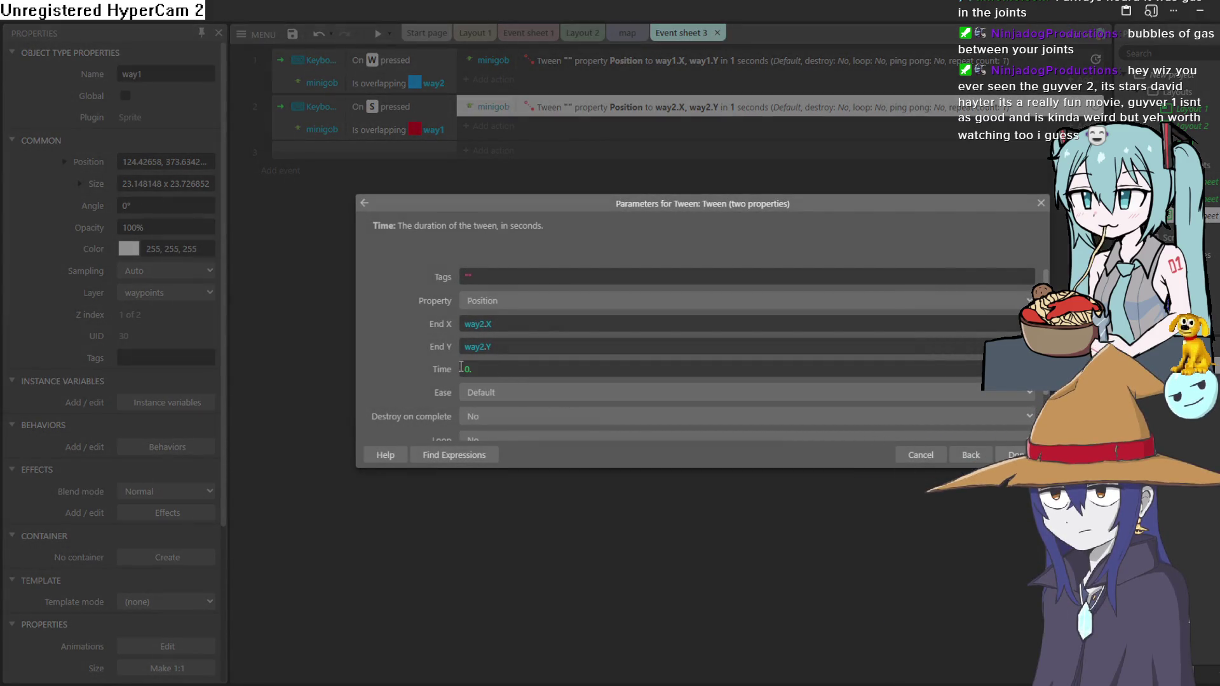
text(5)
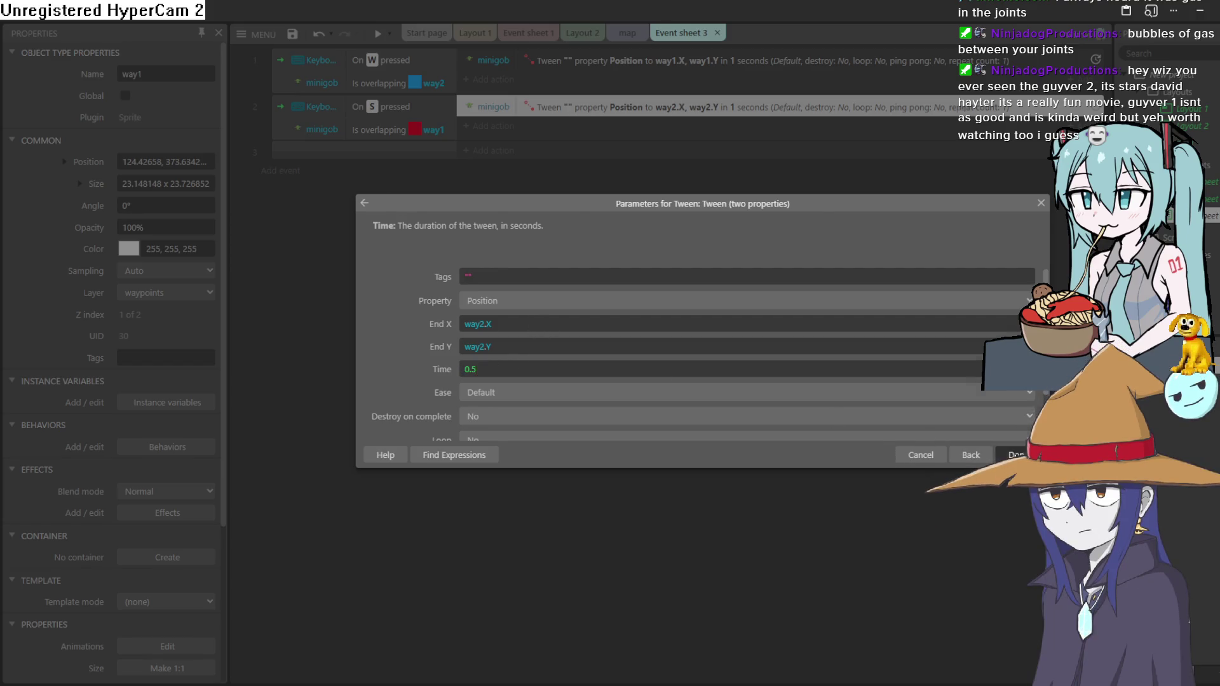
key(Return)
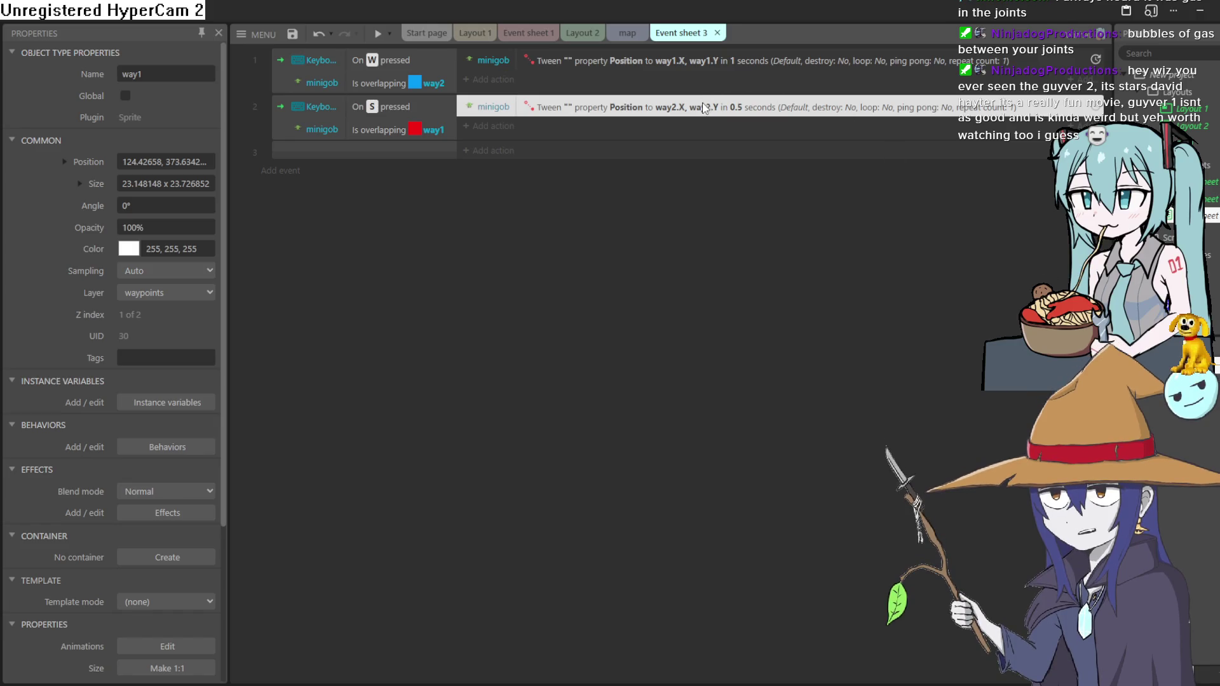
double_click(635, 61)
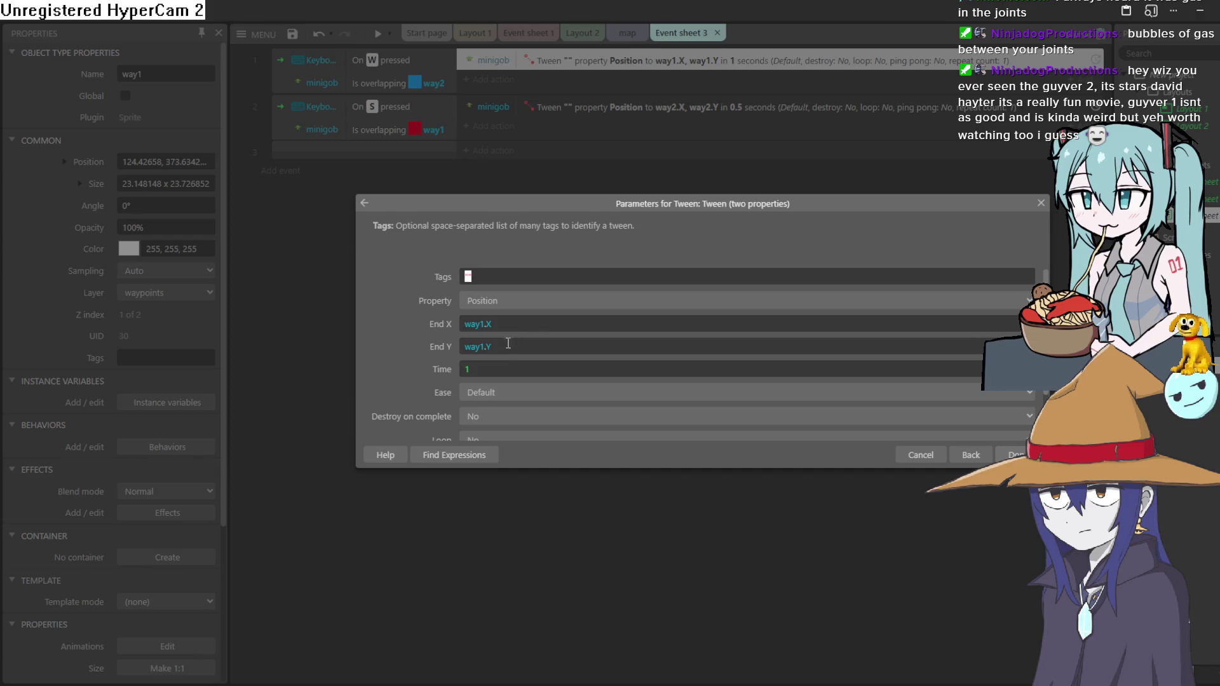
click(485, 368)
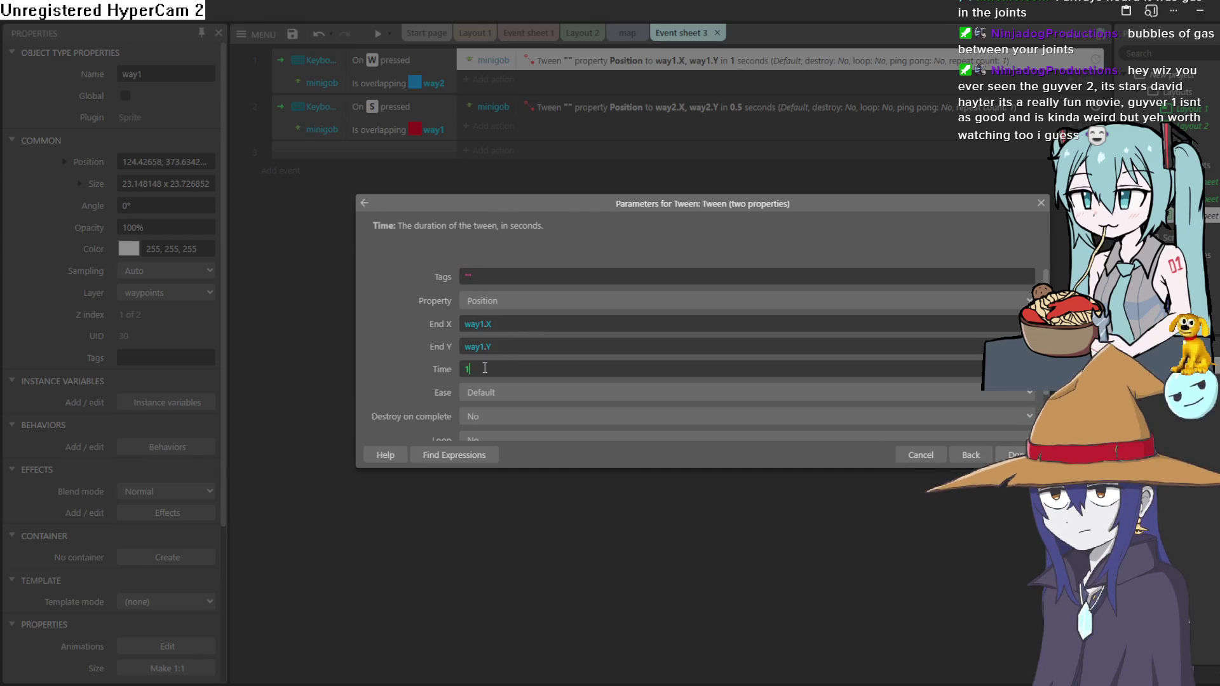
key(BackSpace)
text(0)
text(.5)
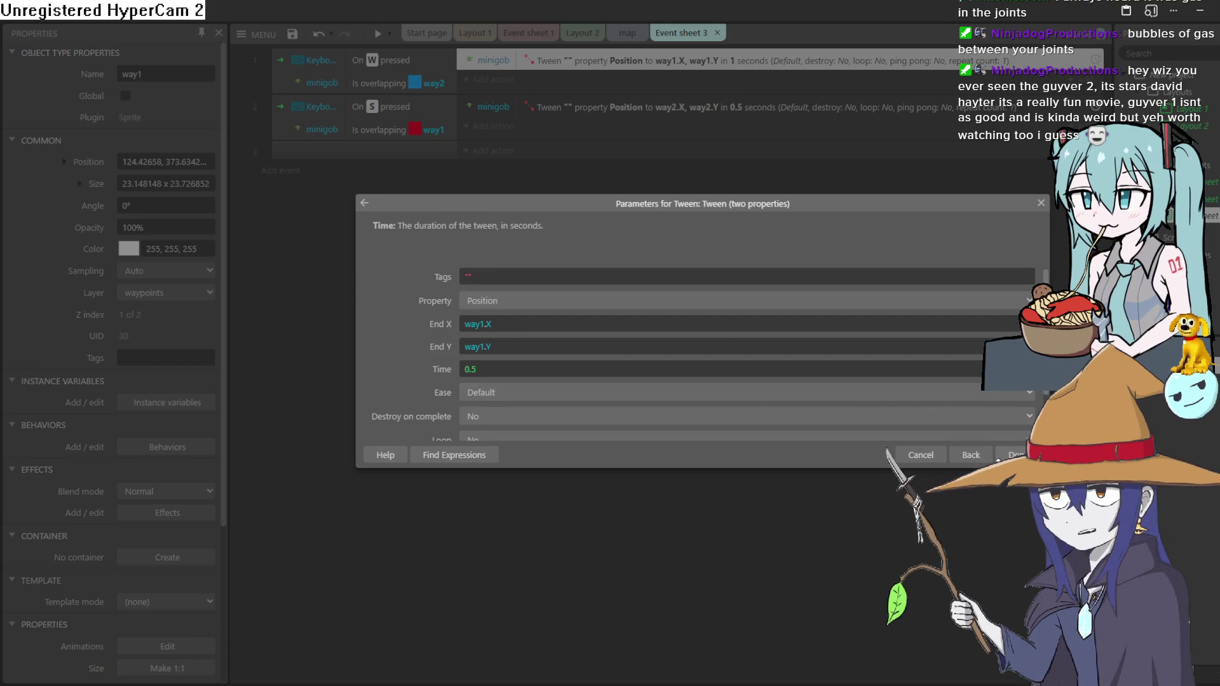
click(1000, 455)
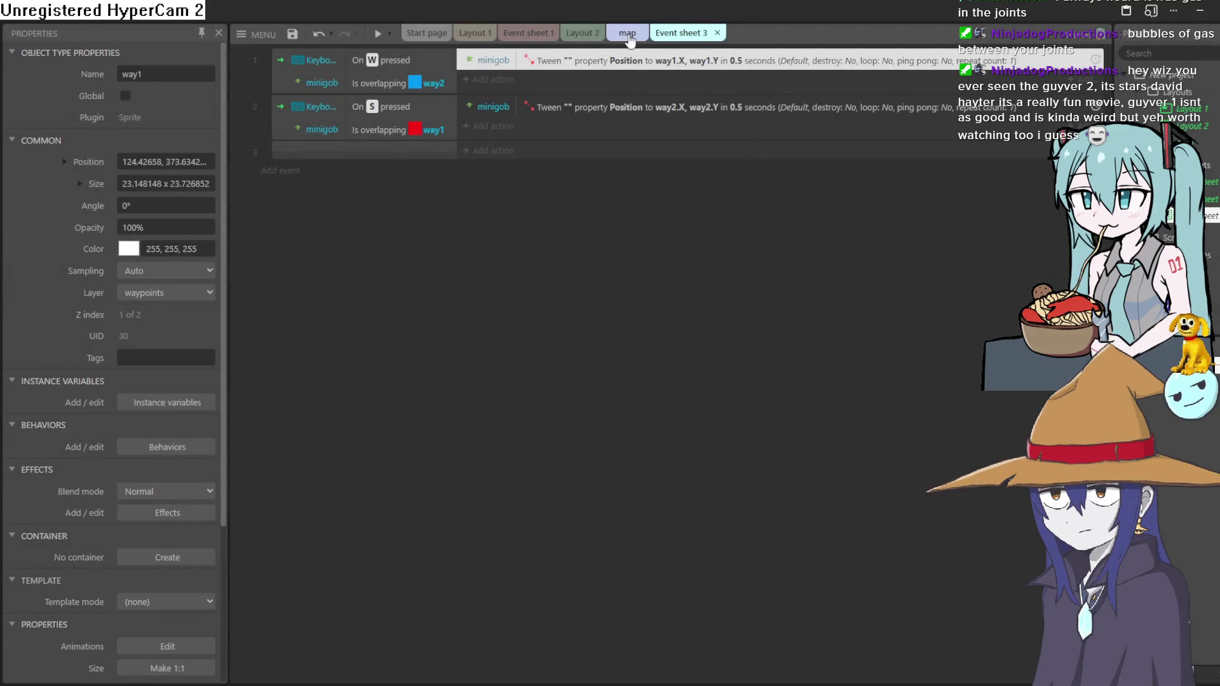
click(628, 35)
click(377, 36)
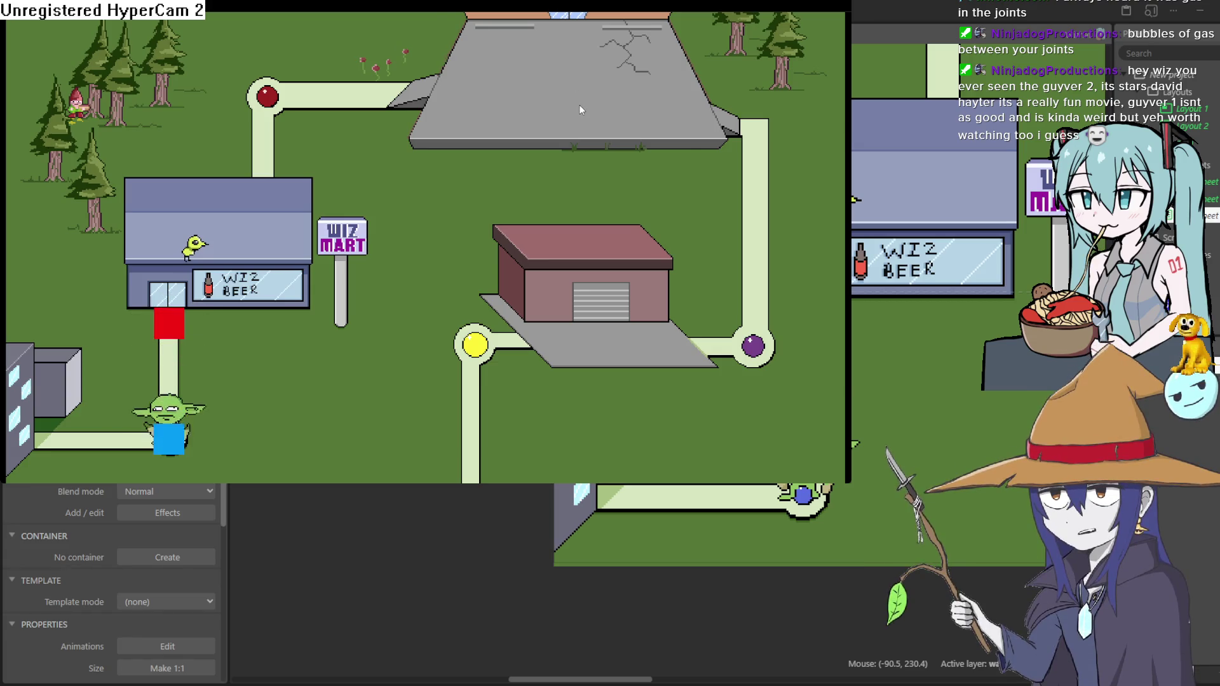
Close the game preview, look over the map layout, and return to Event sheet 3
click(1063, 40)
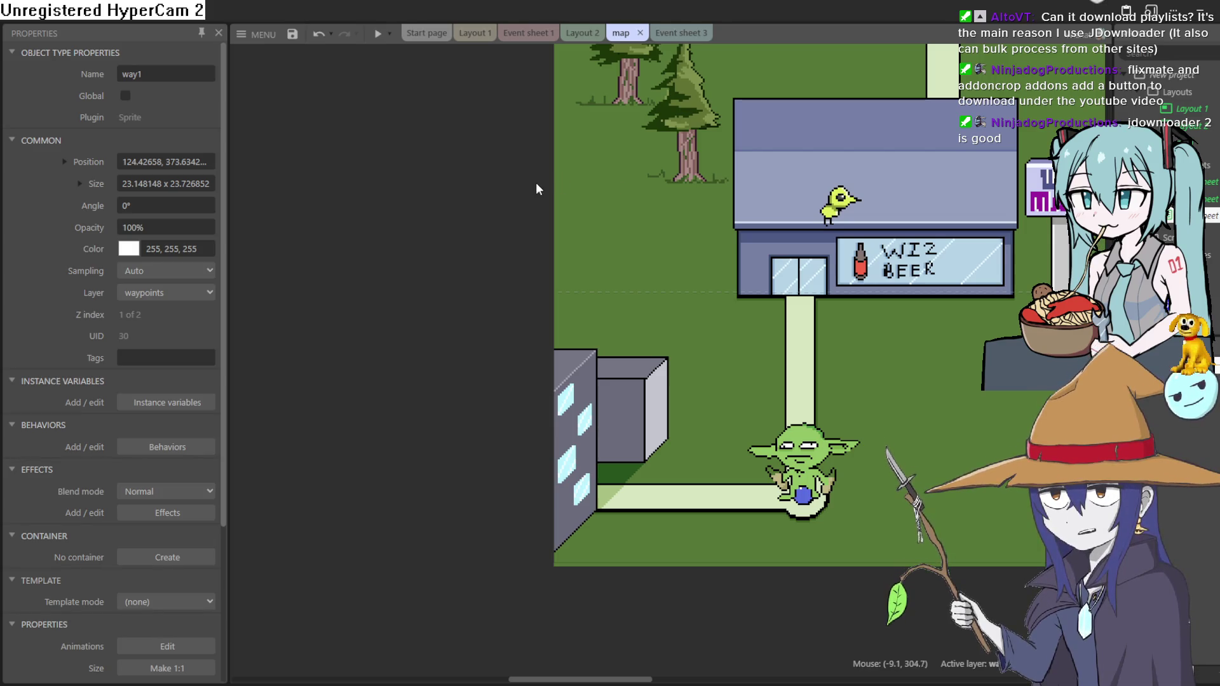
drag(692, 249, 632, 277)
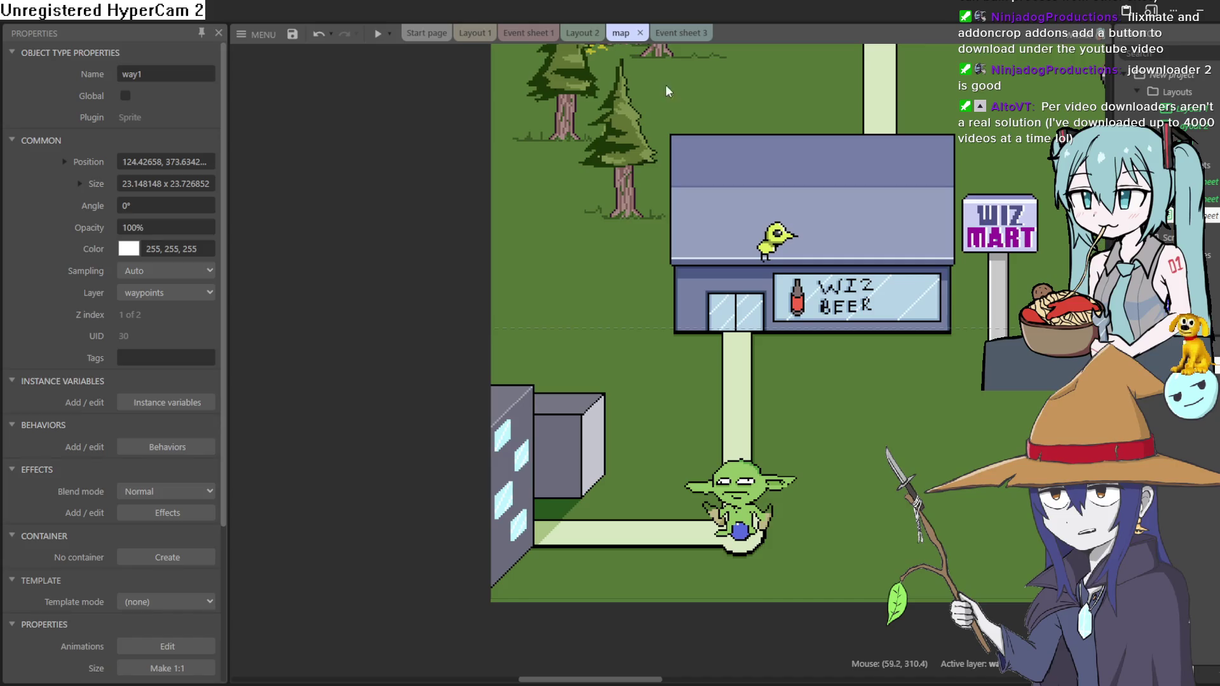
scroll(661, 168, down, 2)
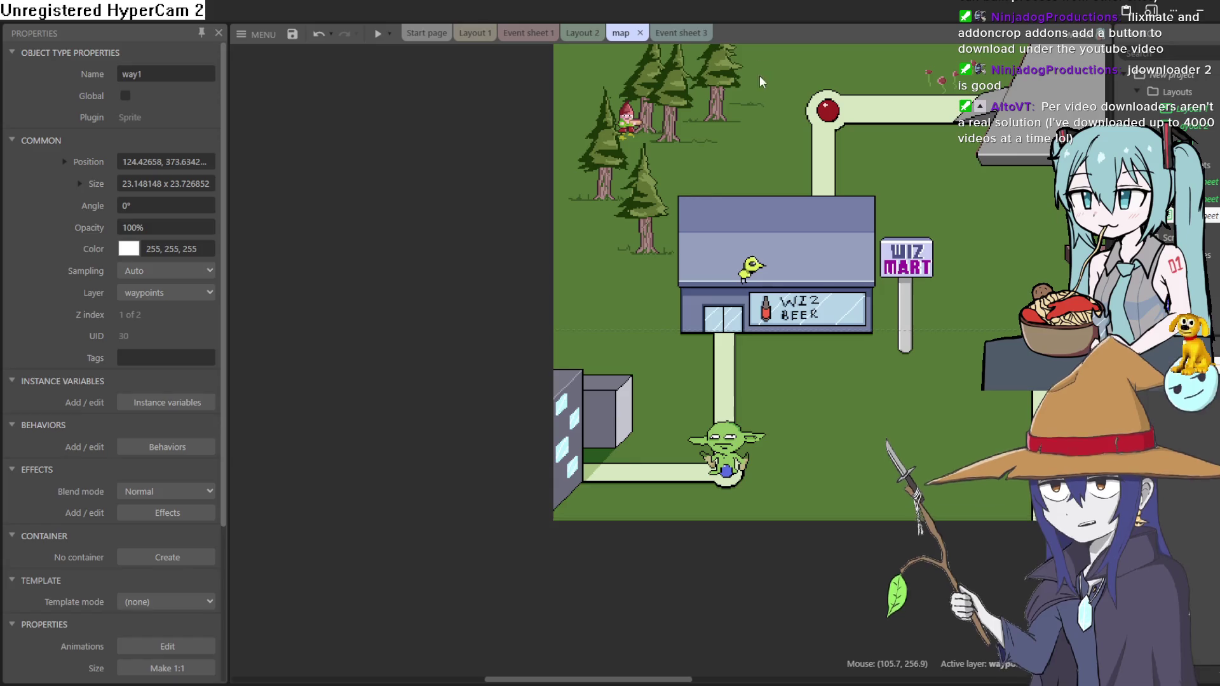
click(681, 33)
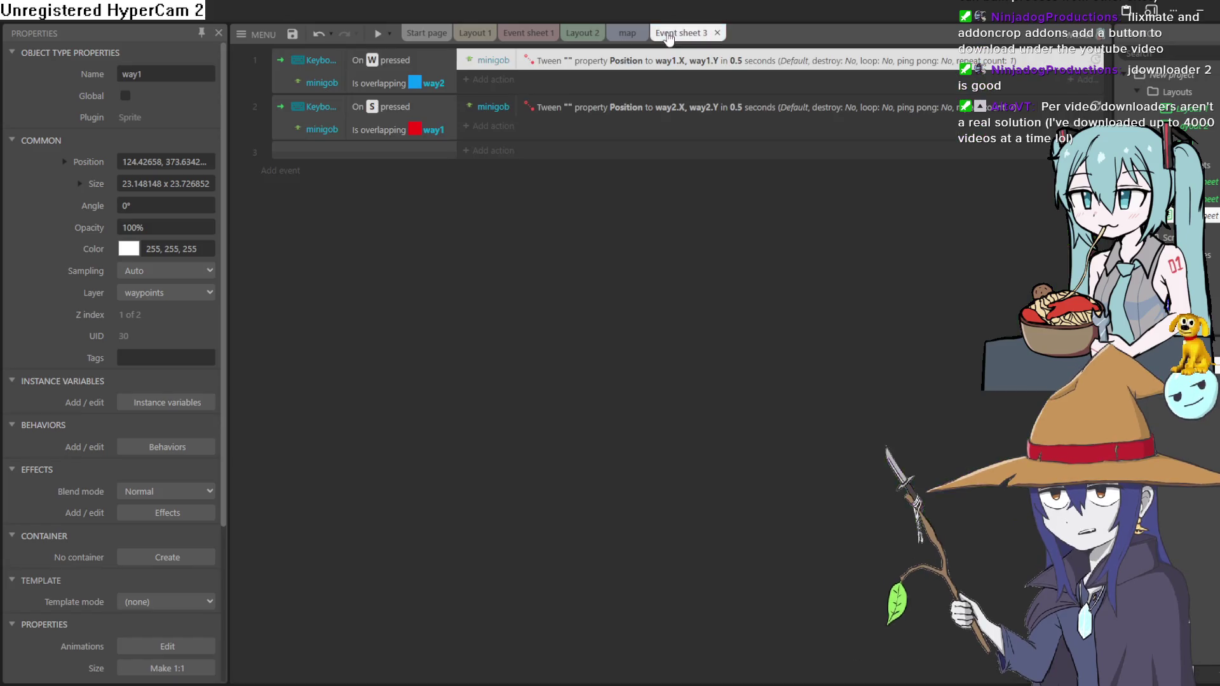
Change event 2's minigob tween duration to 0.2 seconds
double_click(639, 108)
click(493, 373)
key(BackSpace)
text(2)
click(1015, 455)
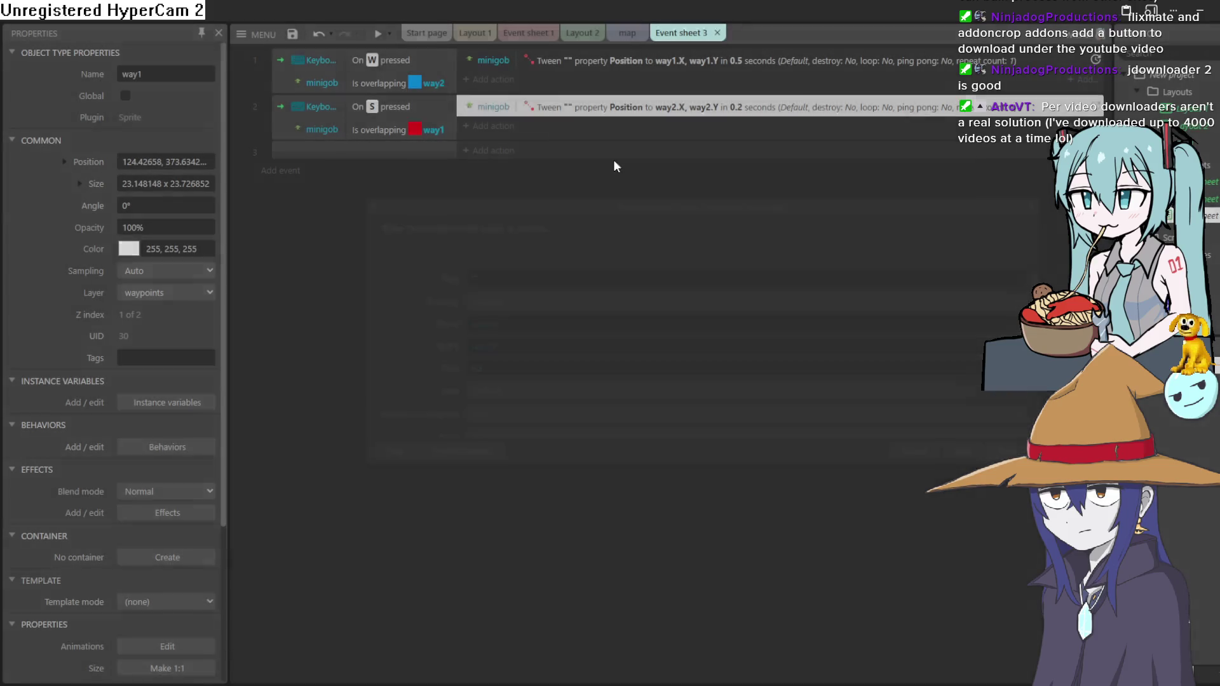
Set event 1's tween duration to 0.2 seconds, then begin inserting a new object on the map layout
double_click(635, 61)
click(473, 370)
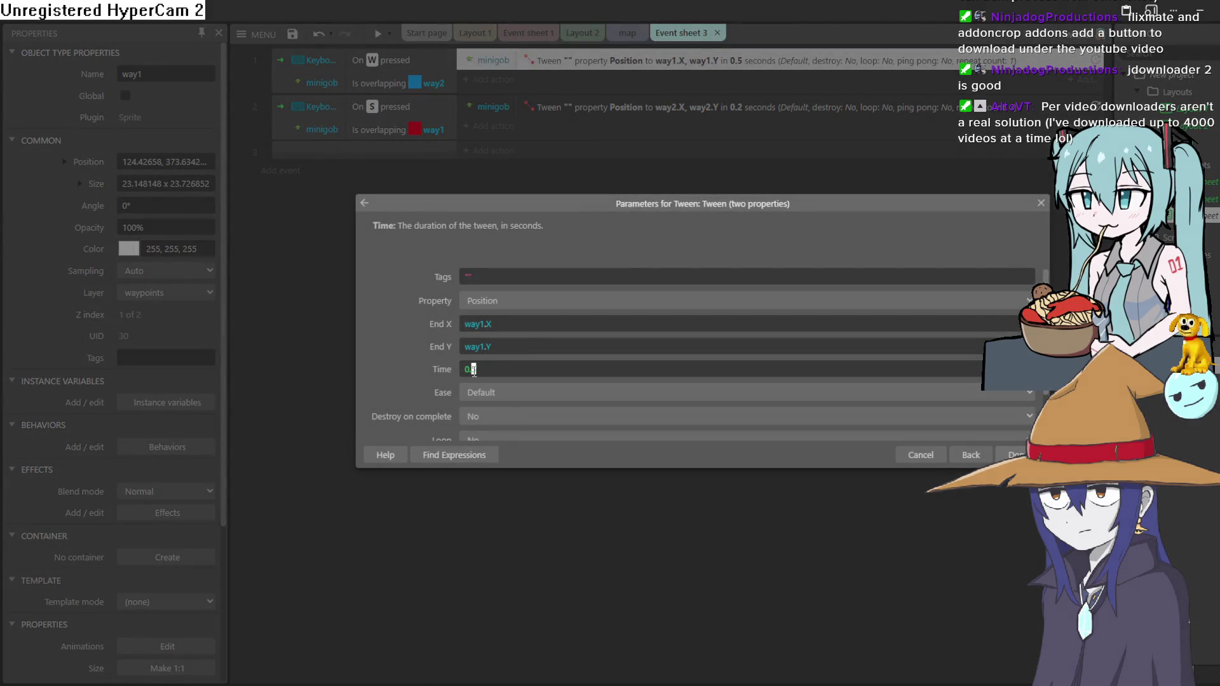
click(1013, 453)
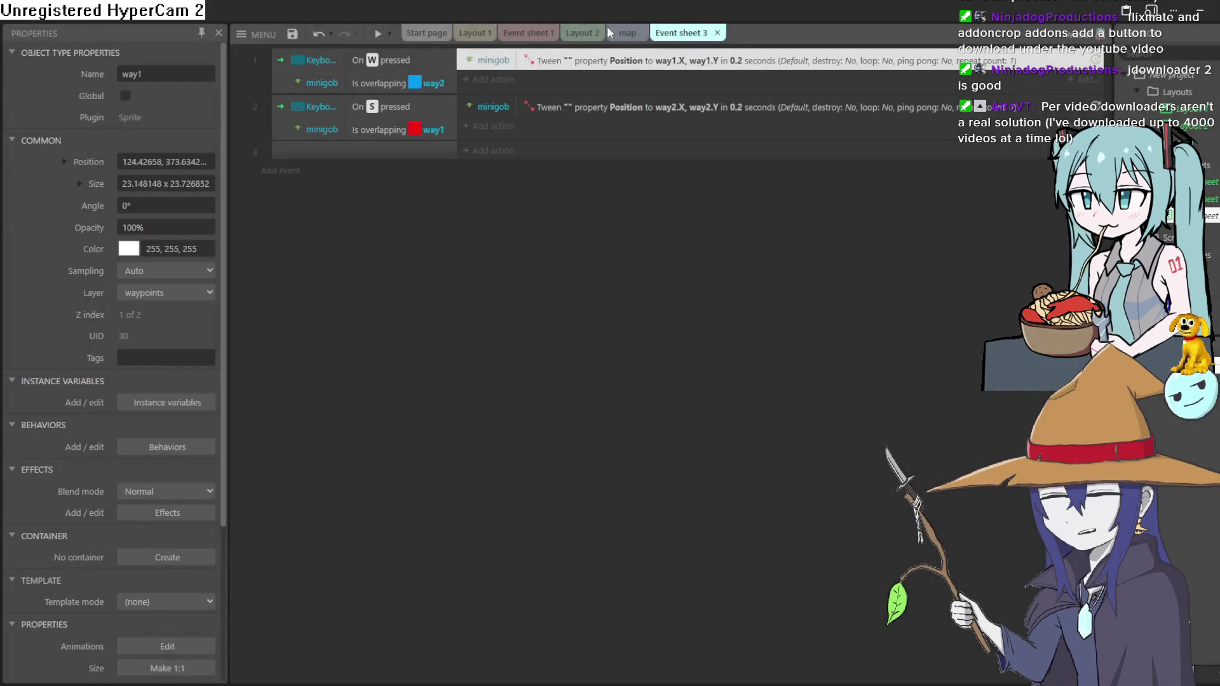
click(640, 38)
double_click(505, 316)
Insert an Audio object into the project
scroll(607, 298, down, 5)
scroll(611, 307, down, 7)
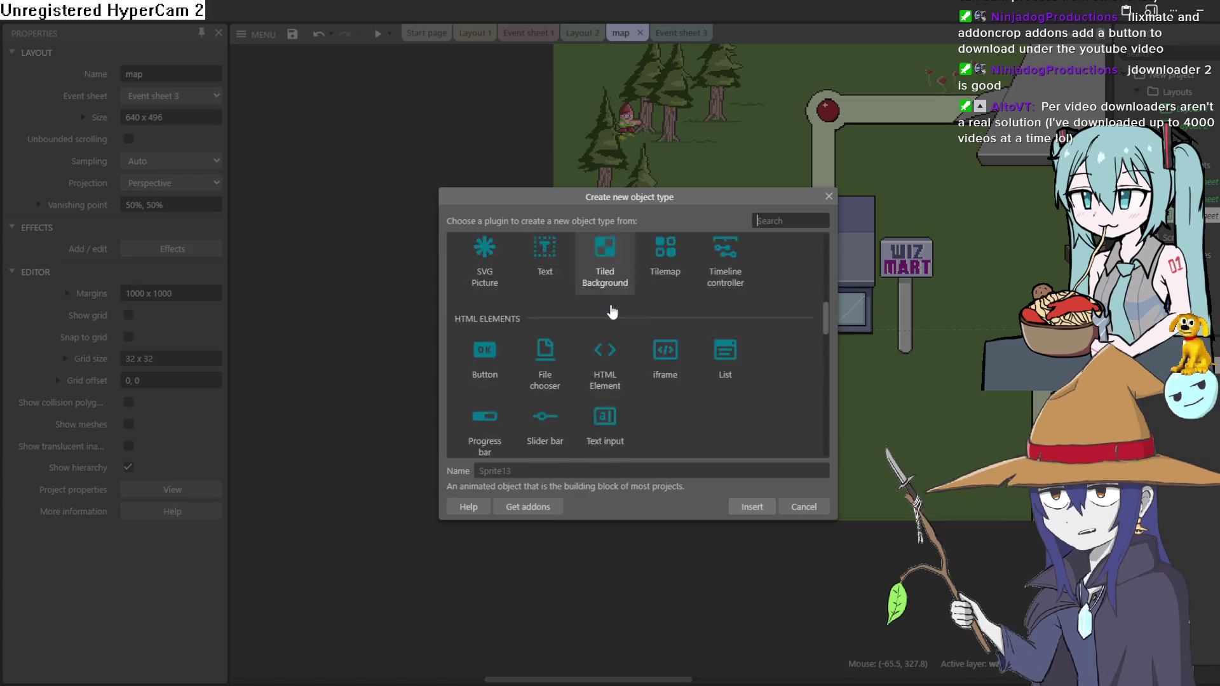
scroll(681, 347, down, 3)
click(497, 293)
double_click(496, 289)
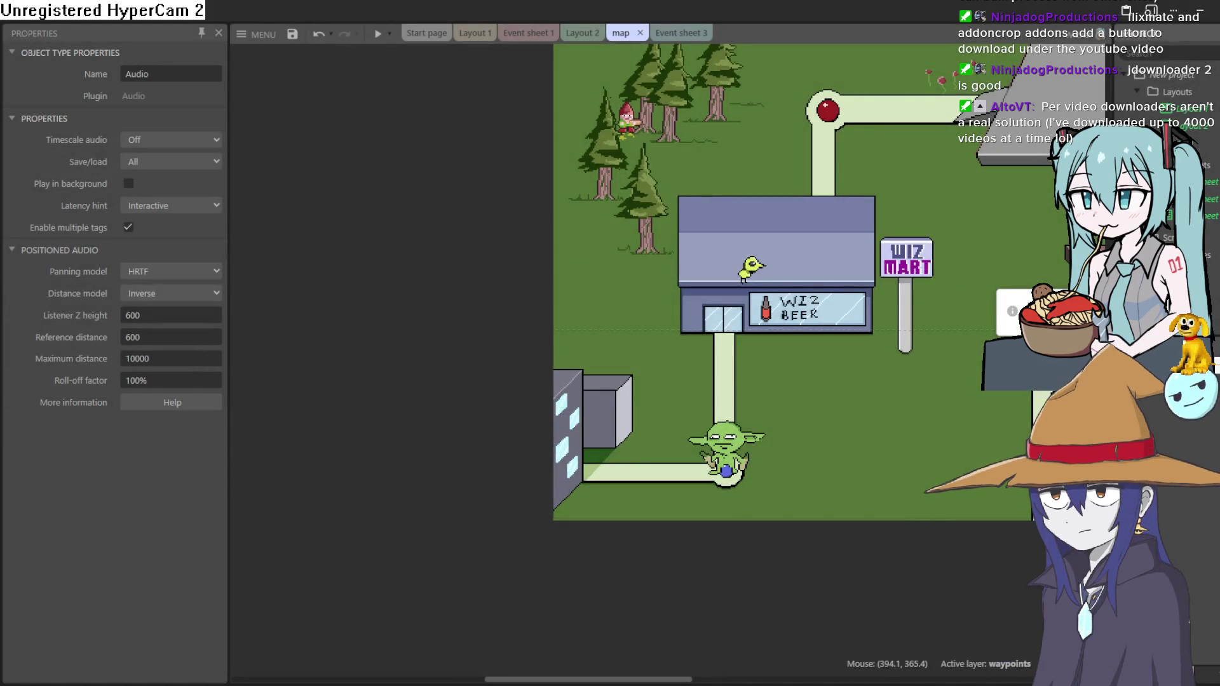
Add a new event in Event sheet 3 with the System condition On start of layout
click(678, 33)
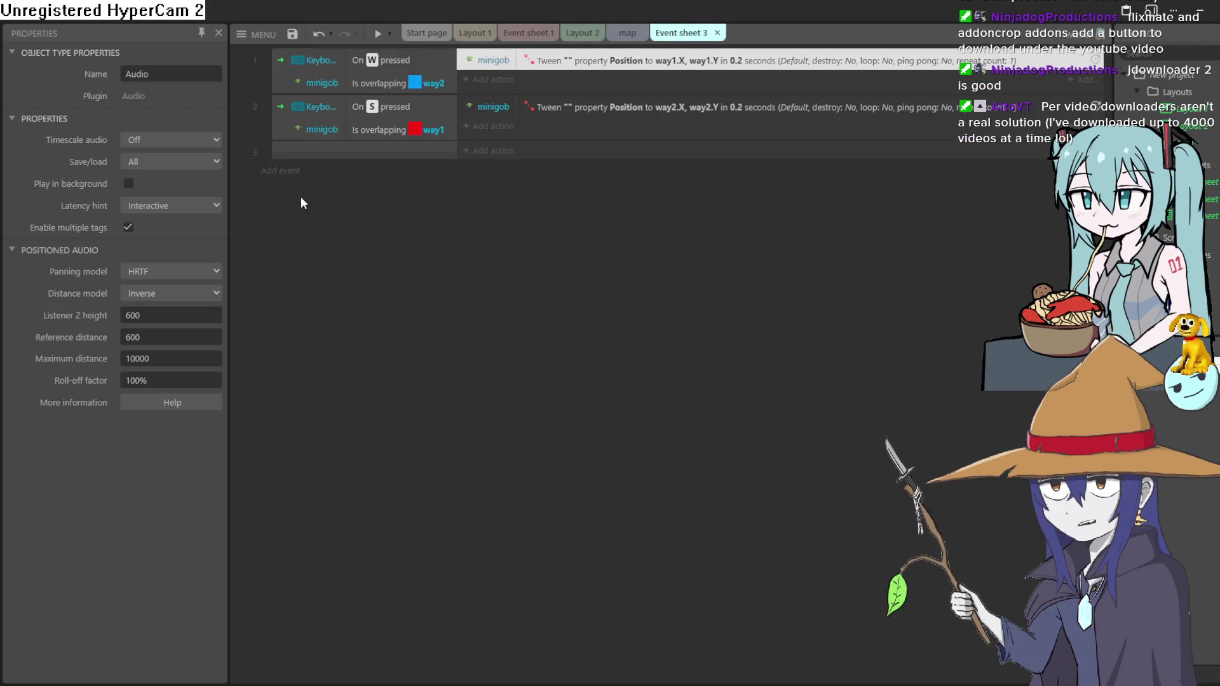
click(280, 170)
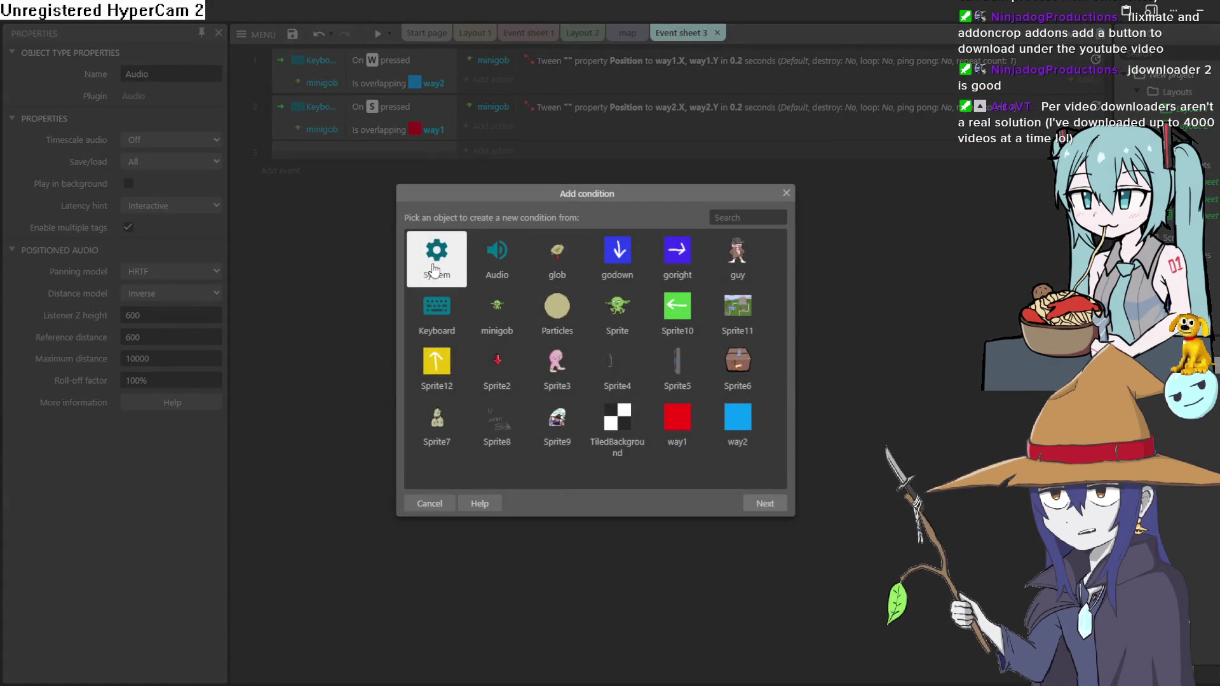
double_click(499, 256)
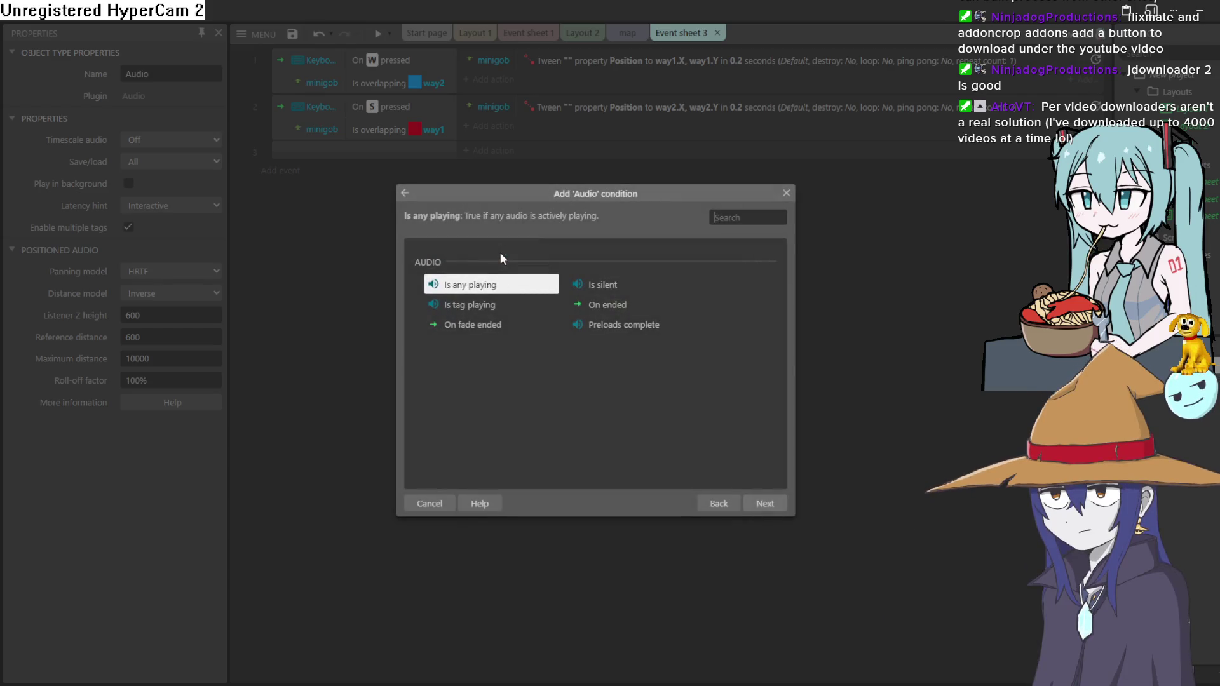
click(405, 193)
double_click(436, 274)
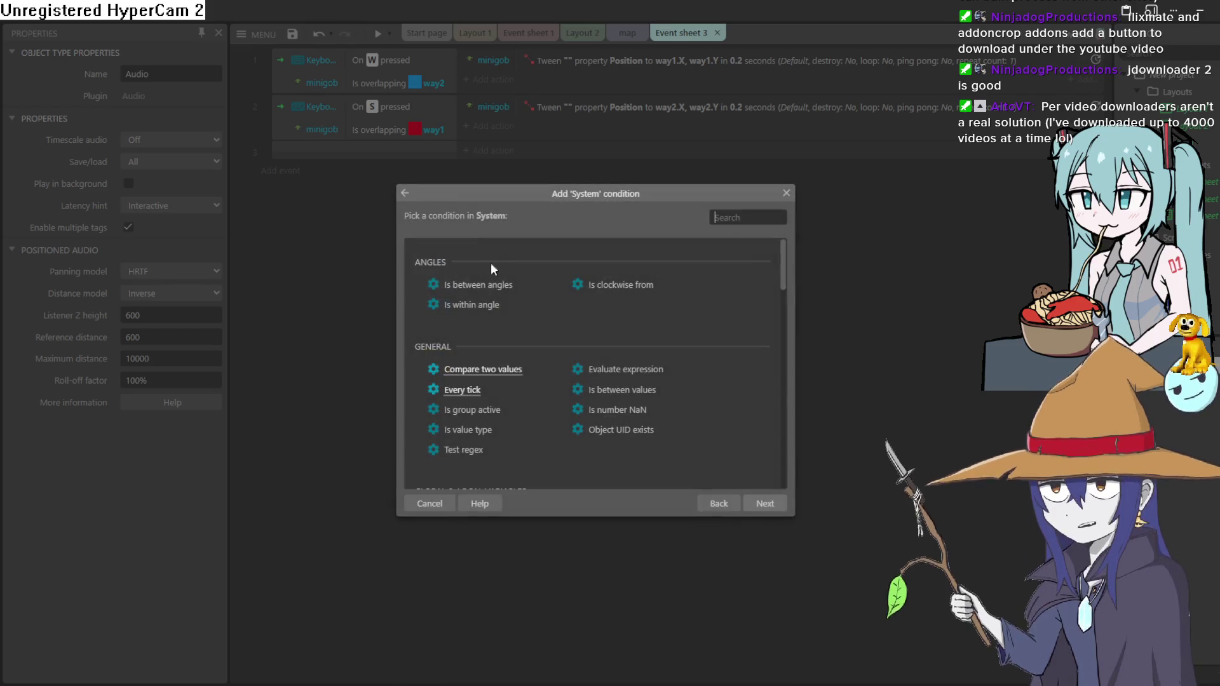
scroll(505, 413, down, 6)
scroll(509, 403, up, 2)
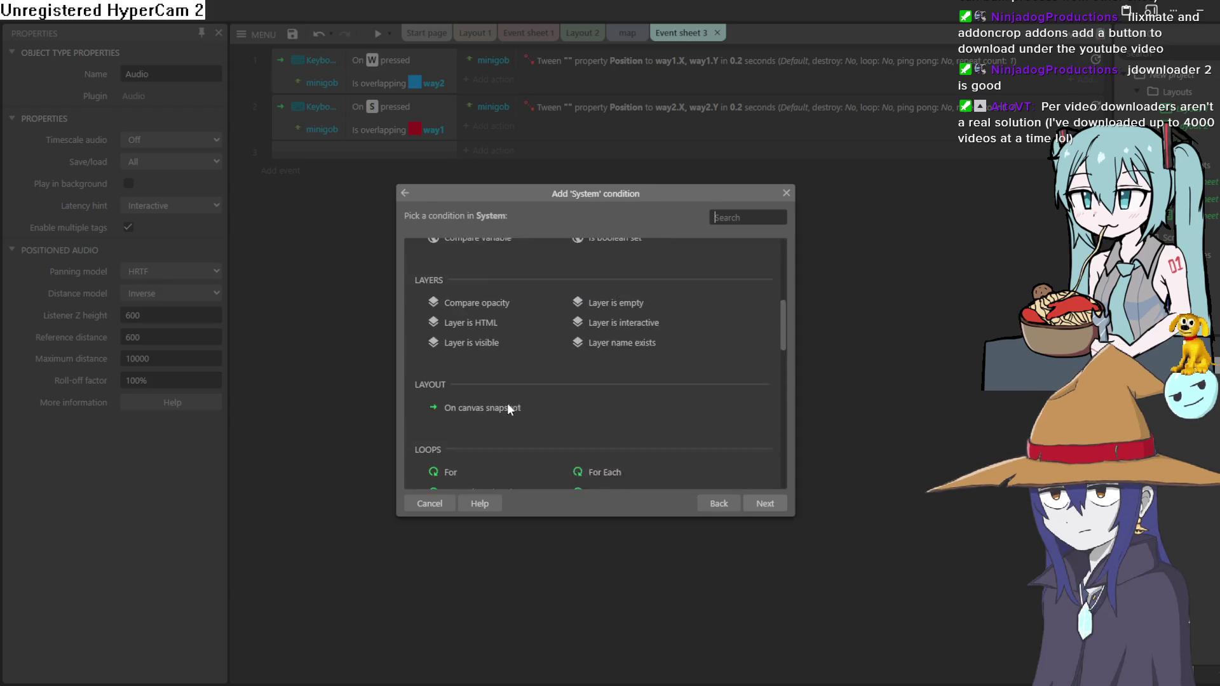
scroll(508, 394, down, 10)
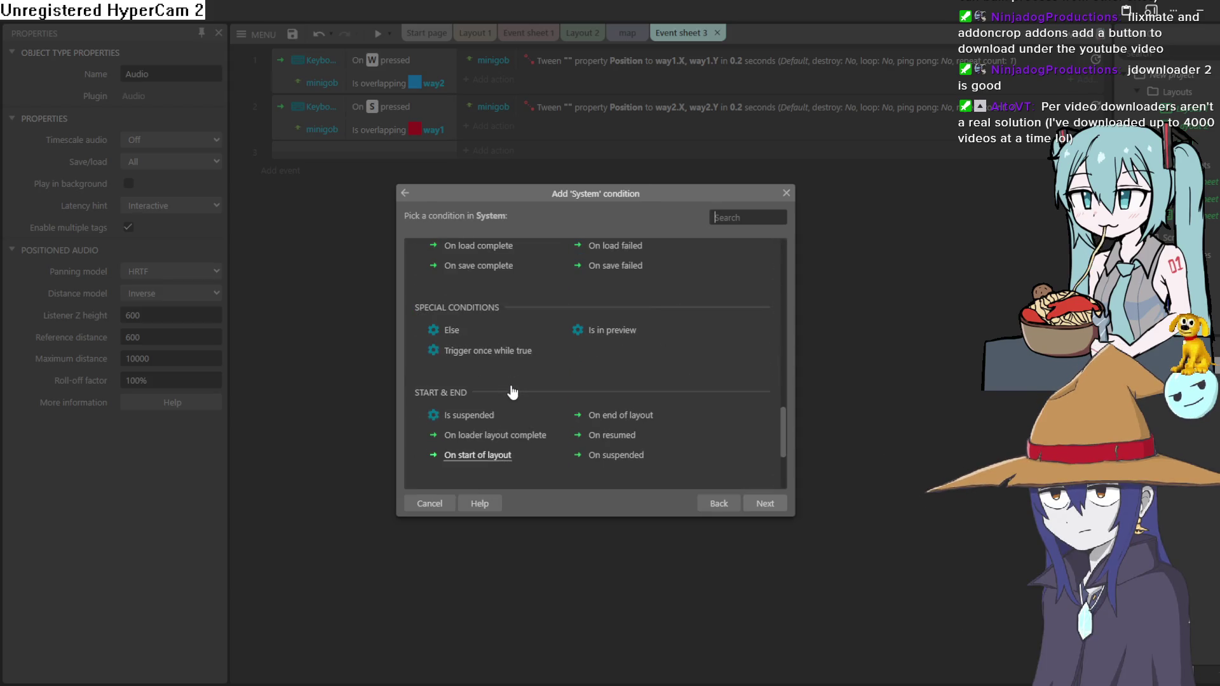
scroll(499, 388, down, 3)
double_click(490, 322)
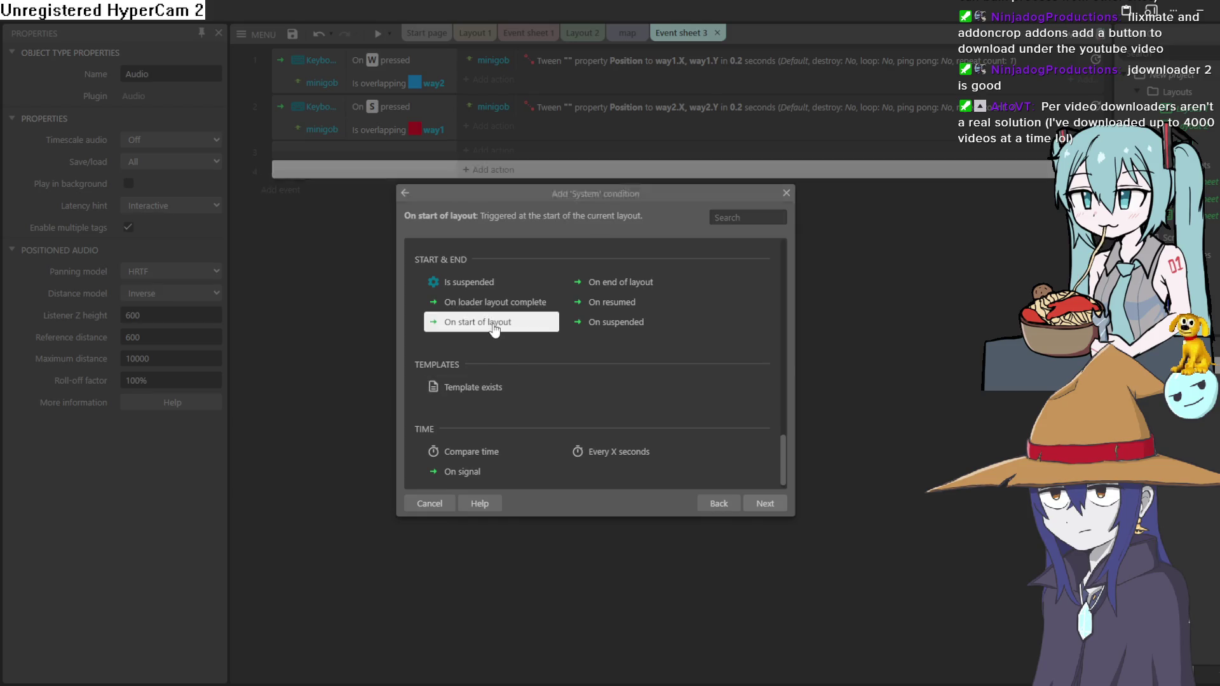
Try adding an Audio Play action to the event, then cancel it because no sounds are imported
click(487, 170)
double_click(498, 266)
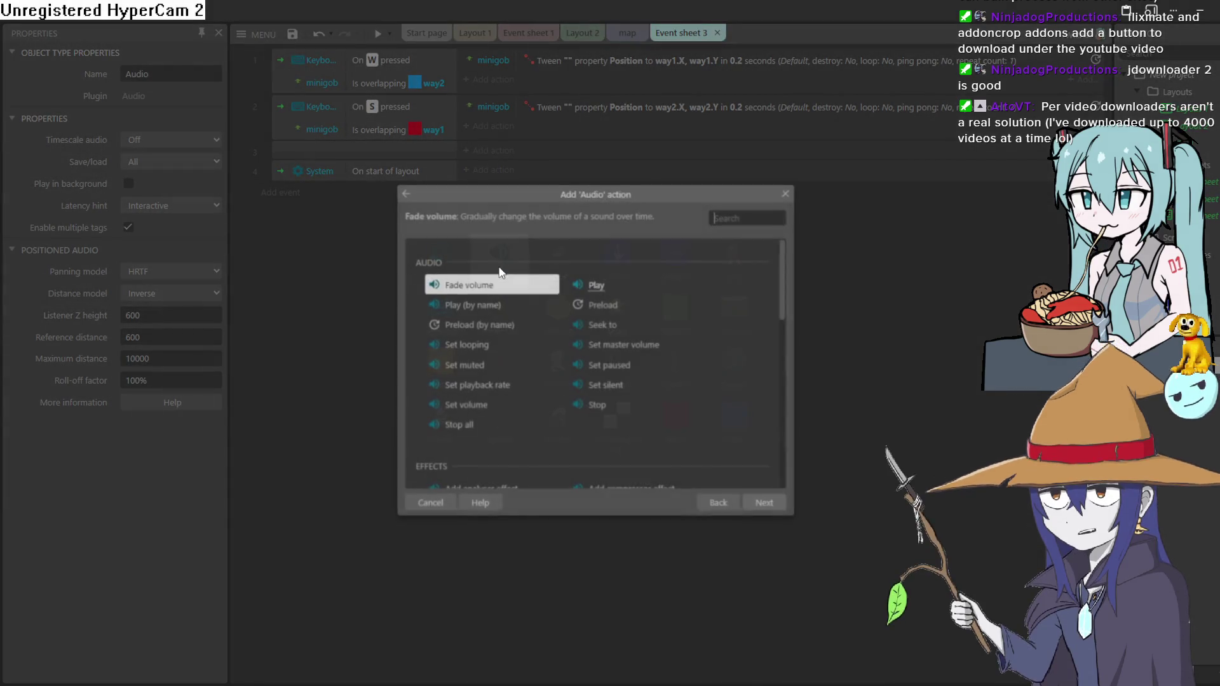
click(596, 287)
double_click(597, 288)
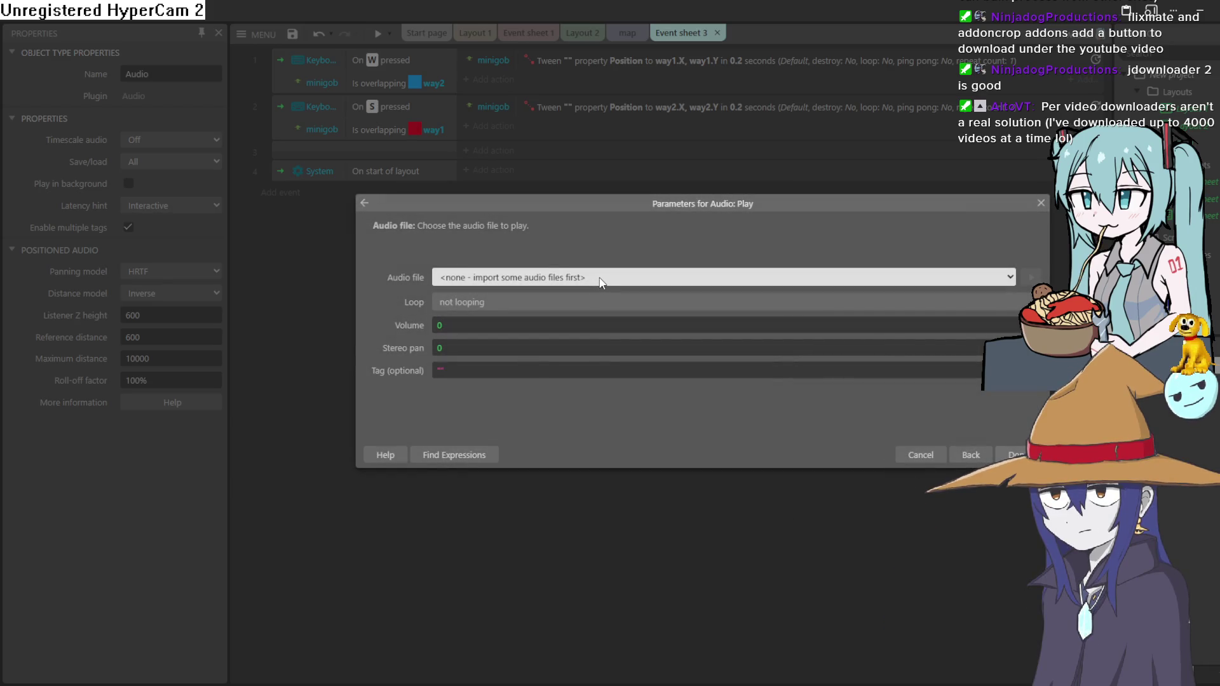
click(1040, 203)
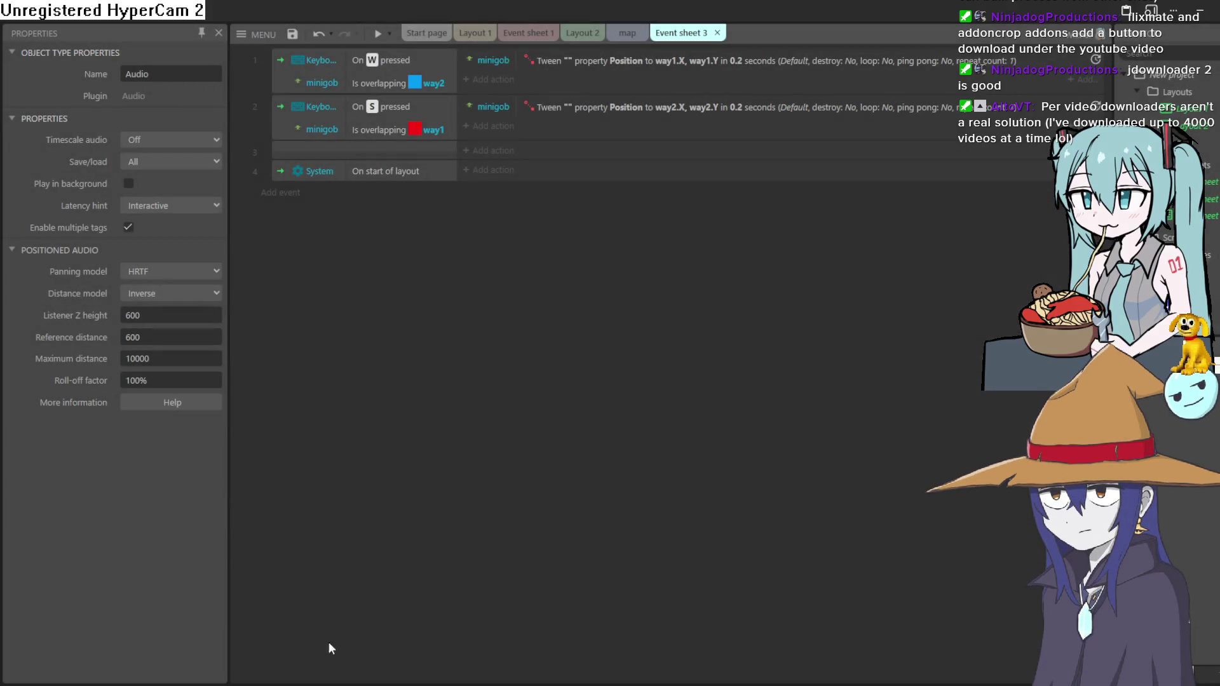